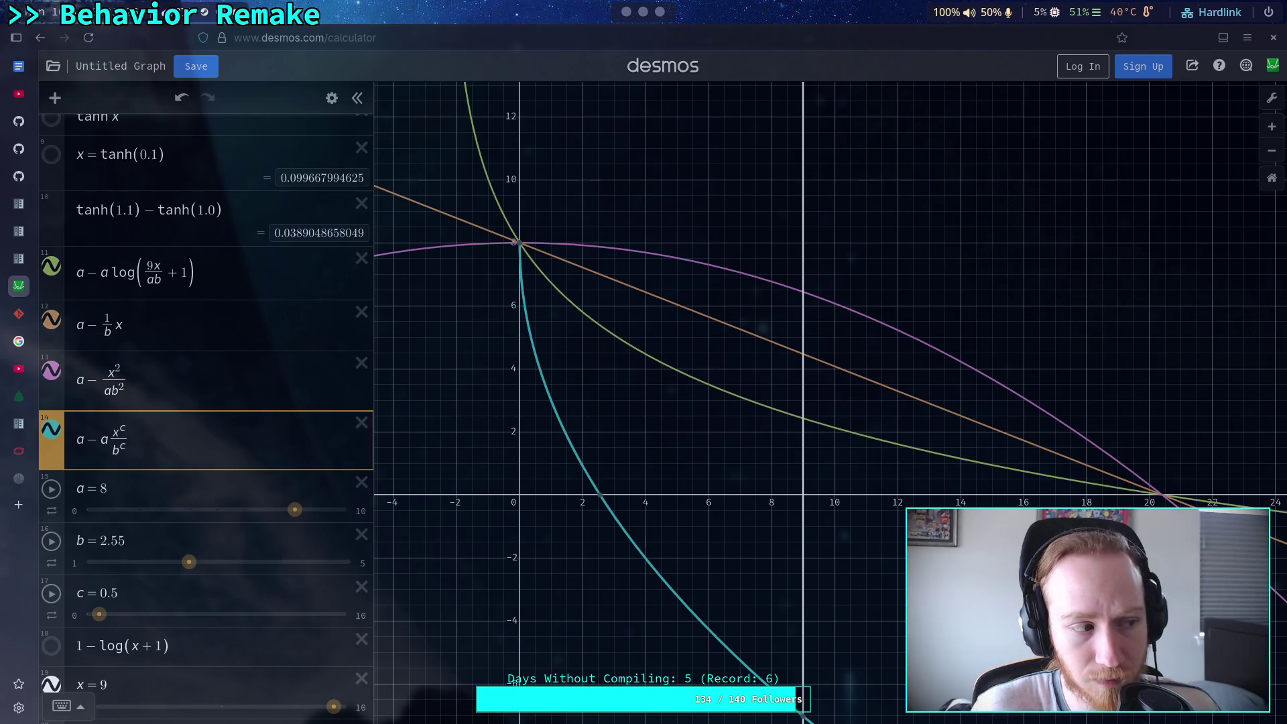
Try a square-root factor in expression 14, then remove it again
{"action": "type", "text": "sqrt"}
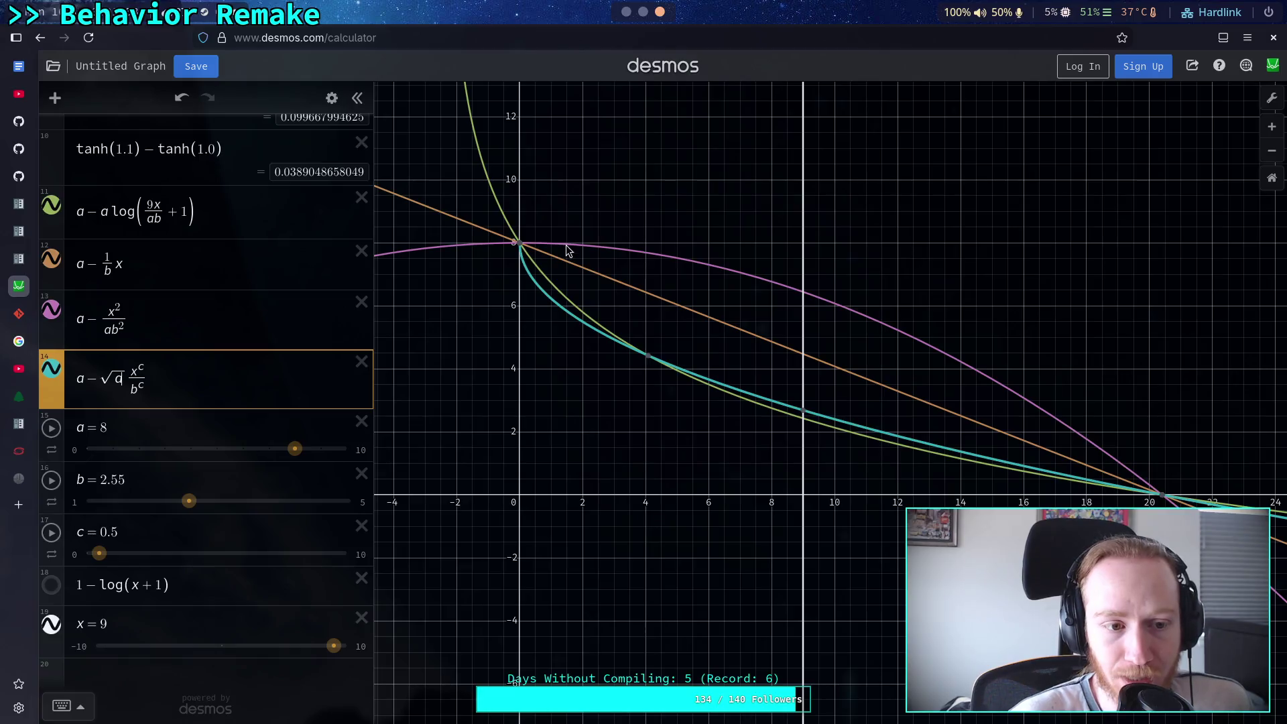
{"action": "mouse_move", "coordinate": [521, 245]}
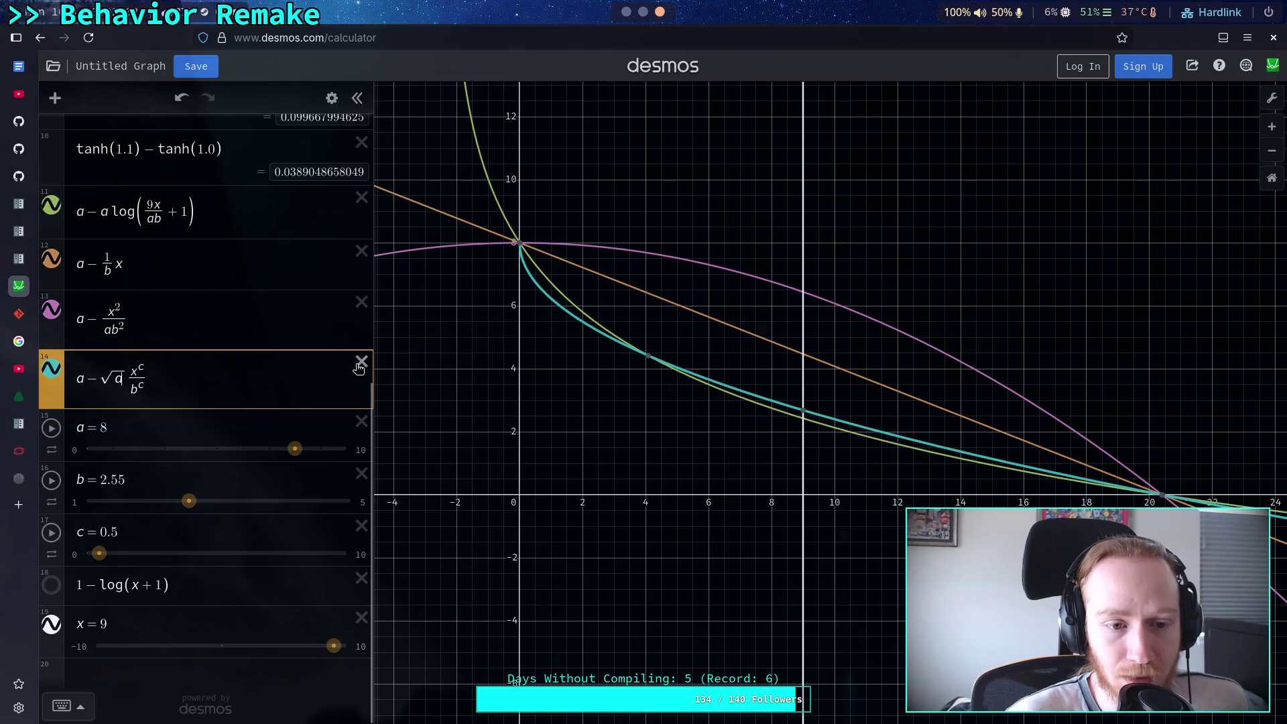
{"action": "mouse_move", "coordinate": [128, 375]}
{"action": "left_mouse_down"}
{"action": "mouse_move", "coordinate": [109, 377]}
{"action": "mouse_move", "coordinate": [126, 378]}
{"action": "left_mouse_up"}
{"action": "left_click", "coordinate": [102, 380]}
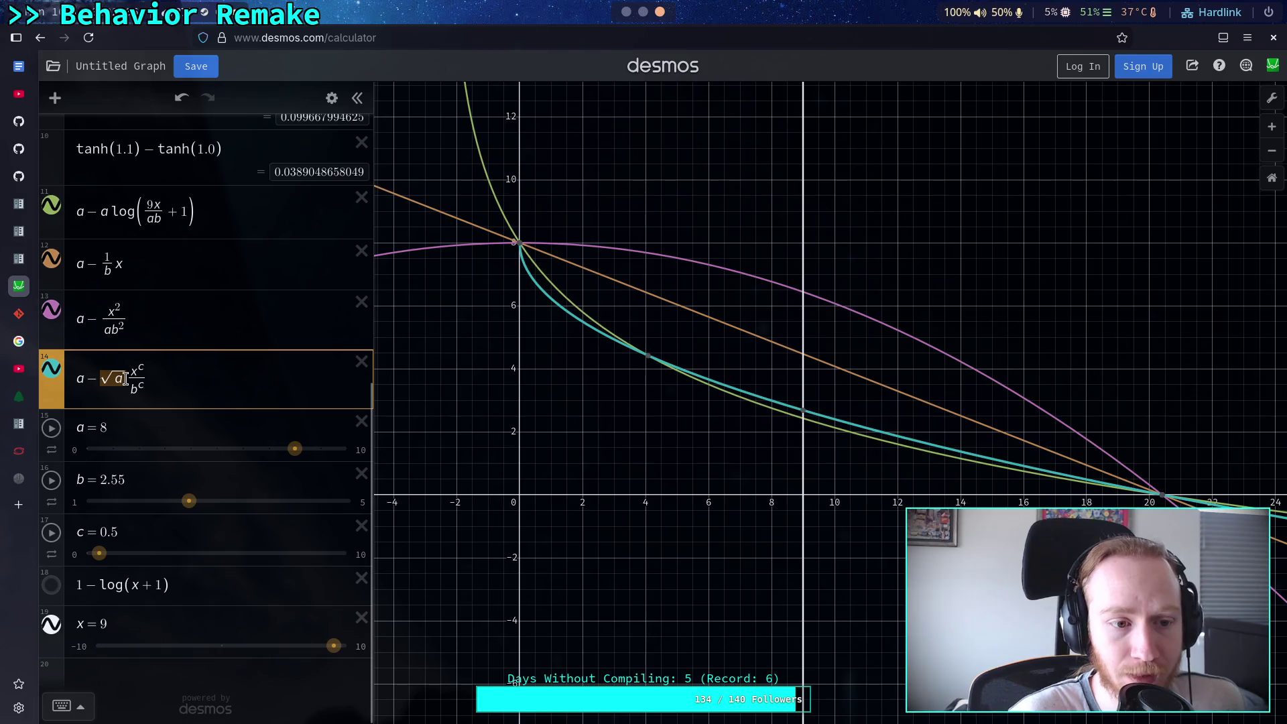
{"action": "key", "text": "BackSpace"}
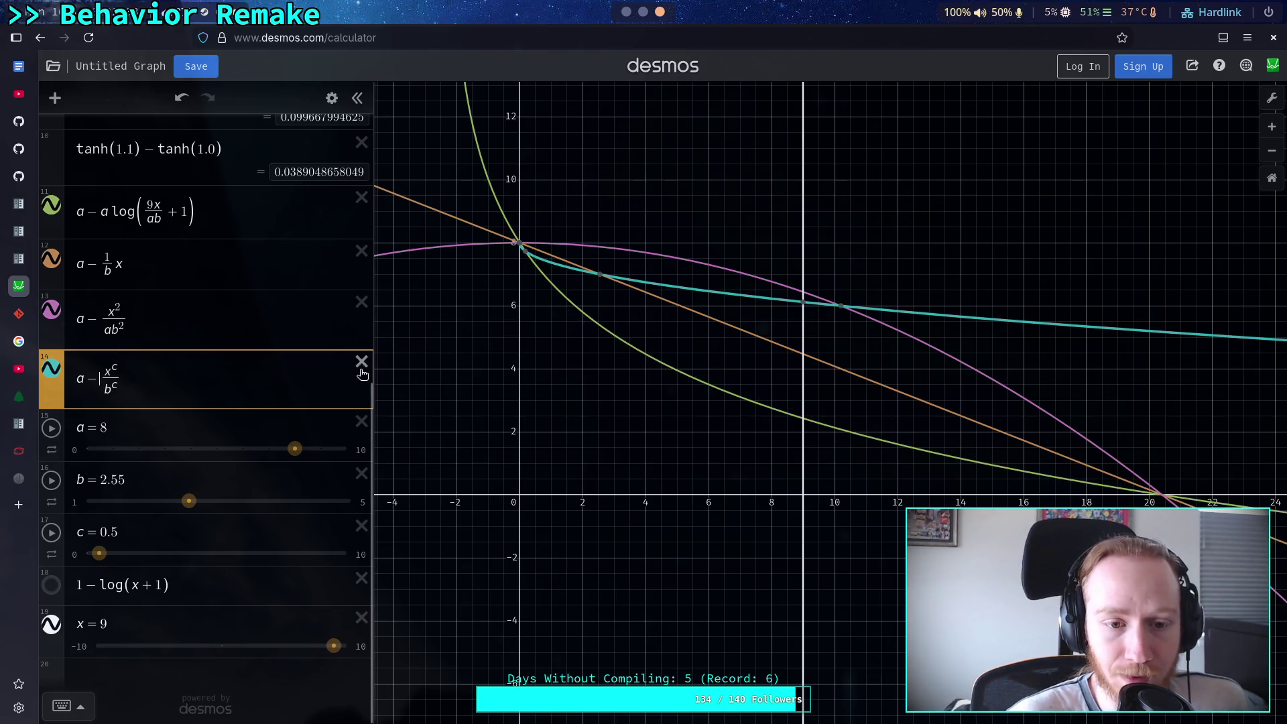
Delete the teal a − x^c/b^c expression and add an empty line below the quadratic curve
{"action": "left_click", "coordinate": [362, 362]}
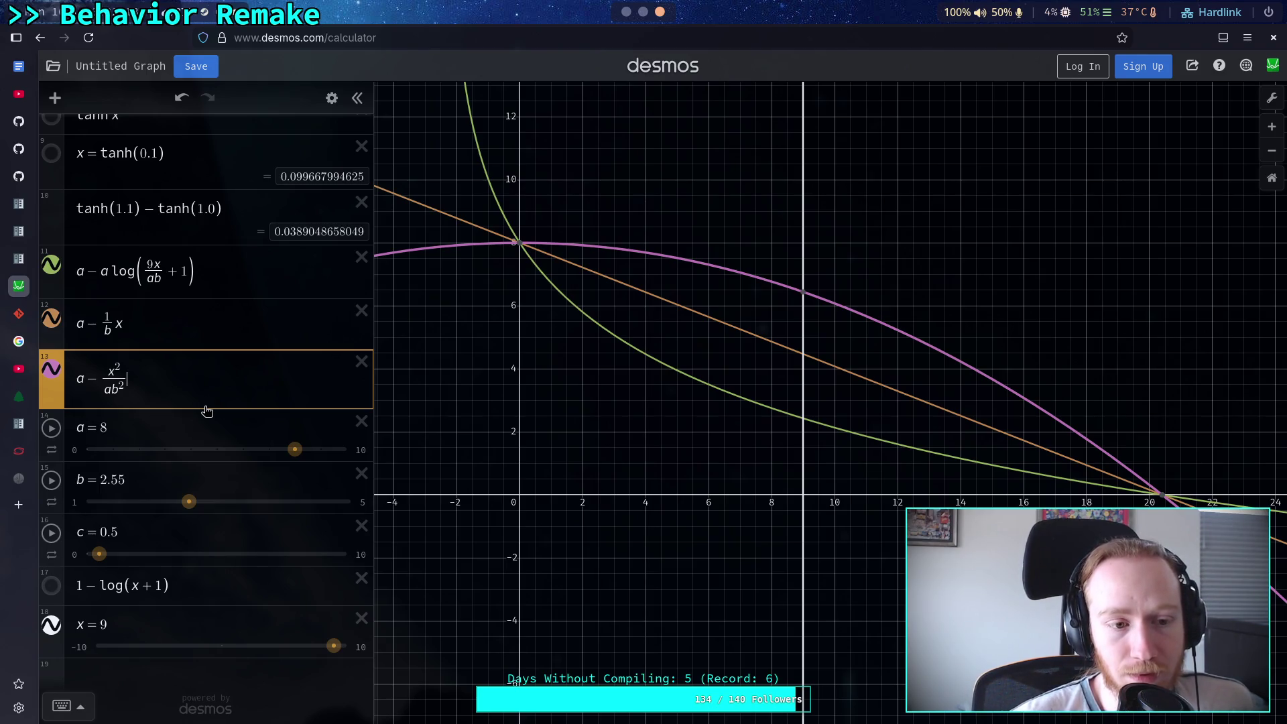
{"action": "key", "text": "Return"}
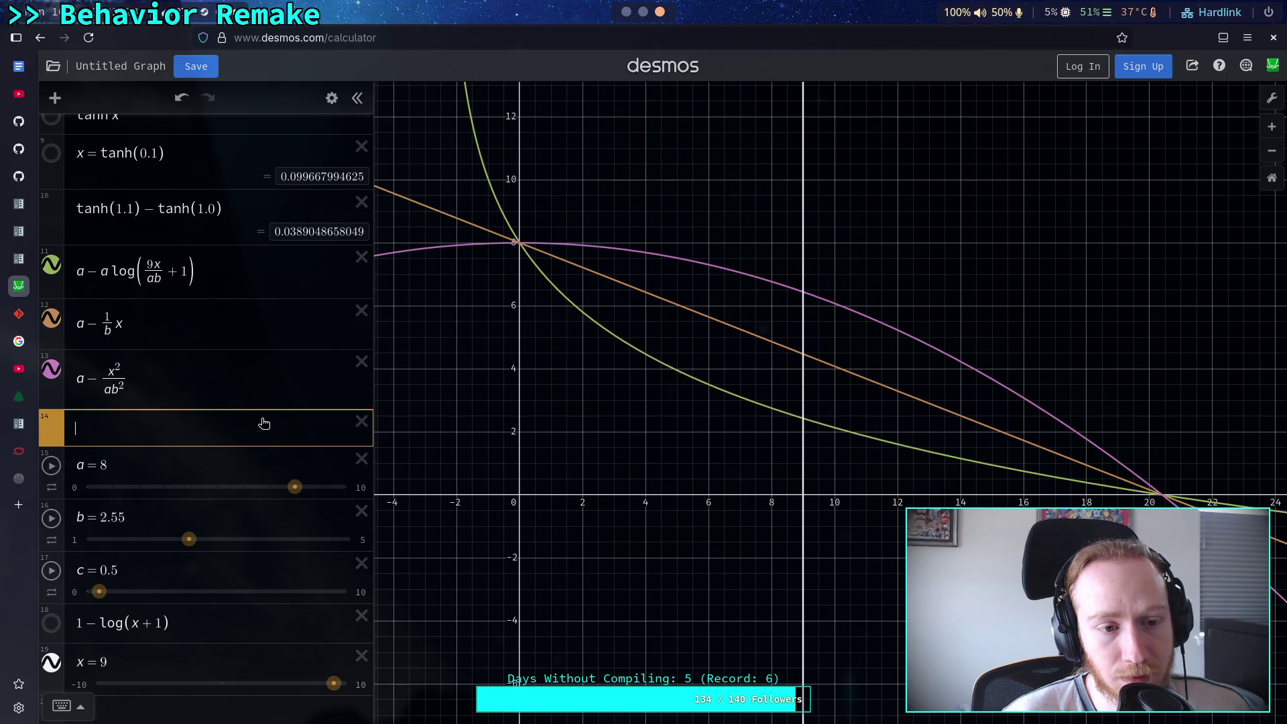
{"action": "left_click", "coordinate": [143, 277]}
Give the log a base-a subscript and drop the 9, the a in ab, and the leading a
{"action": "key", "text": "BackSpace"}
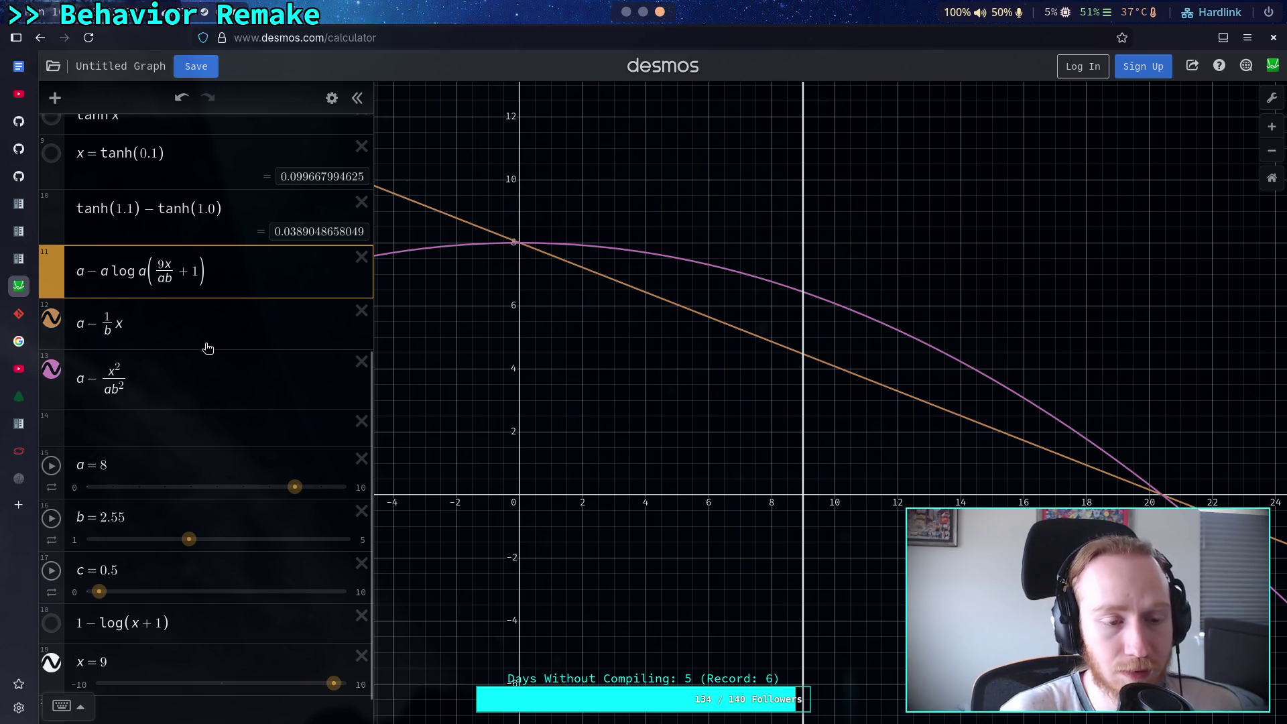
{"action": "type", "text": "_d"}
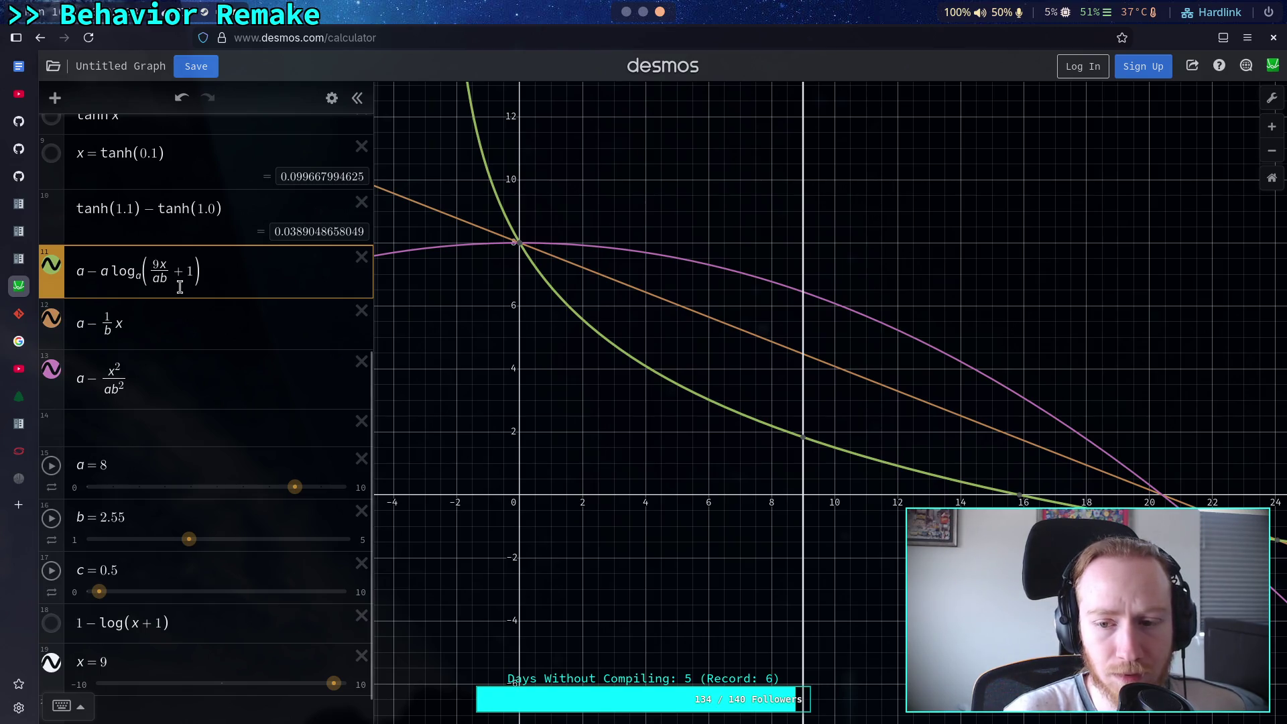
{"action": "key", "text": "BackSpace"}
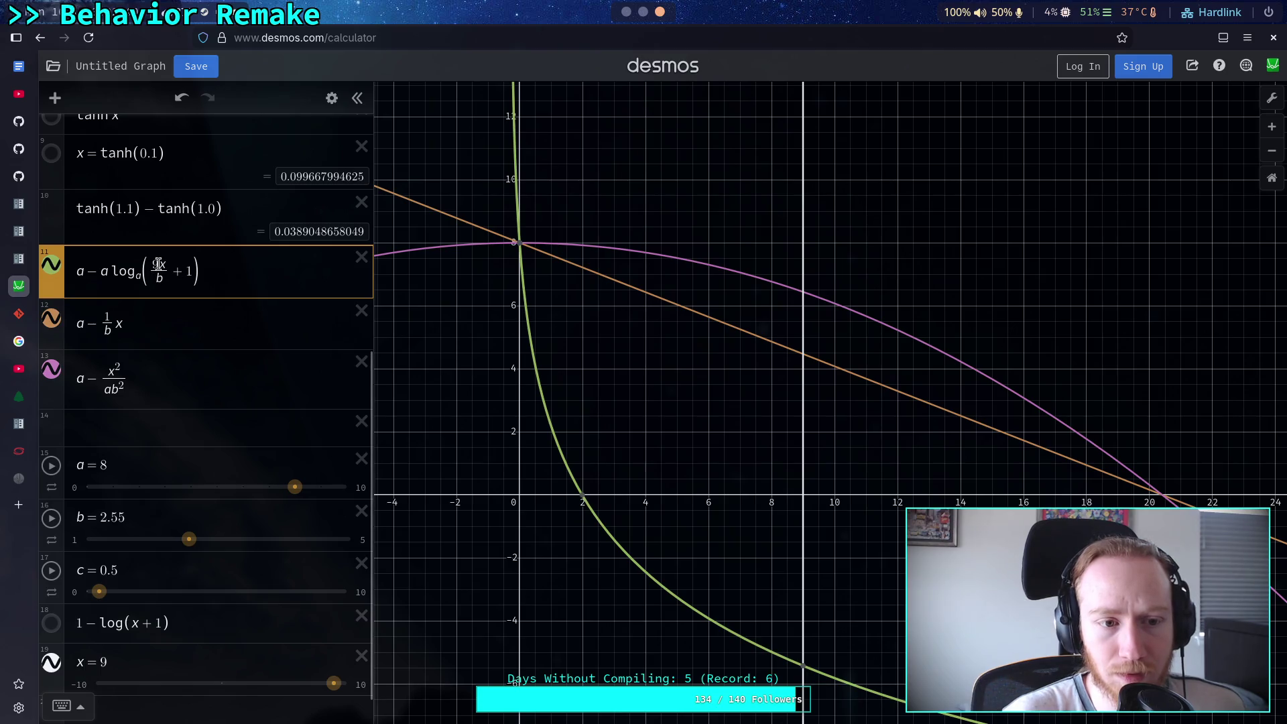
{"action": "key", "text": "BackSpace"}
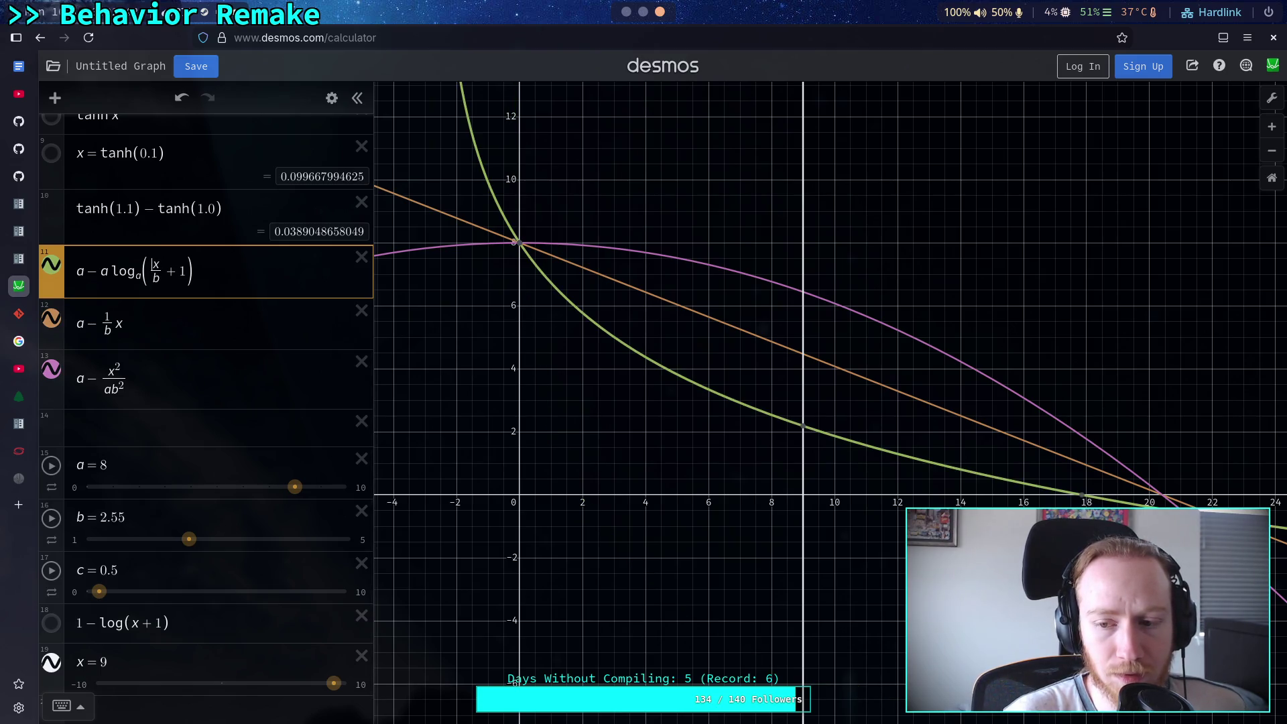
{"action": "left_click", "coordinate": [105, 271]}
{"action": "key", "text": "BackSpace"}
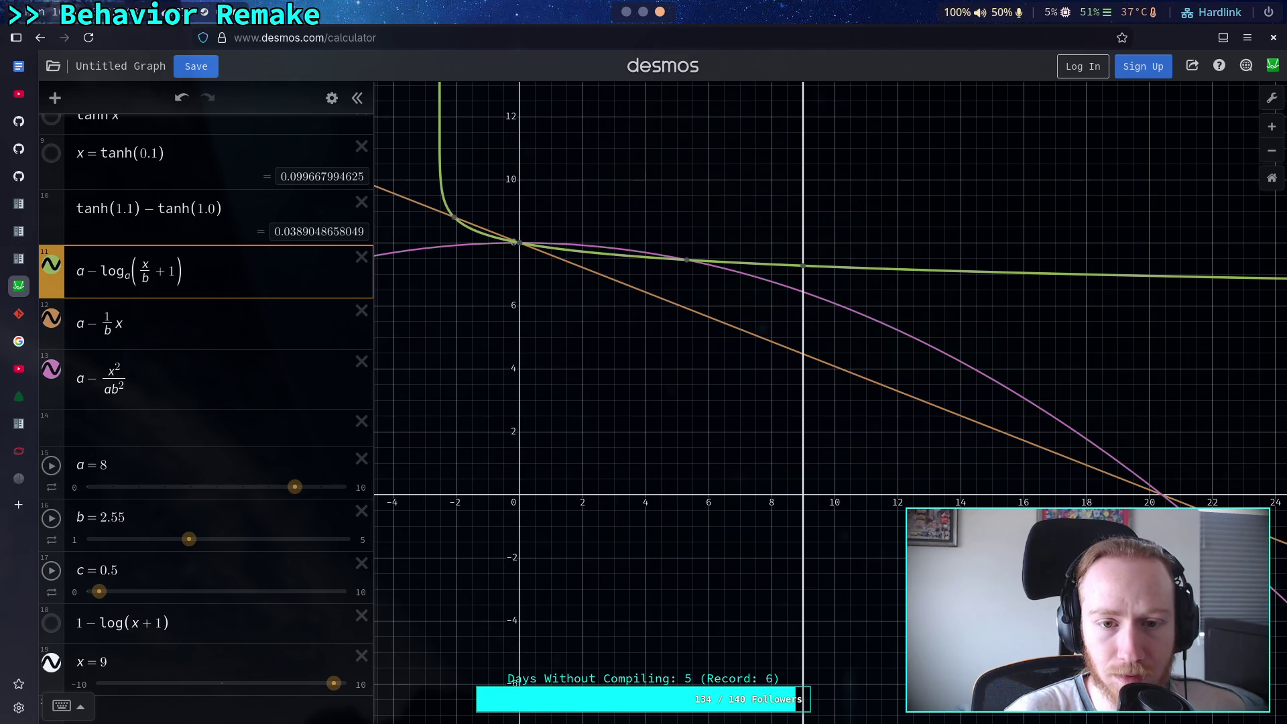
Lower slider a from 8 toward 5
{"action": "mouse_move", "coordinate": [802, 270]}
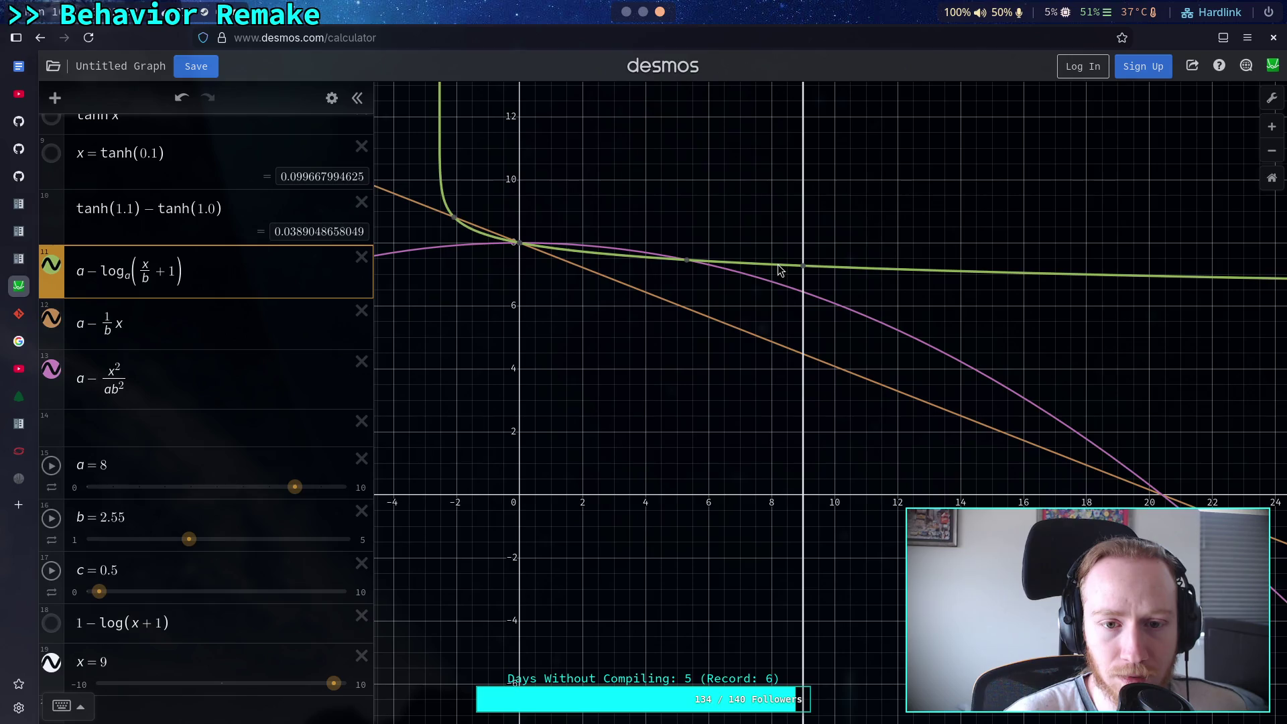
{"action": "scroll", "coordinate": [77, 547], "scroll_direction": "down", "scroll_amount": 1}
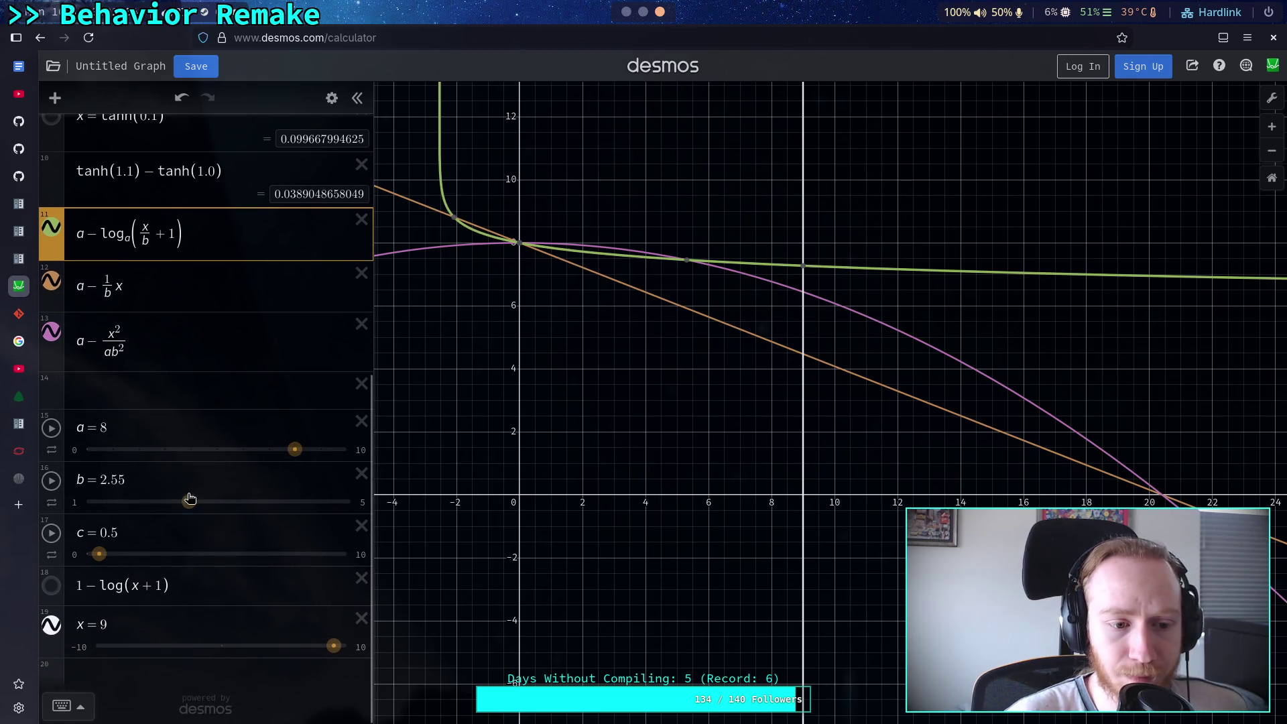
{"action": "left_click_drag", "start_coordinate": [294, 449], "coordinate": [215, 458]}
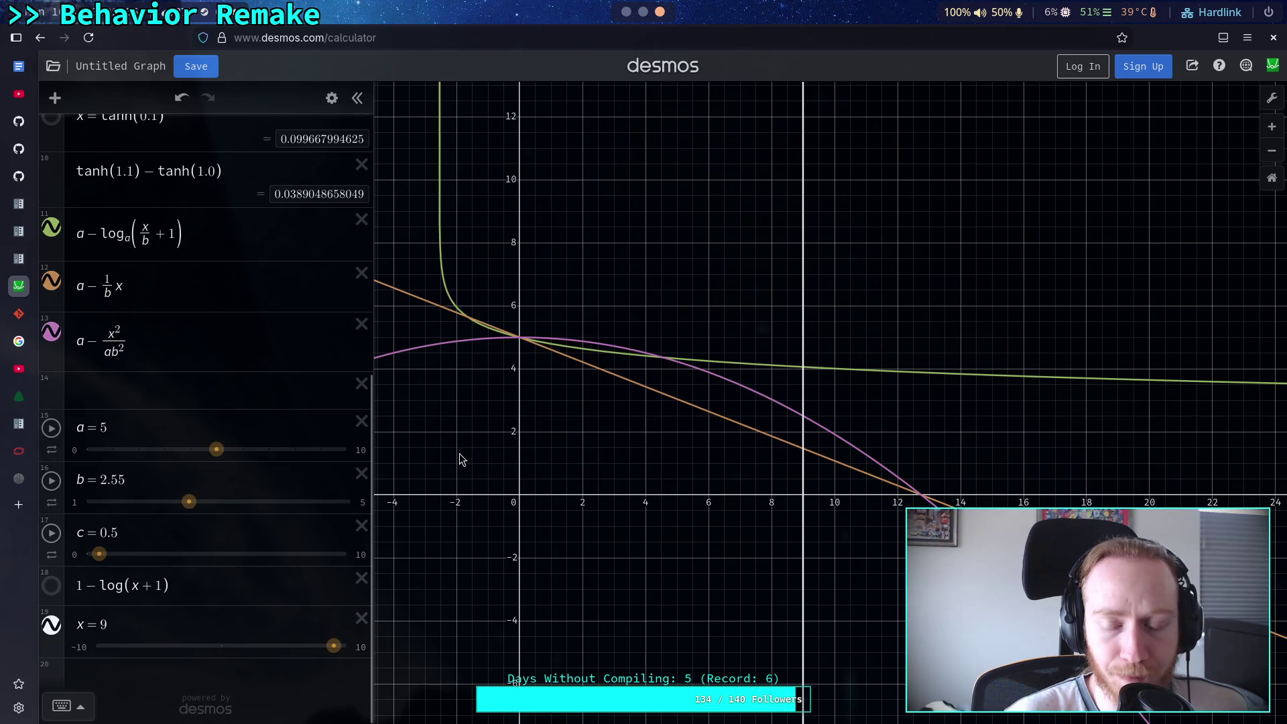
Set a to 5 and trace the green curve's value near x = 10
{"action": "left_click", "coordinate": [847, 375]}
{"action": "left_click_drag", "start_coordinate": [847, 375], "coordinate": [842, 375]}
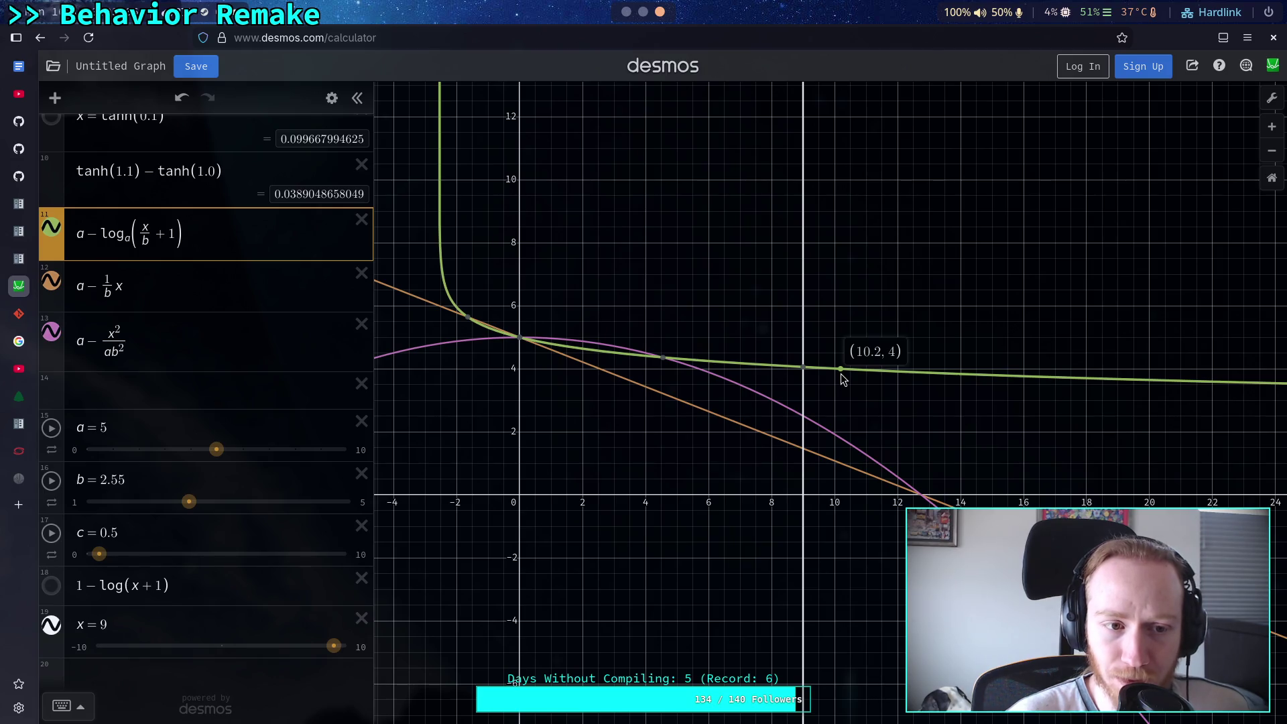
{"action": "left_click_drag", "start_coordinate": [843, 379], "coordinate": [841, 375]}
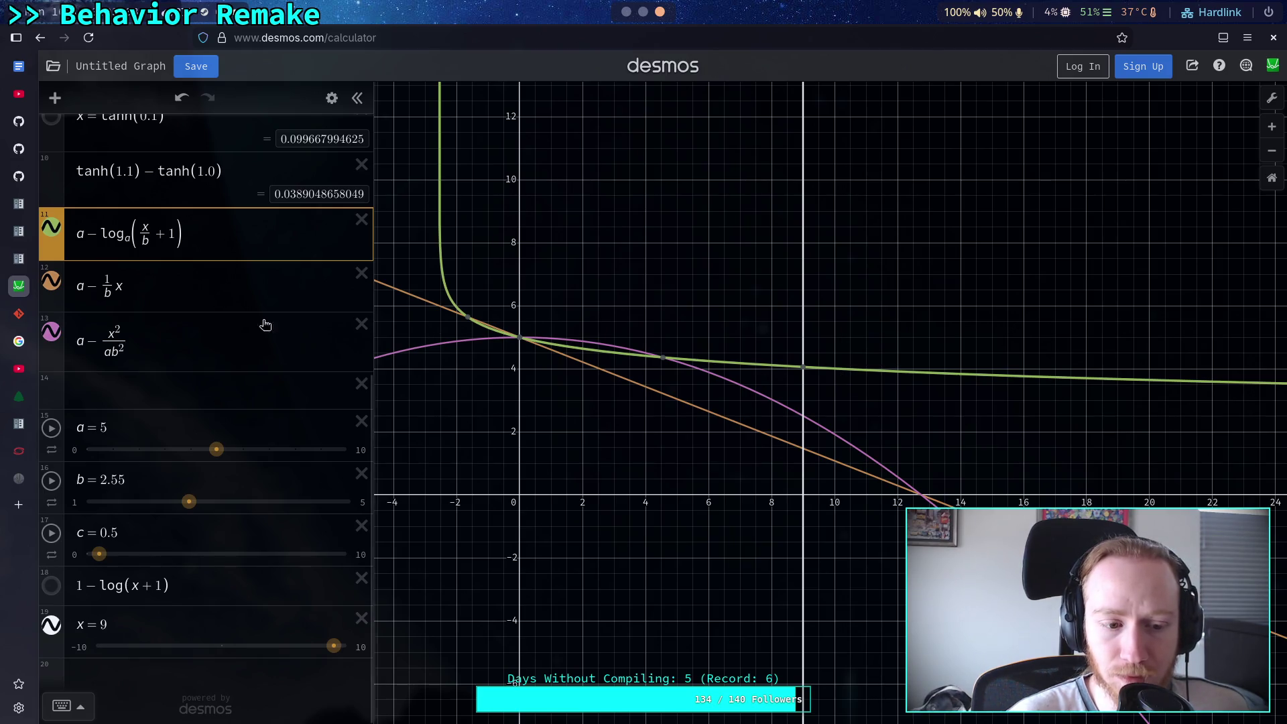
Delete b's decimal digits so b equals 2, then select the quadratic and log expressions
{"action": "left_click_drag", "start_coordinate": [127, 479], "coordinate": [118, 482]}
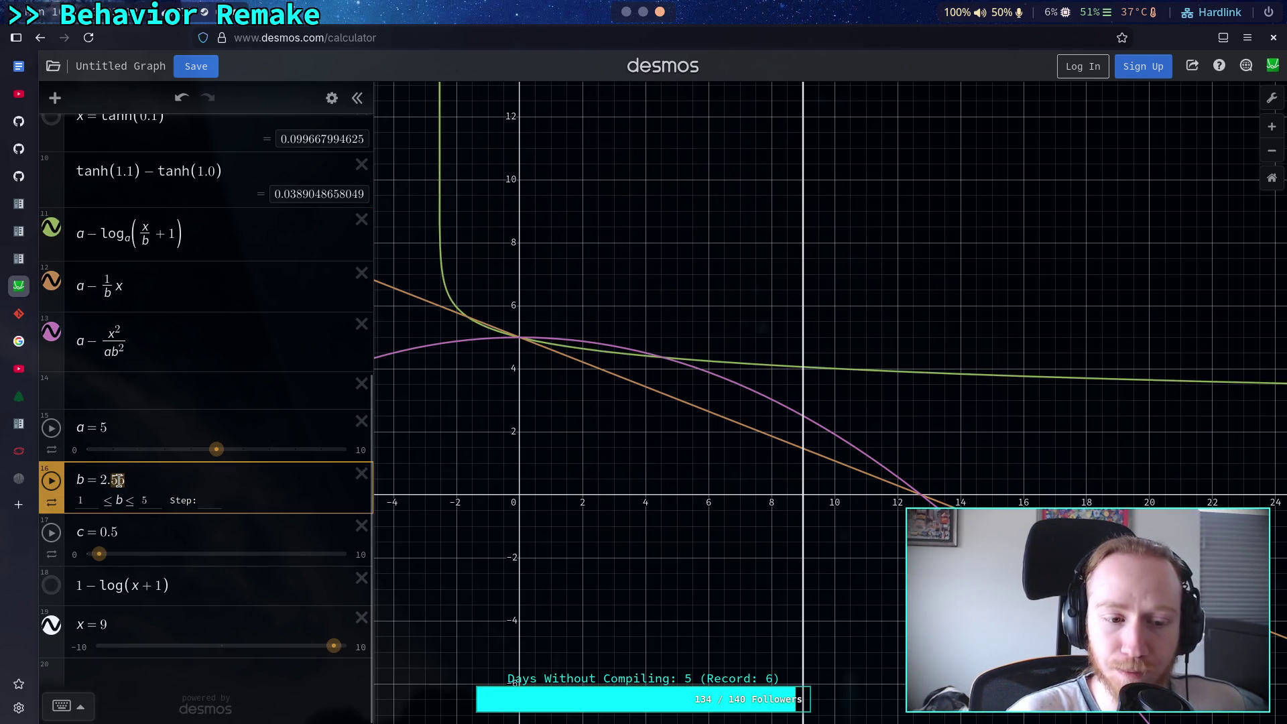
{"action": "key", "text": "BackSpace"}
{"action": "key", "text": "BackSpace"}
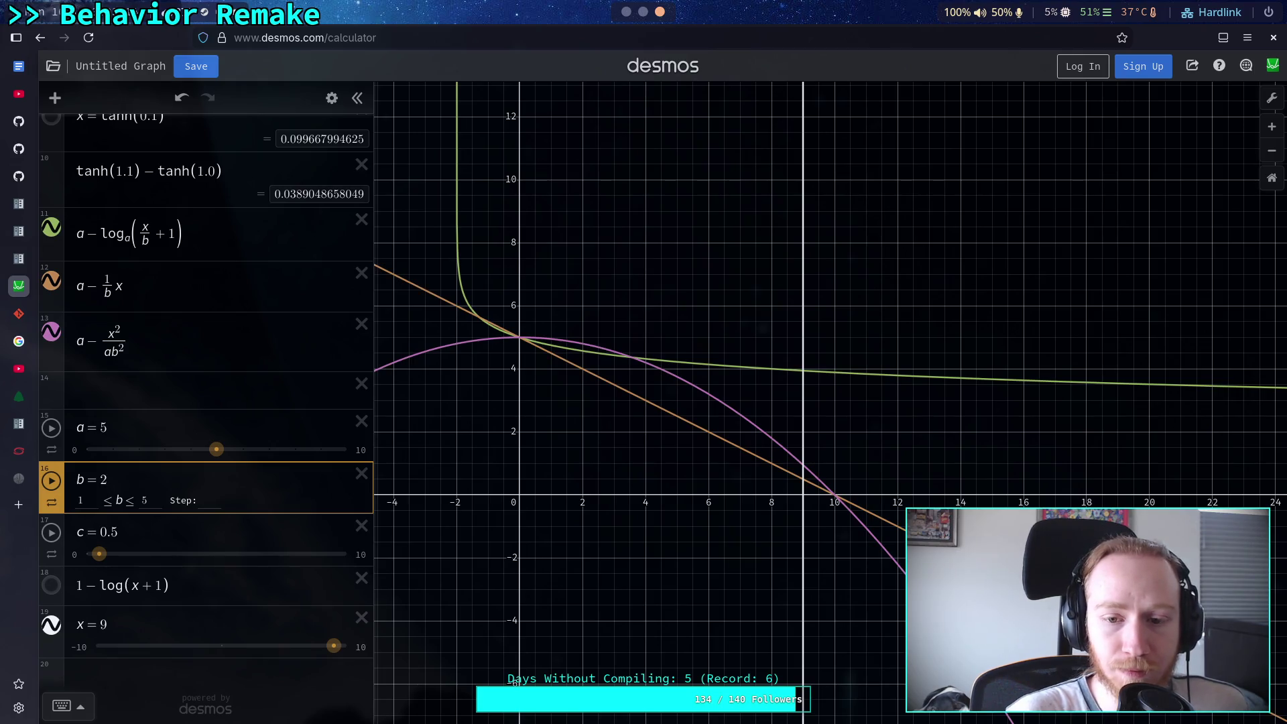
{"action": "left_click", "coordinate": [163, 362]}
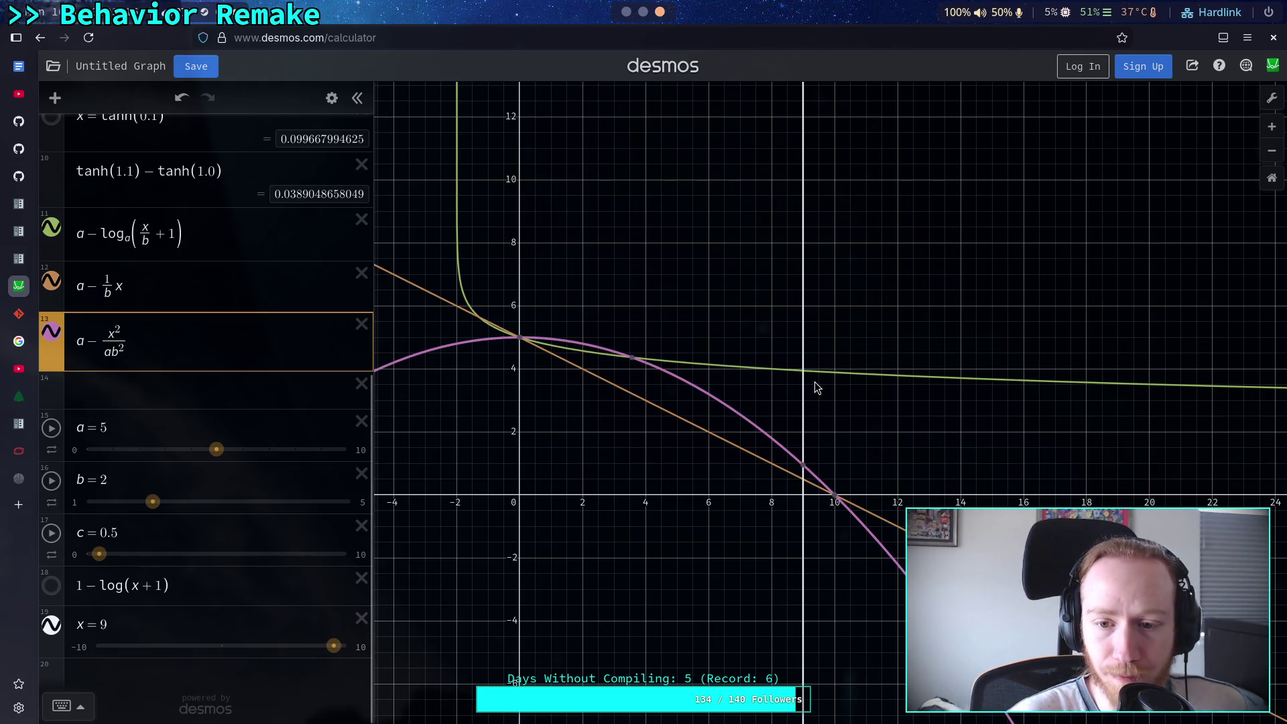
{"action": "left_click", "coordinate": [771, 369]}
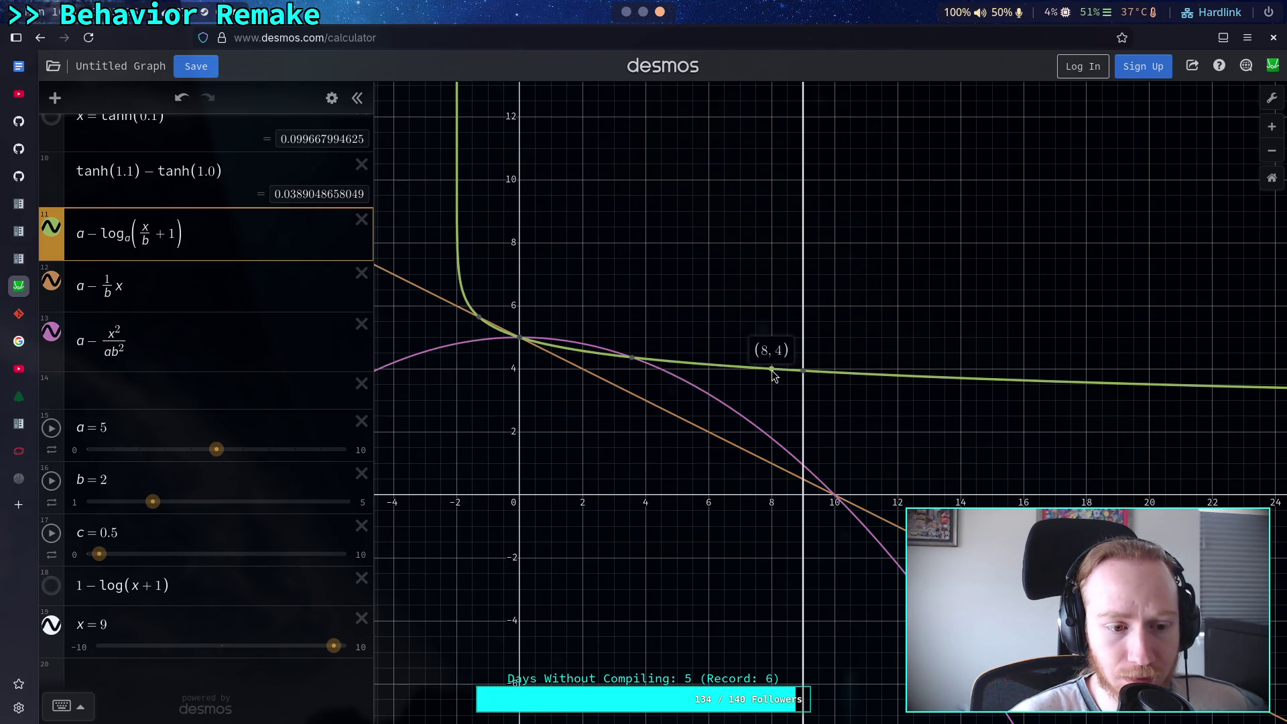
Reduce the log's argument from x/b + 1 to x + 1 and trace the curve near x = 10 and 24
{"action": "left_click", "coordinate": [146, 240]}
{"action": "key", "text": "BackSpace"}
{"action": "key", "text": "BackSpace"}
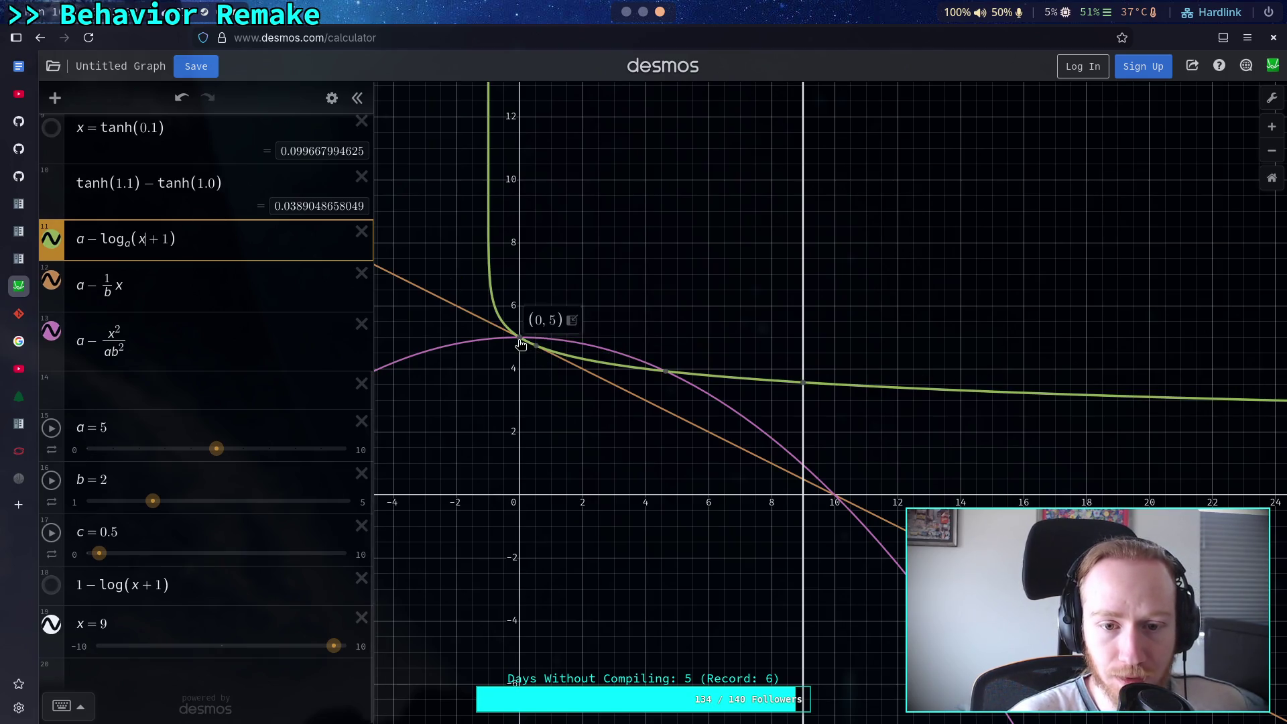
{"action": "left_click_drag", "start_coordinate": [611, 373], "coordinate": [648, 378]}
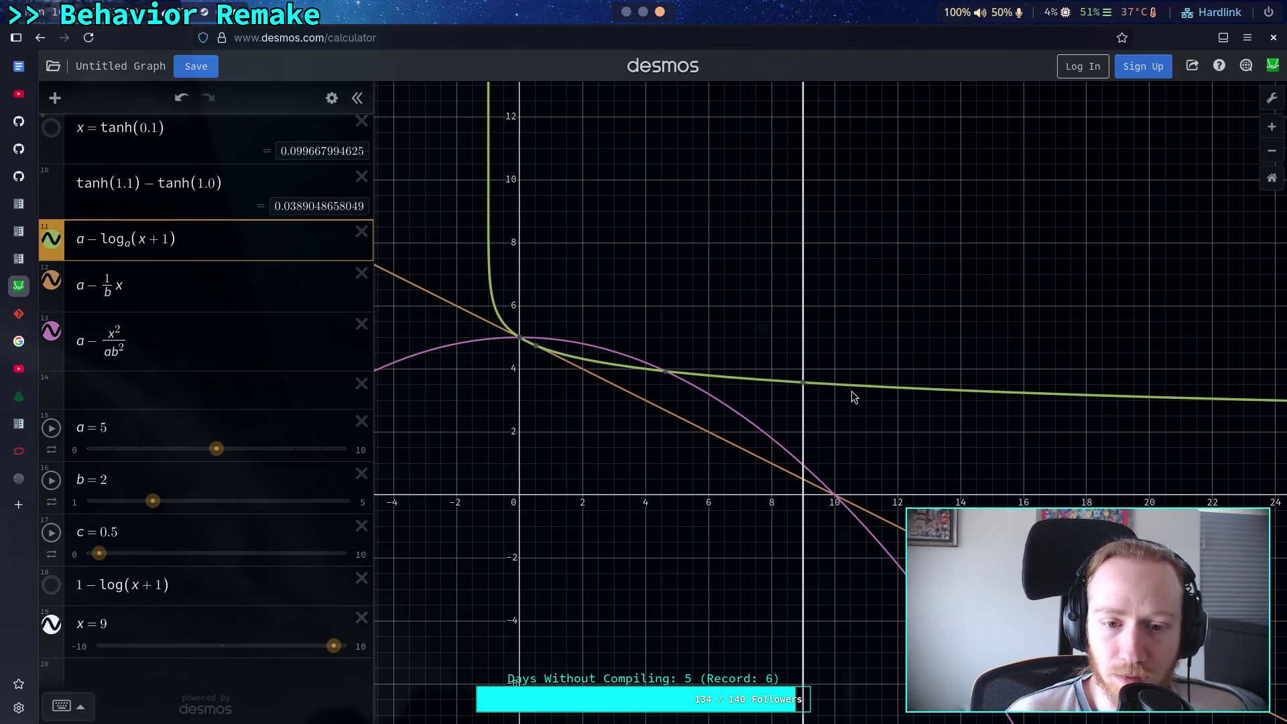
{"action": "mouse_move", "coordinate": [835, 388]}
{"action": "left_mouse_down"}
{"action": "mouse_move", "coordinate": [1248, 414]}
{"action": "mouse_move", "coordinate": [721, 411]}
{"action": "mouse_move", "coordinate": [776, 392]}
{"action": "left_mouse_up"}
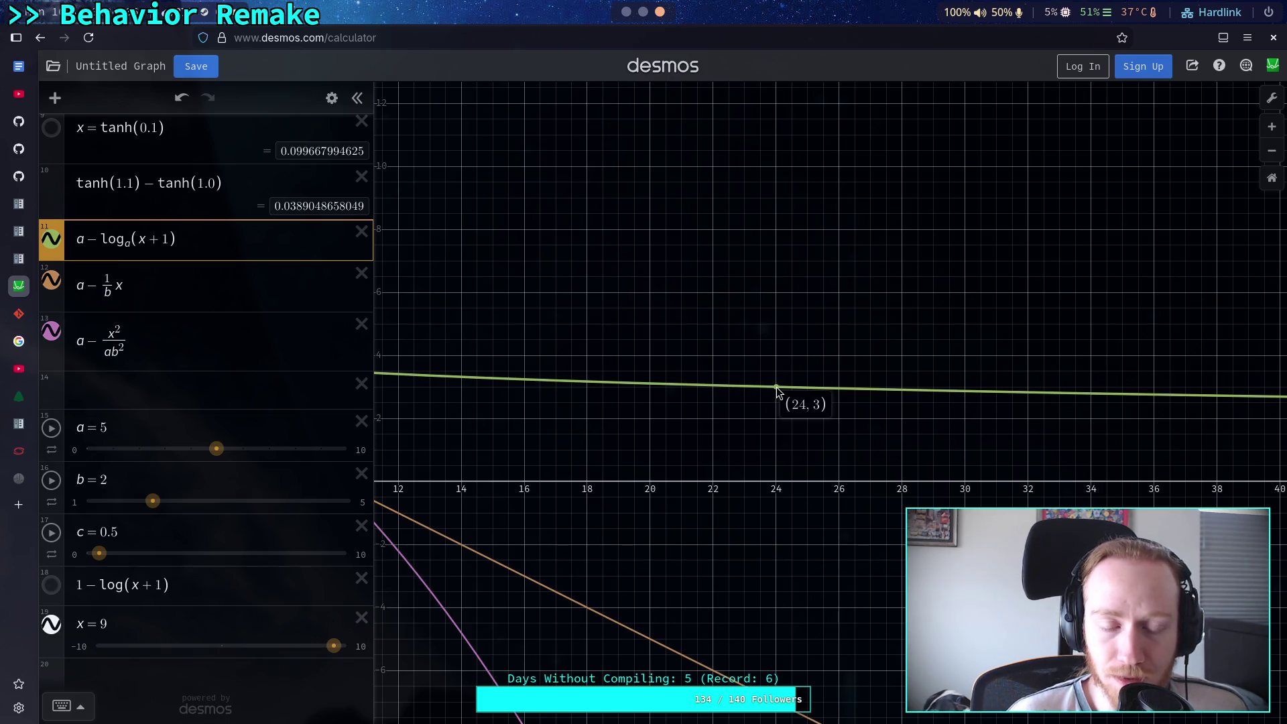
{"action": "left_click_drag", "start_coordinate": [776, 392], "coordinate": [775, 391]}
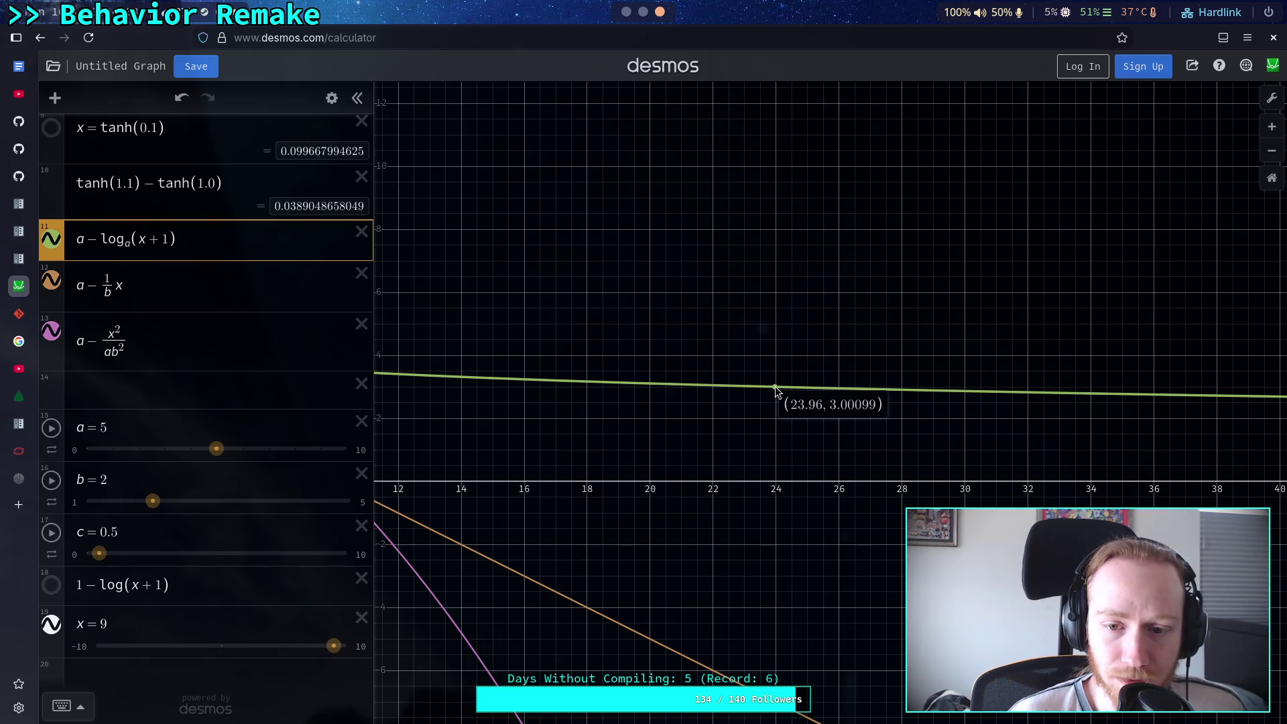
Multiply the log by a, giving a − a·log_a(x+1), and pan back to the origin
{"action": "left_click", "coordinate": [99, 240]}
{"action": "type", "text": "a"}
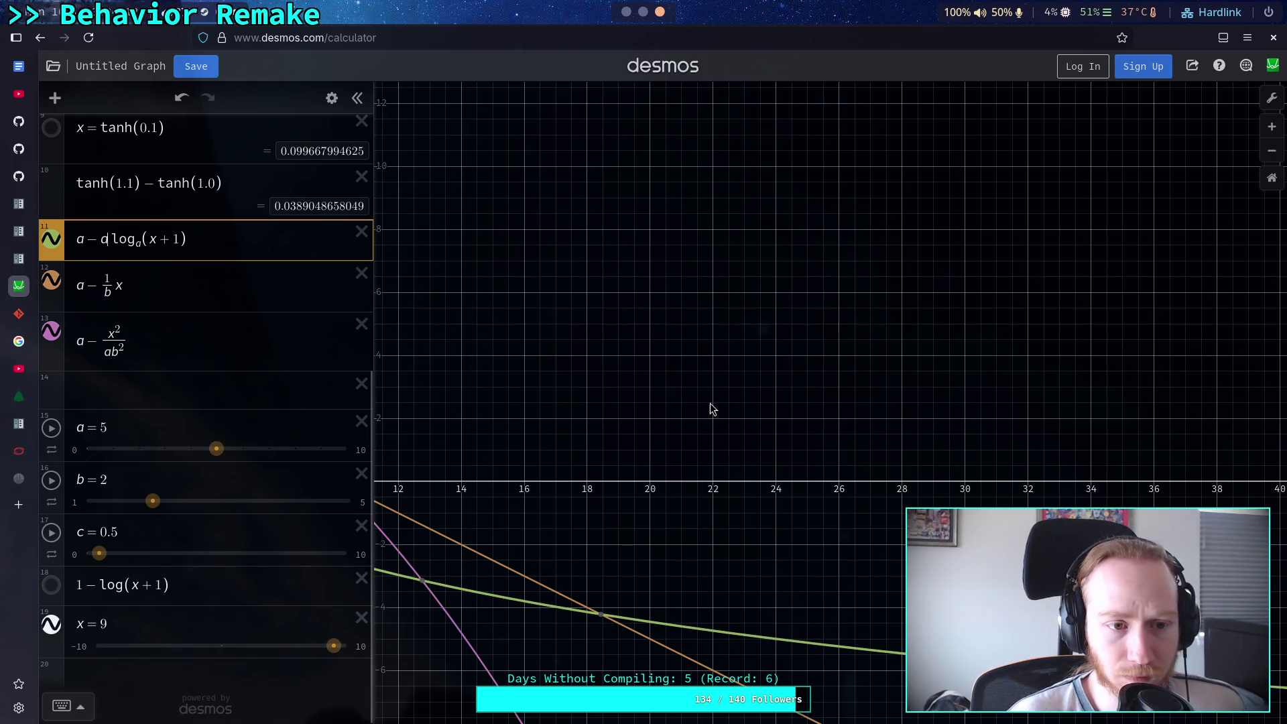
{"action": "left_click_drag", "start_coordinate": [690, 402], "coordinate": [965, 393]}
{"action": "left_click_drag", "start_coordinate": [972, 345], "coordinate": [896, 350]}
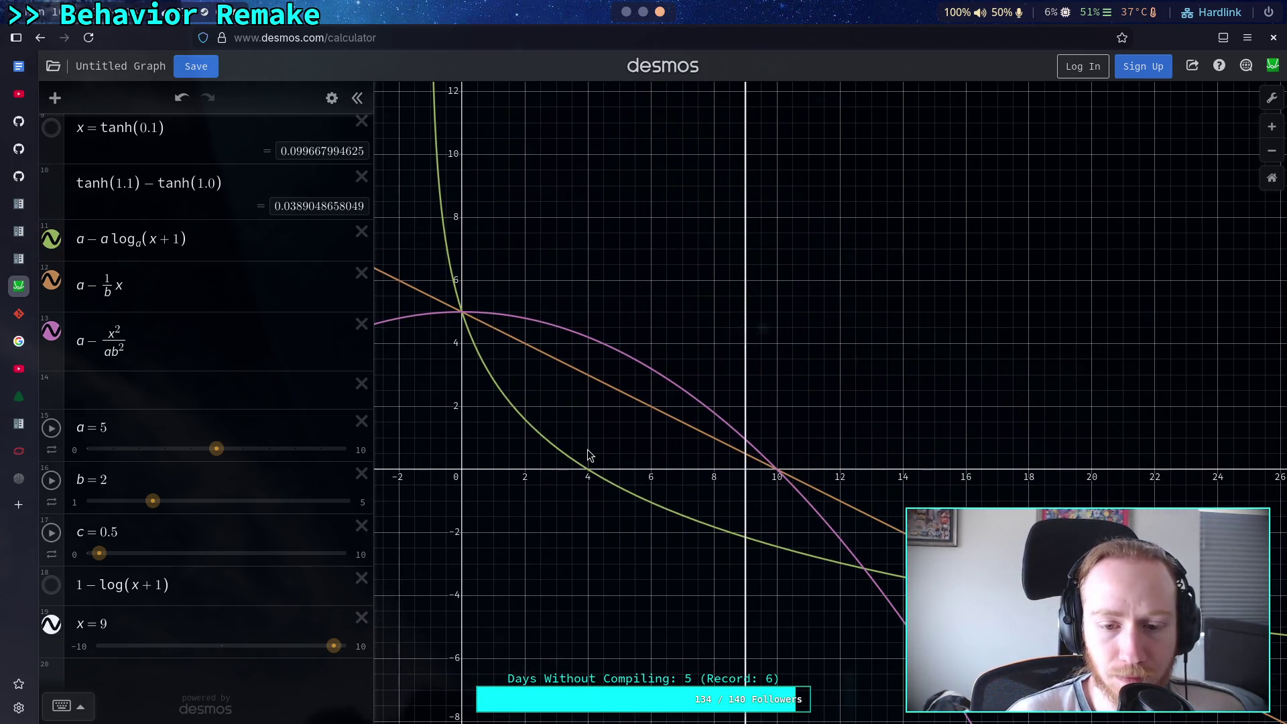
Add a divisor to x inside the log, trying b, ab and ba
{"action": "left_click", "coordinate": [586, 481]}
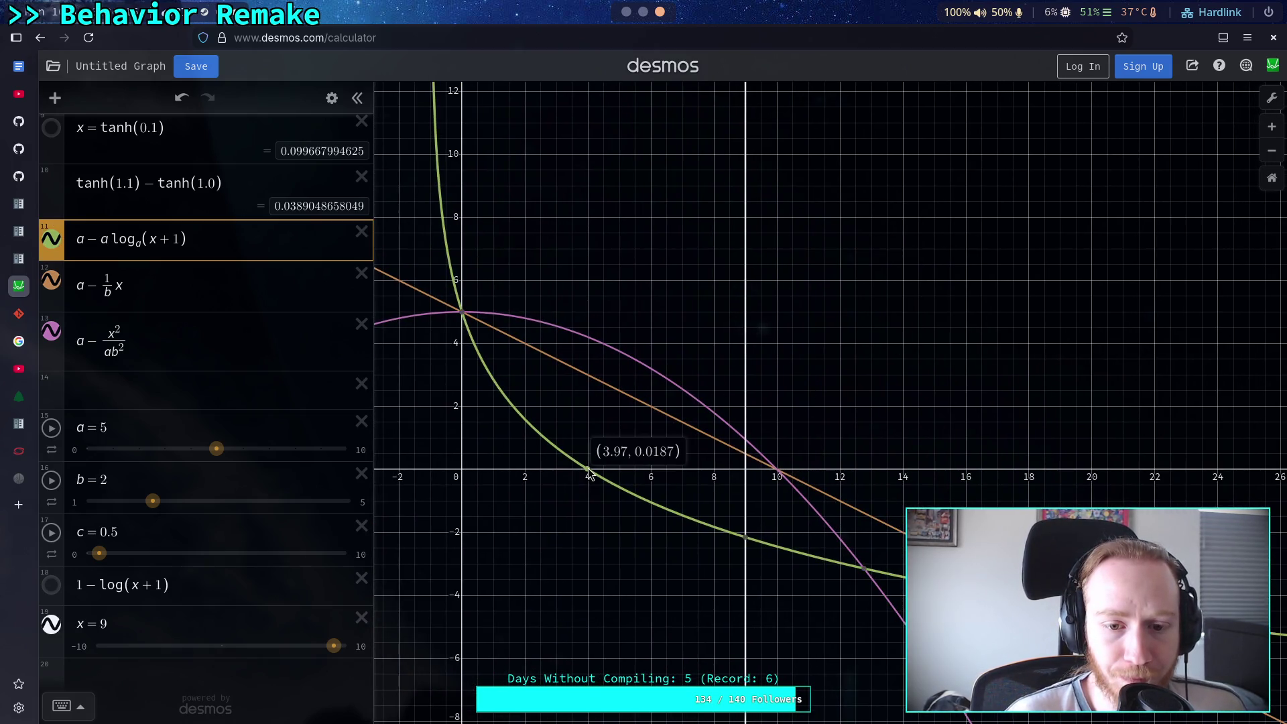
{"action": "left_click", "coordinate": [154, 239]}
{"action": "type", "text": "b"}
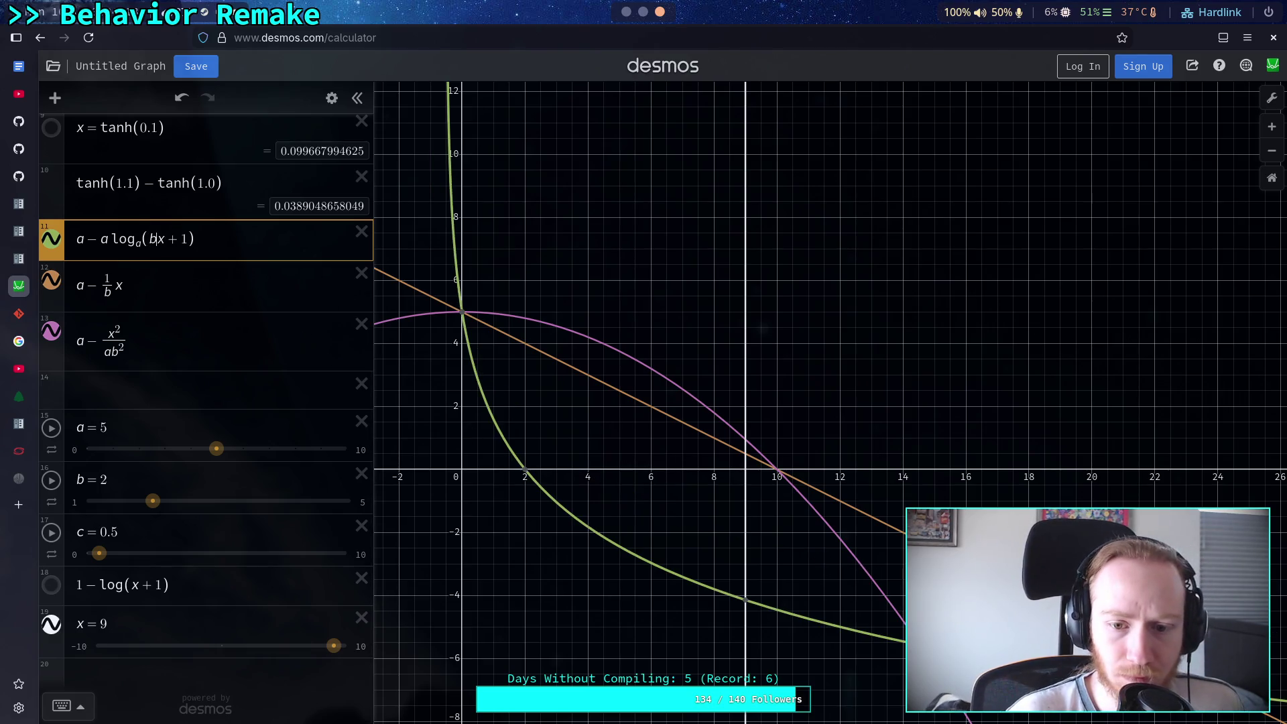
{"action": "key", "text": "BackSpace"}
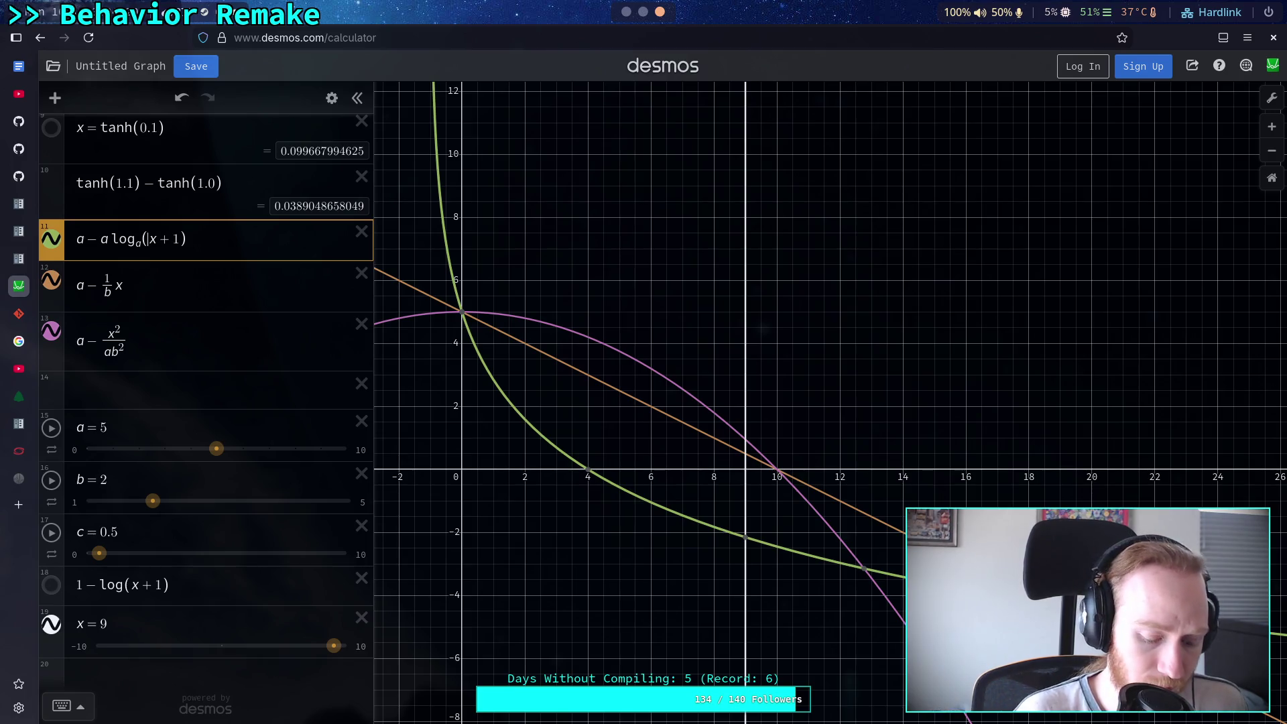
{"action": "type", "text": "/b"}
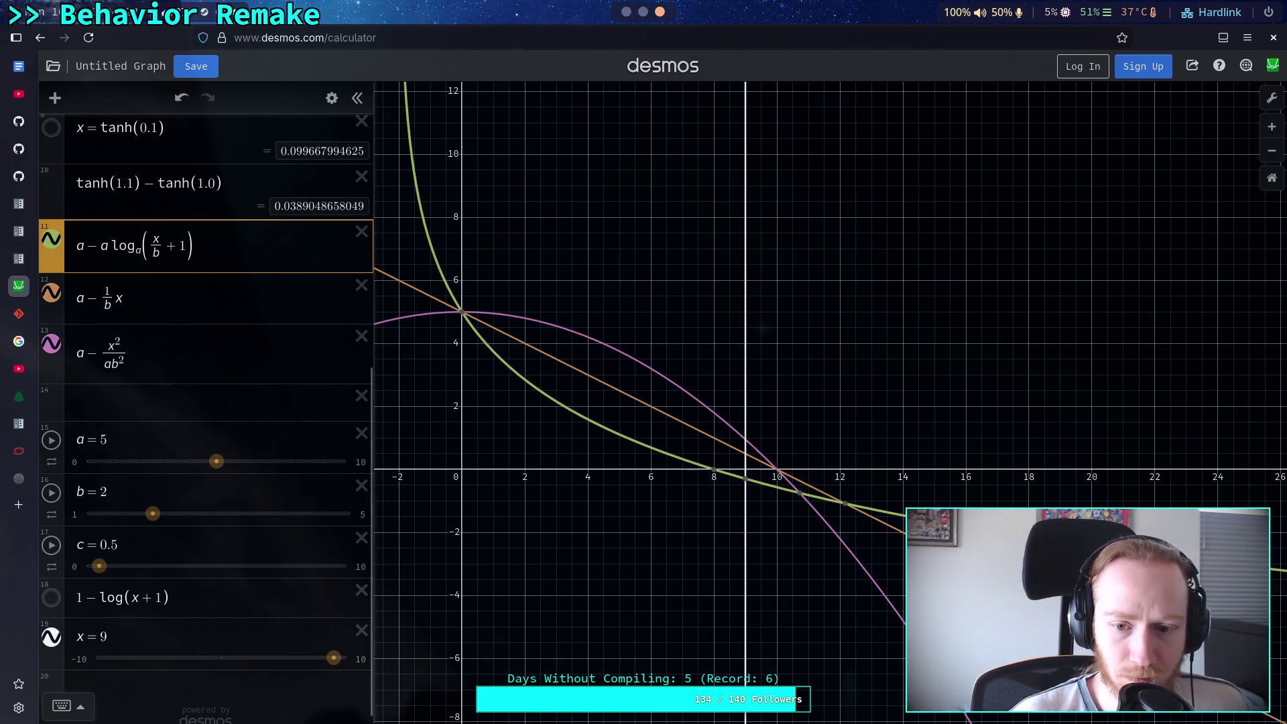
{"action": "left_click", "coordinate": [156, 253]}
{"action": "key", "text": "BackSpace"}
{"action": "type", "text": "a"}
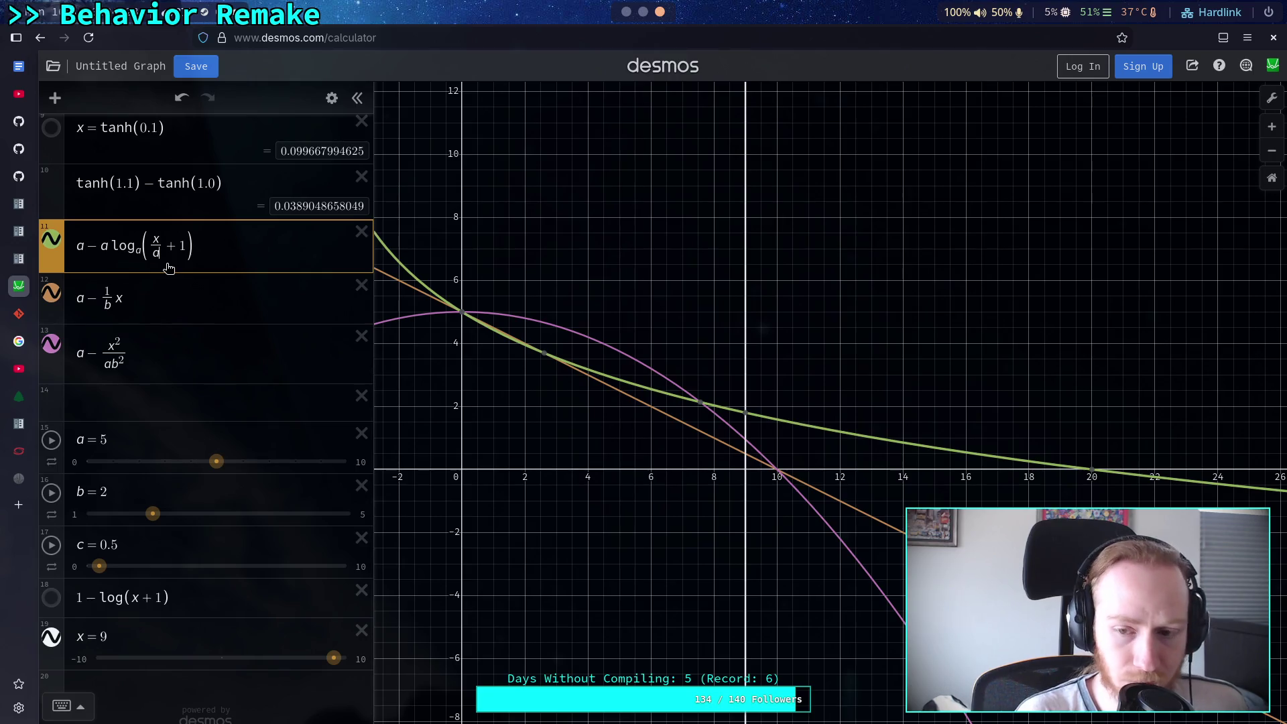
{"action": "type", "text": "b"}
{"action": "key", "text": "BackSpace"}
{"action": "key", "text": "BackSpace"}
{"action": "type", "text": "b"}
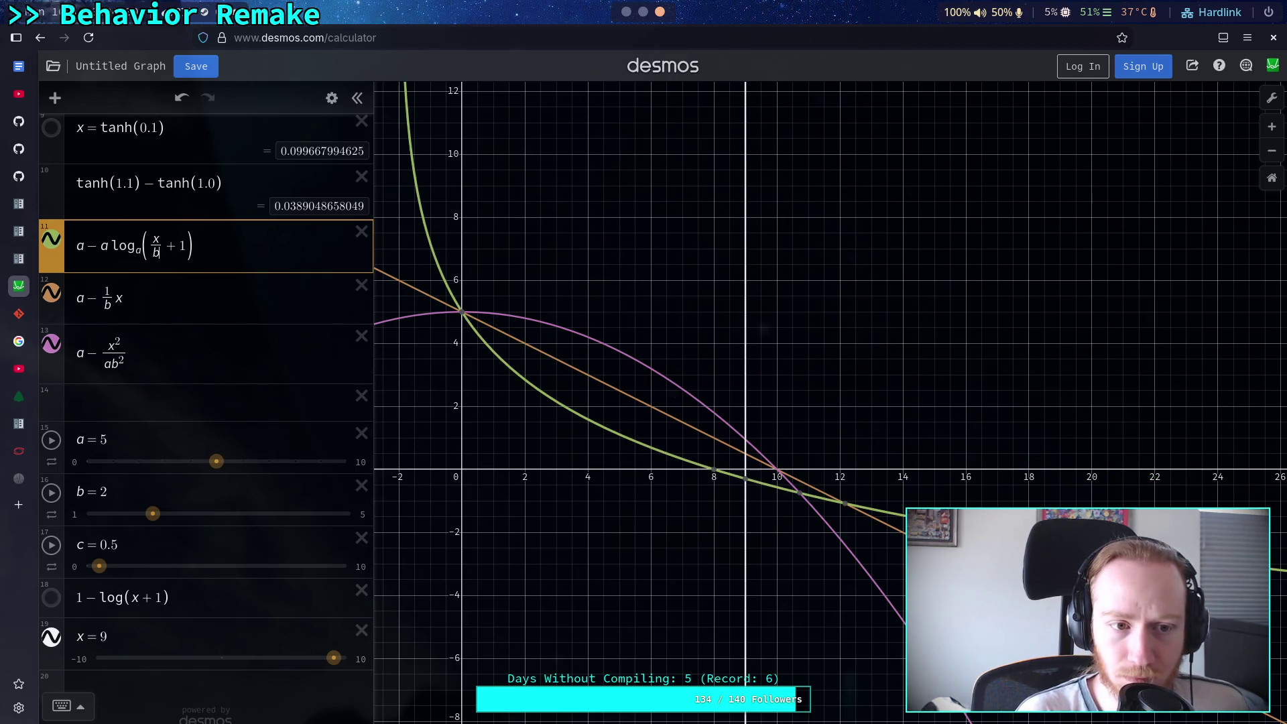
{"action": "type", "text": "a"}
{"action": "key", "text": "BackSpace"}
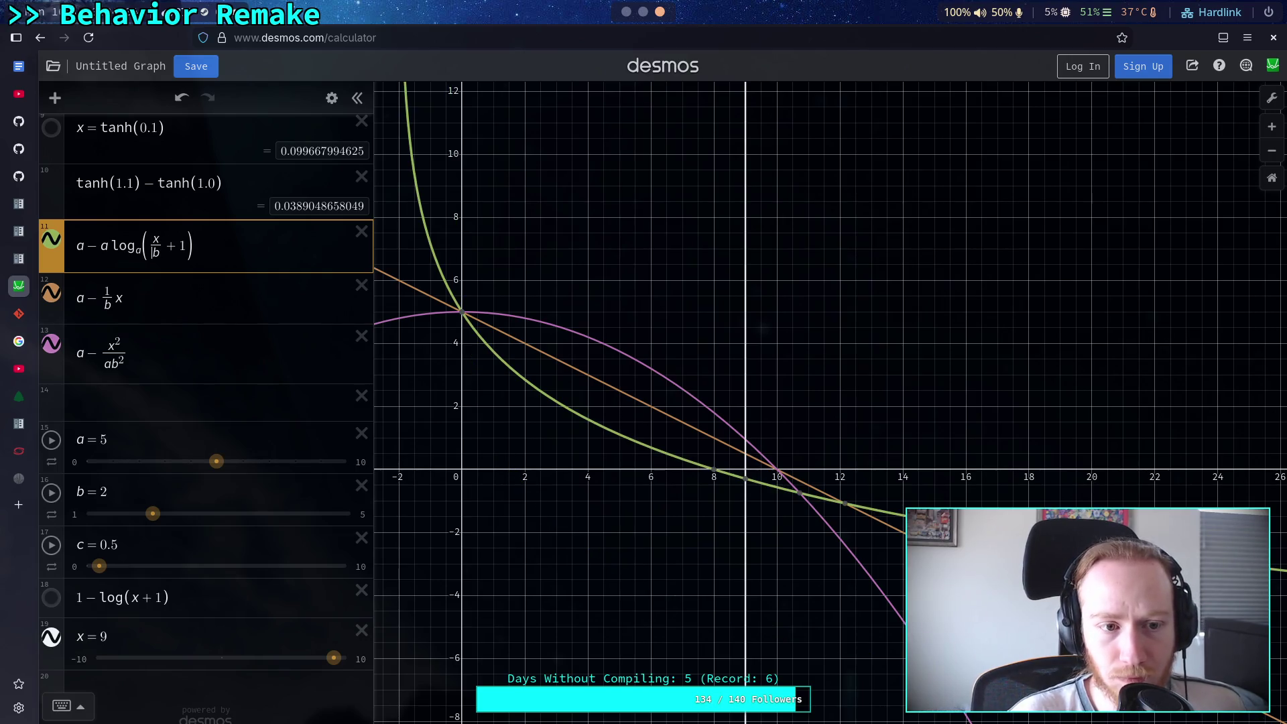
Try numeric divisors 3 and 2, settling on x/2.5 inside the log
{"action": "key", "text": "BackSpace"}
{"action": "type", "text": "3"}
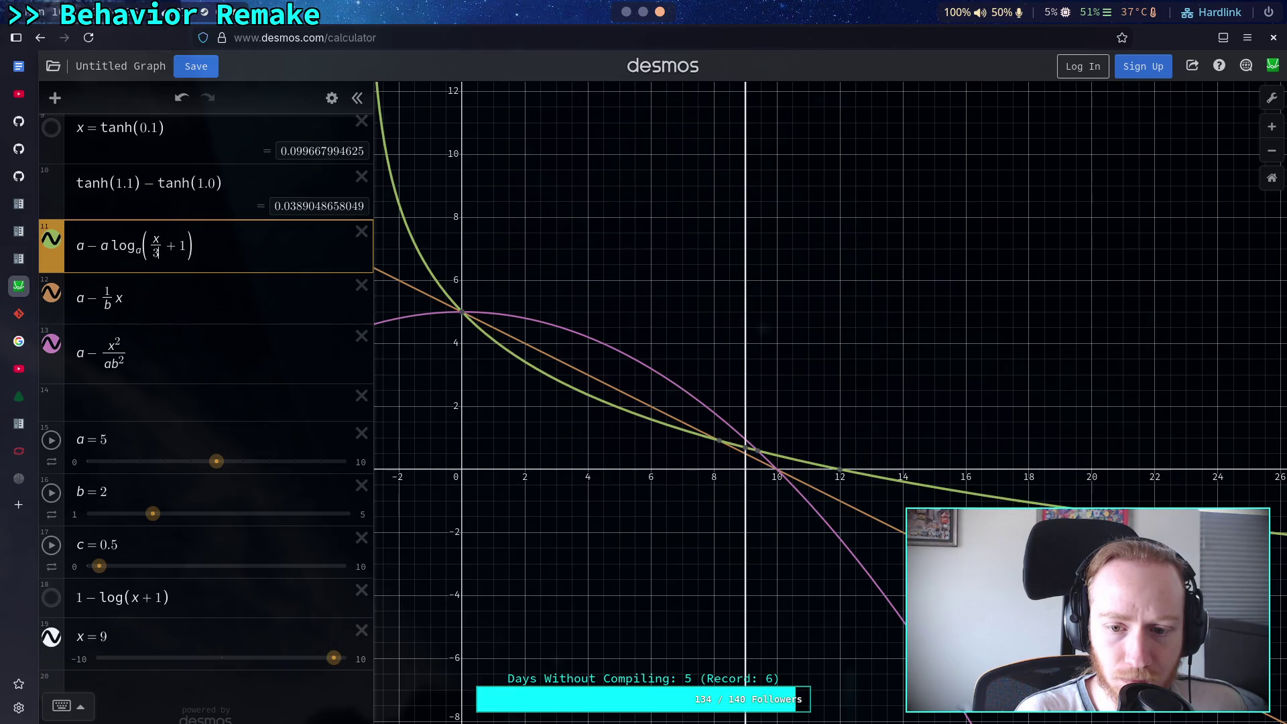
{"action": "key", "text": "BackSpace"}
{"action": "type", "text": "2"}
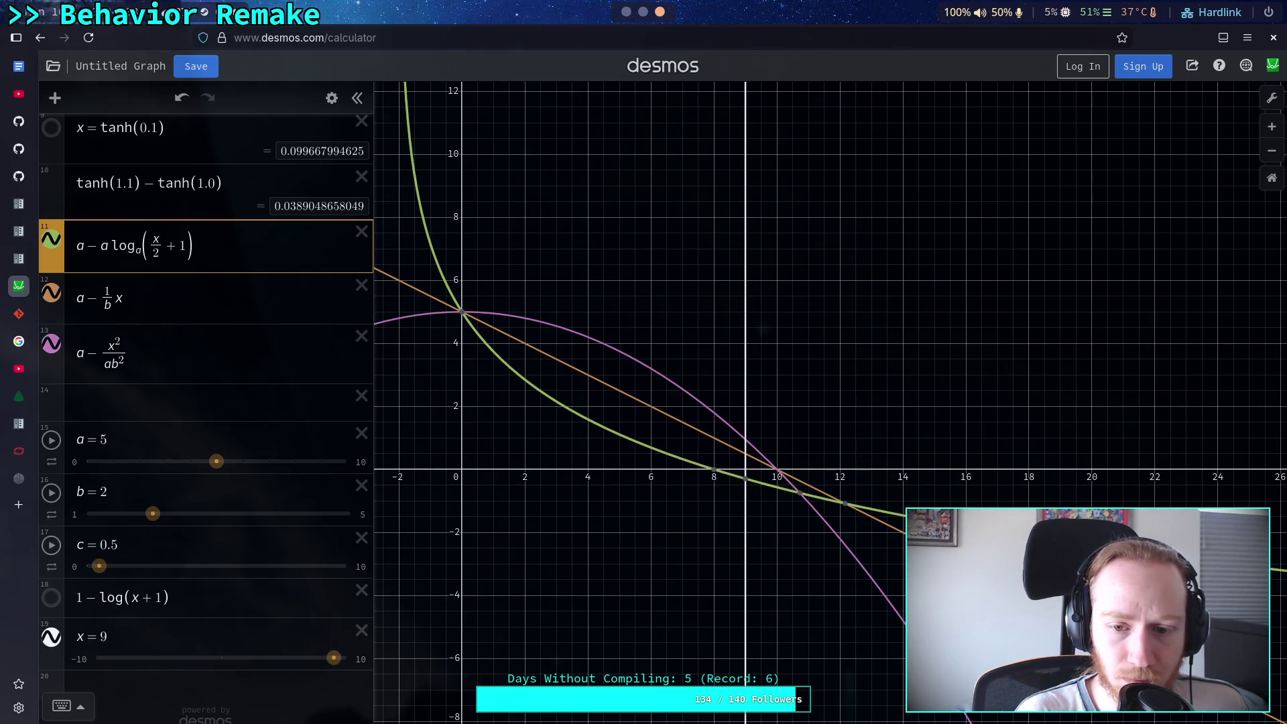
{"action": "type", "text": "3"}
{"action": "key", "text": "Left"}
{"action": "key", "text": "BackSpace"}
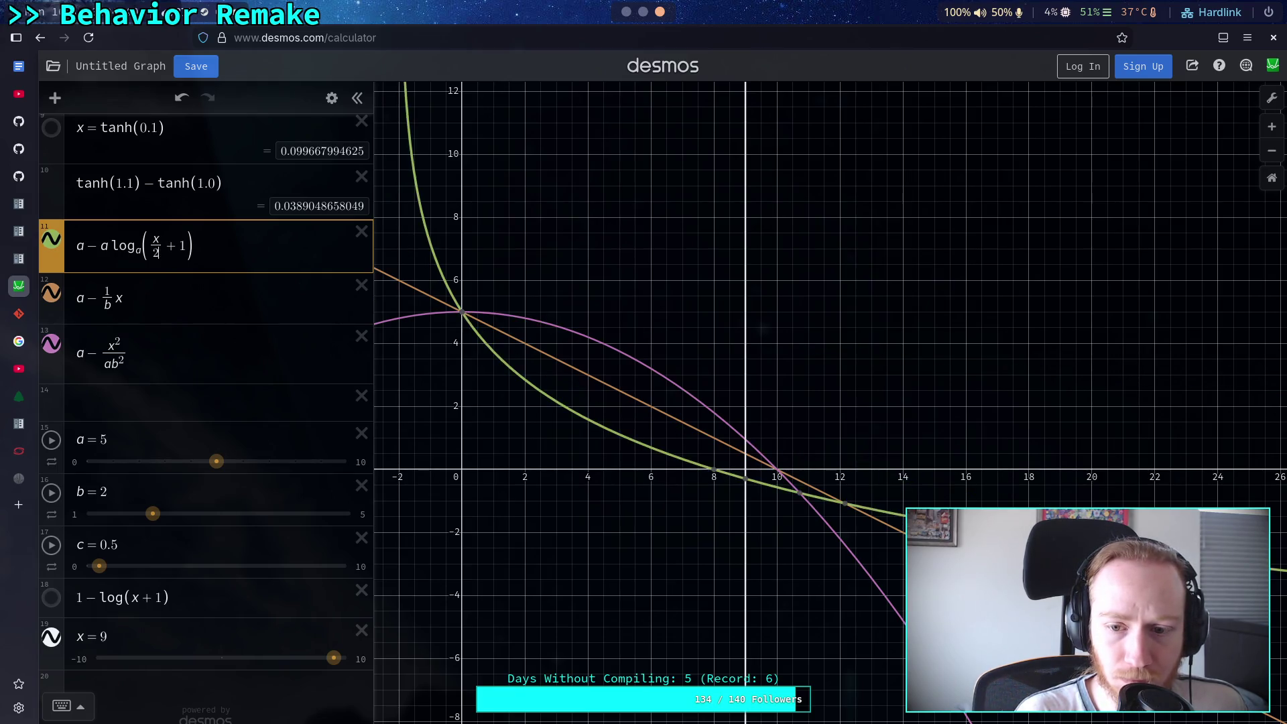
{"action": "key", "text": "Delete"}
{"action": "type", "text": "2.5"}
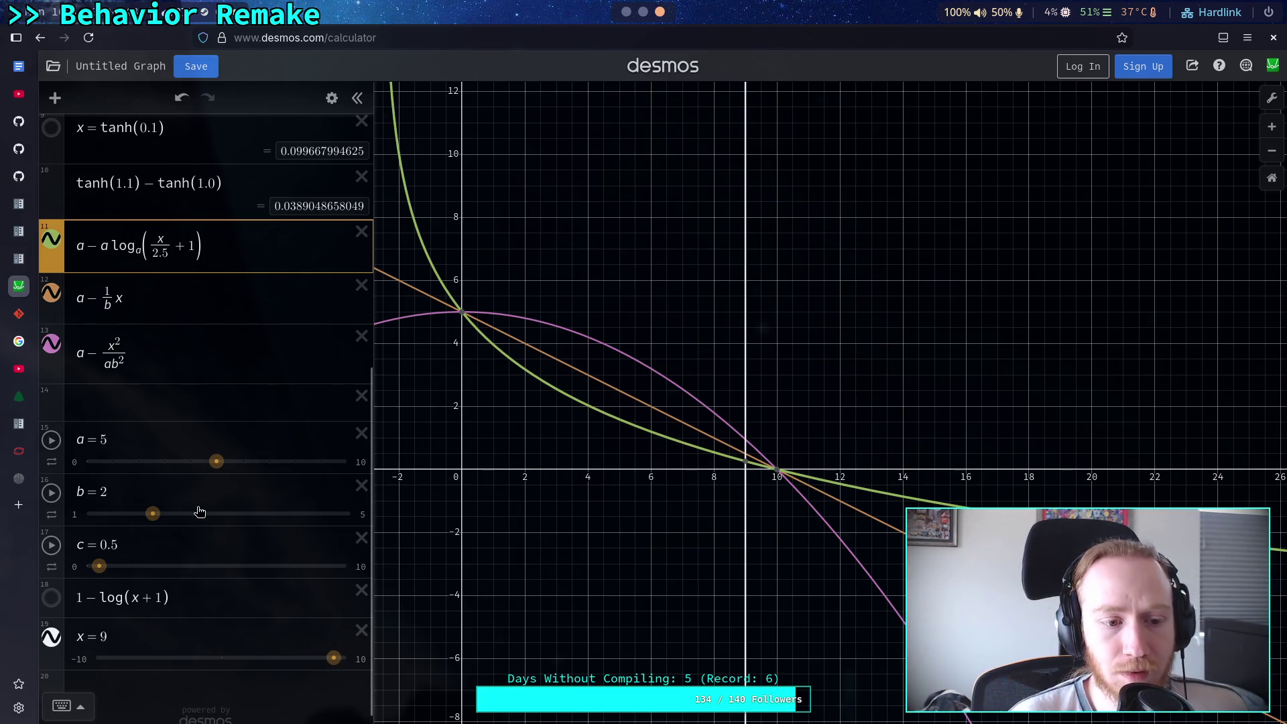
{"action": "left_click", "coordinate": [153, 514]}
Raise b to 3 and retune the log divisor through 3, 4 and 3.5 to 3.75
{"action": "left_click_drag", "start_coordinate": [153, 514], "coordinate": [219, 515]}
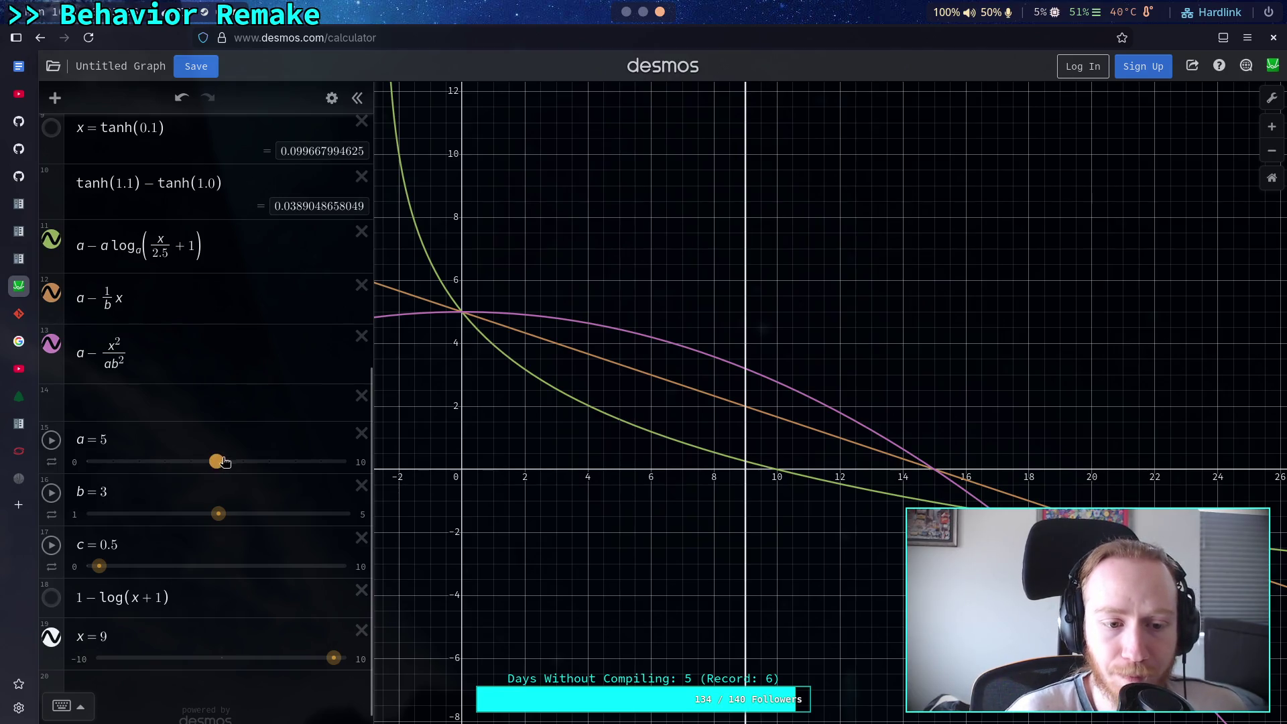
{"action": "double_click", "coordinate": [157, 254]}
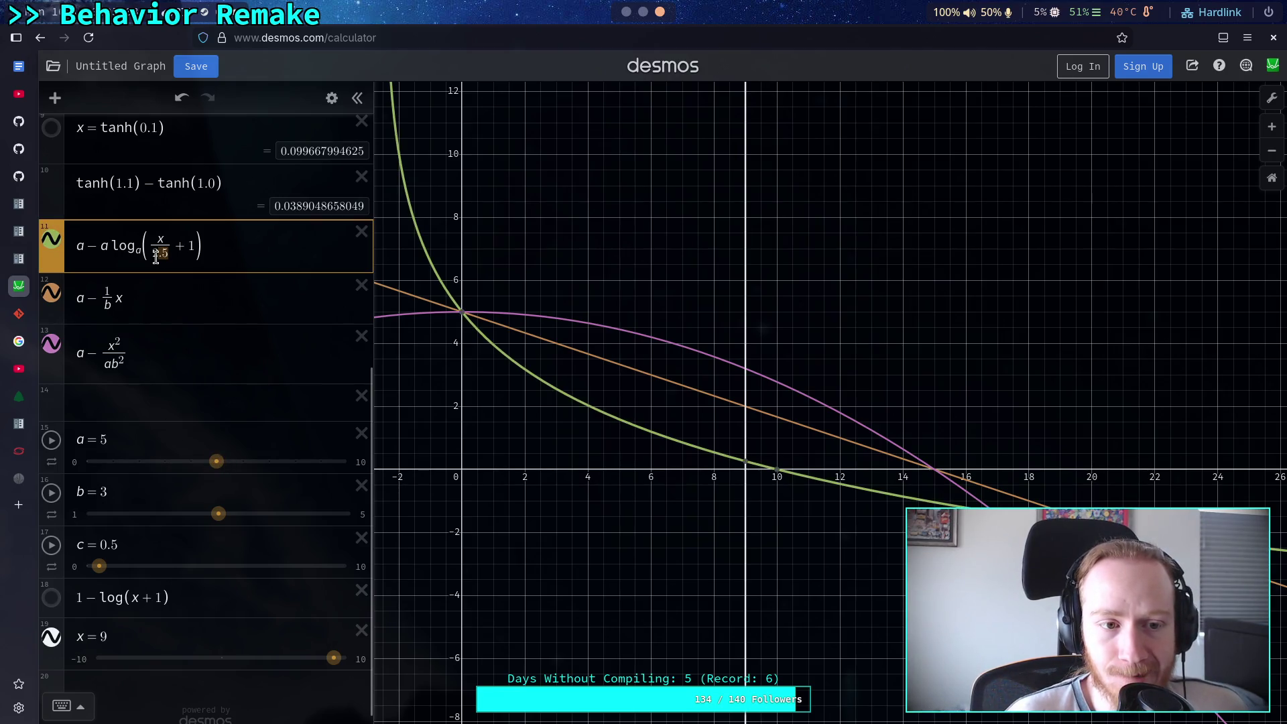
{"action": "type", "text": "3"}
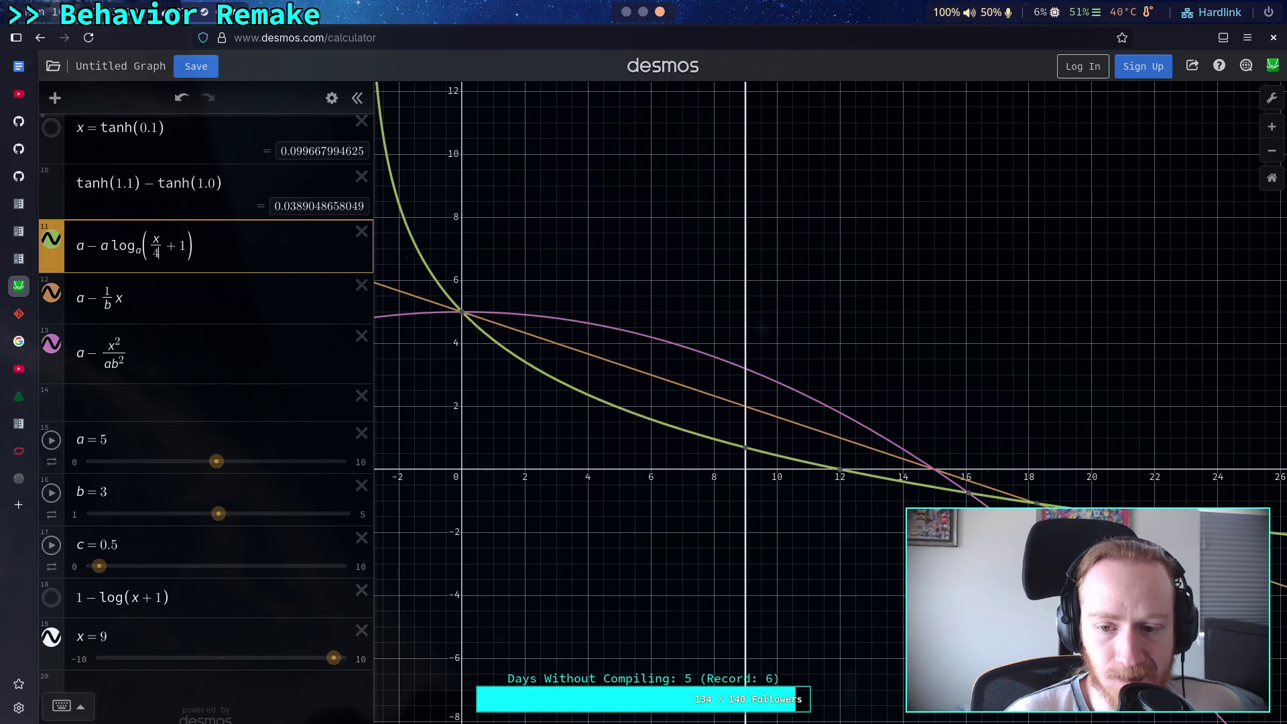
{"action": "key", "text": "BackSpace"}
{"action": "type", "text": "4"}
{"action": "key", "text": "BackSpace"}
{"action": "type", "text": "3"}
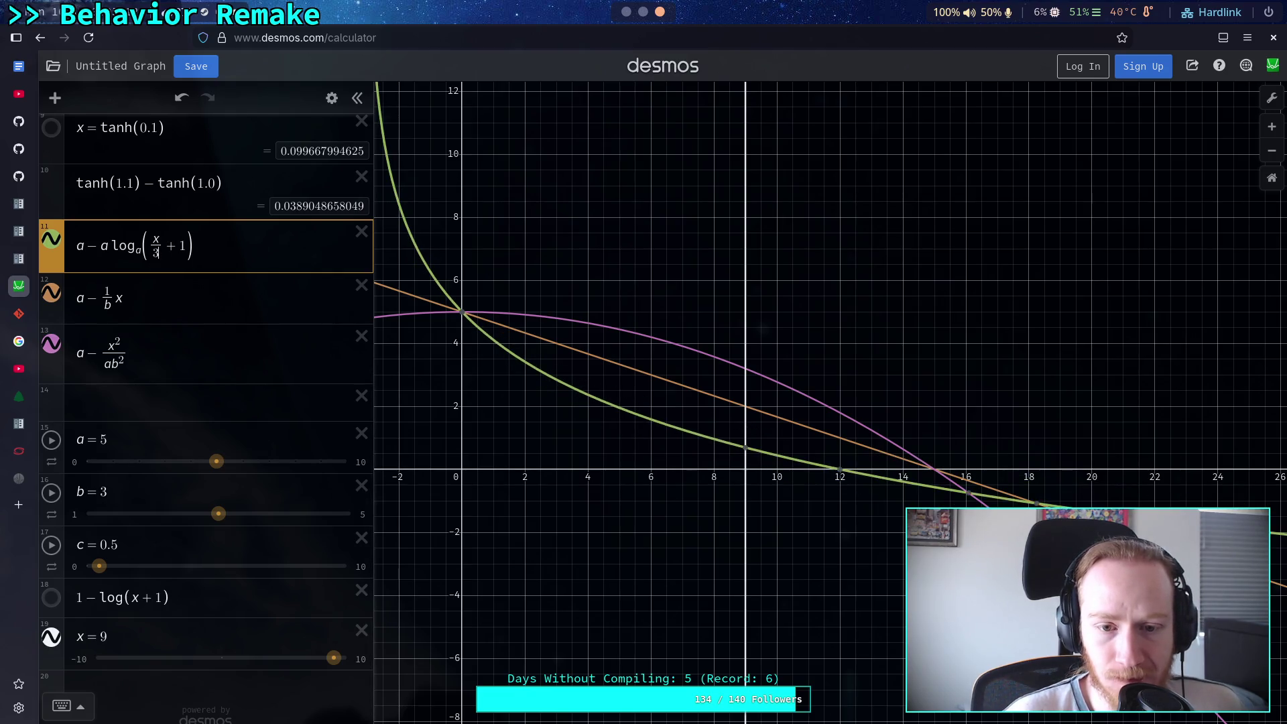
{"action": "type", "text": ".5"}
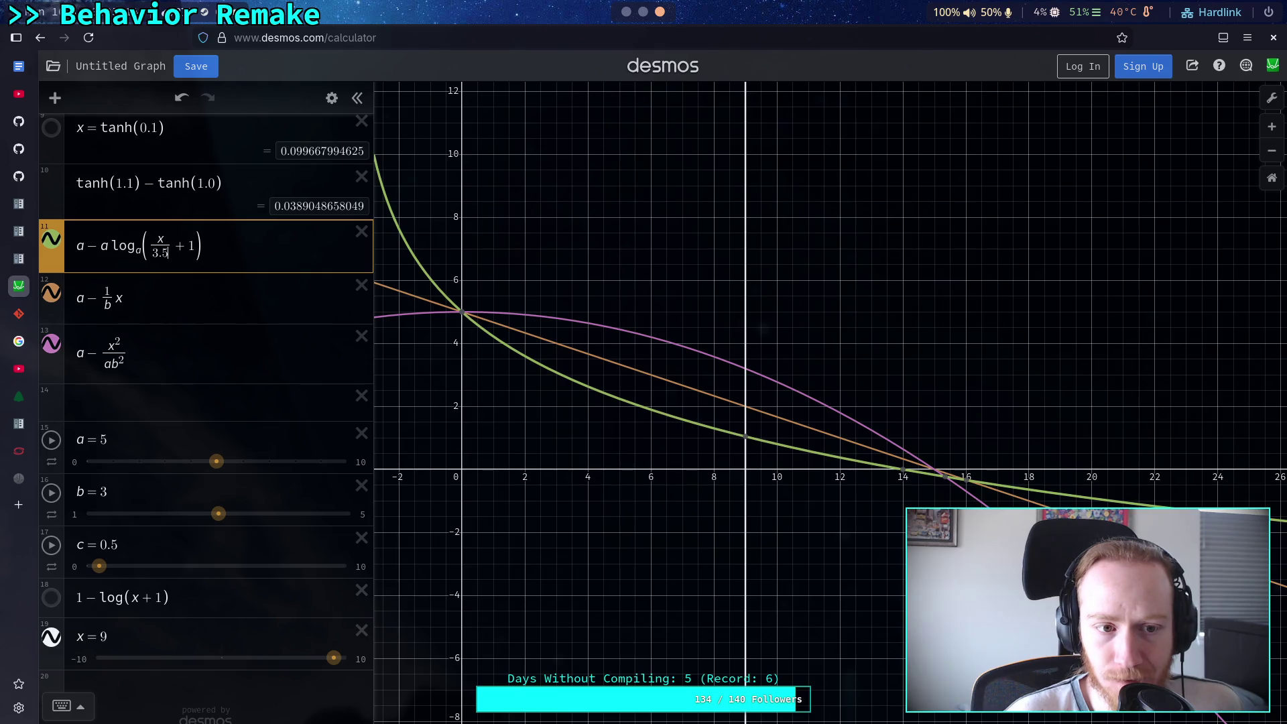
{"action": "key", "text": "BackSpace"}
{"action": "type", "text": "75"}
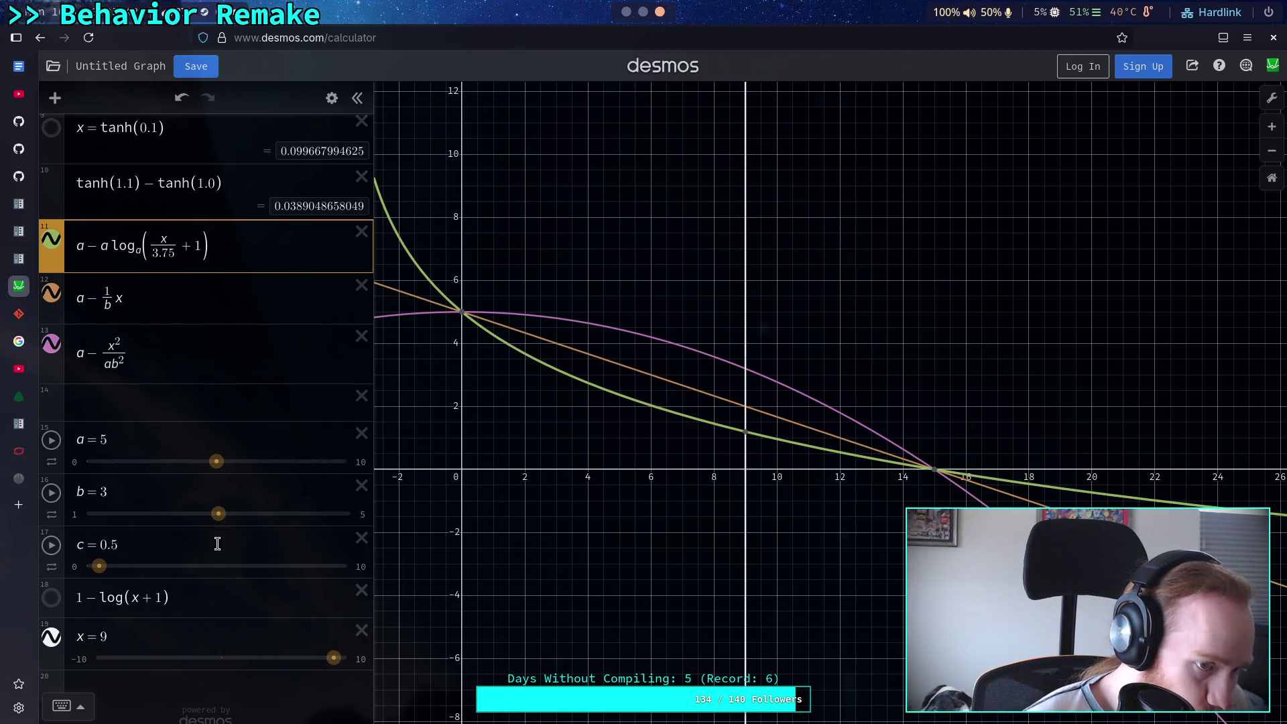
Remove the a factor before the log and the 3.75 divisor, leaving plain x
{"action": "left_click", "coordinate": [114, 251]}
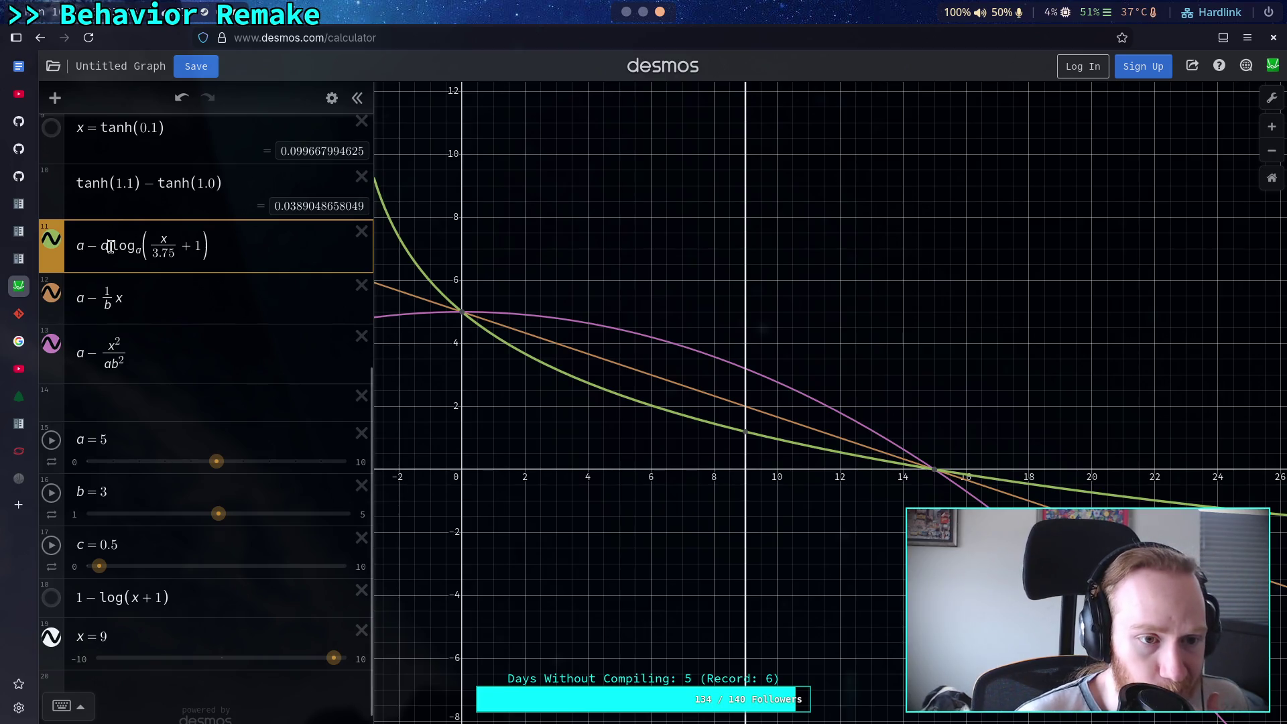
{"action": "key", "text": "BackSpace"}
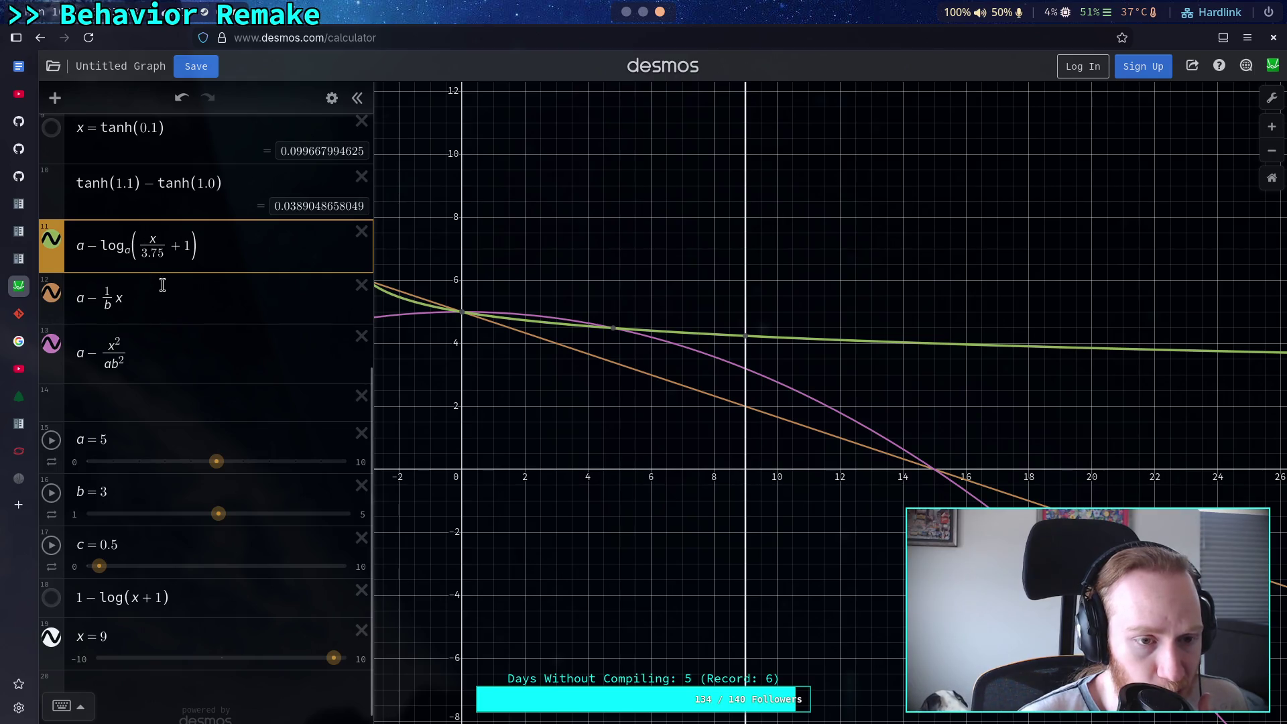
{"action": "left_click_drag", "start_coordinate": [164, 254], "coordinate": [138, 254]}
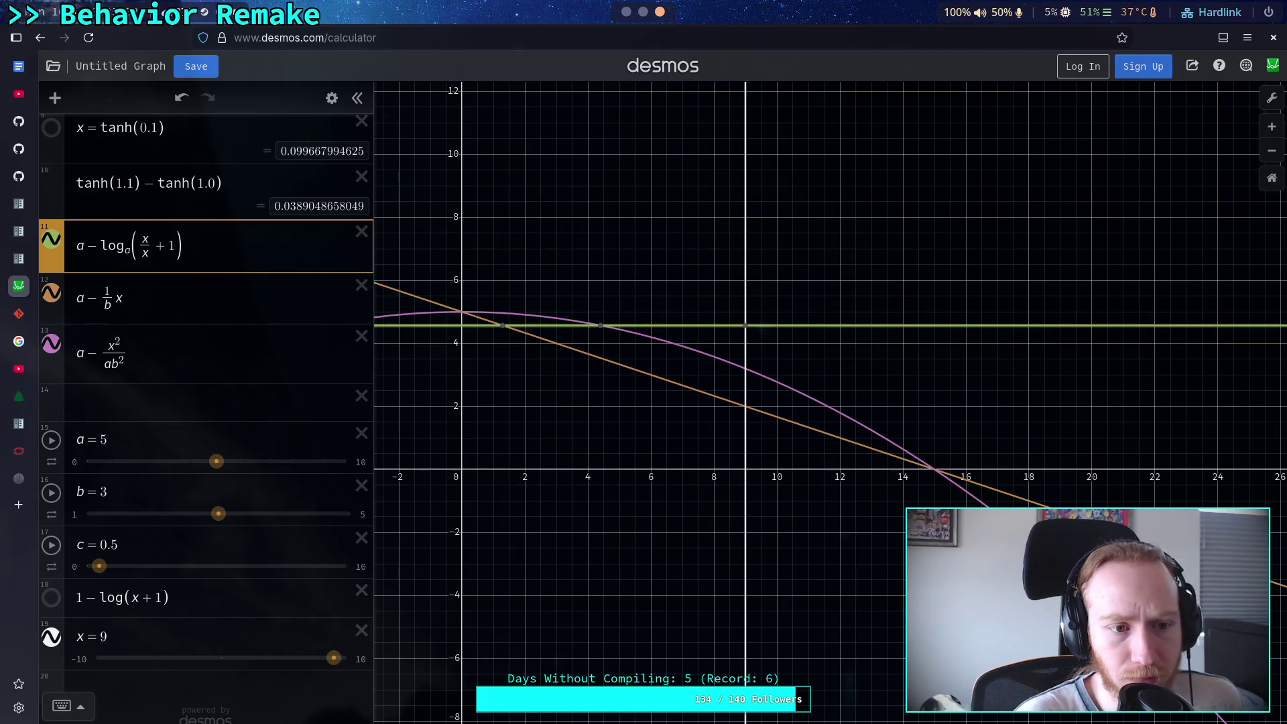
{"action": "key", "text": "BackSpace"}
{"action": "type", "text": "1"}
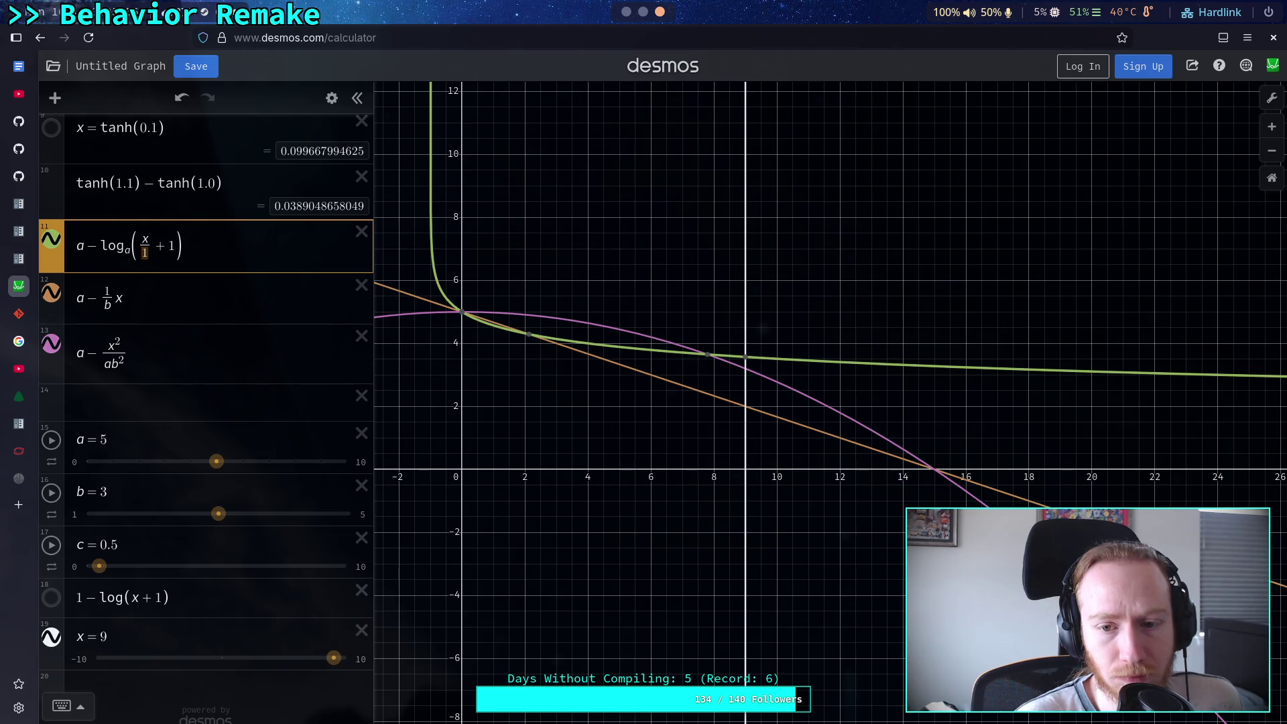
{"action": "type", "text": "2"}
{"action": "type", "text": "1"}
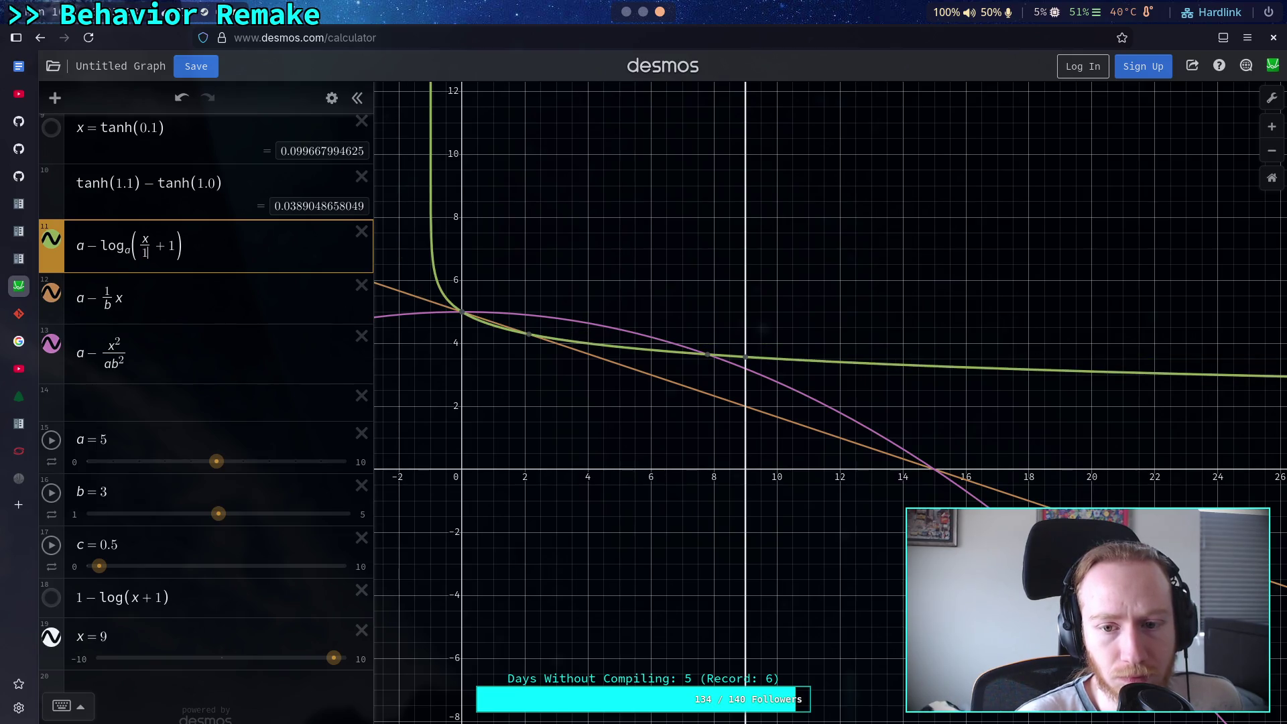
{"action": "key", "text": "BackSpace"}
{"action": "key", "text": "BackSpace"}
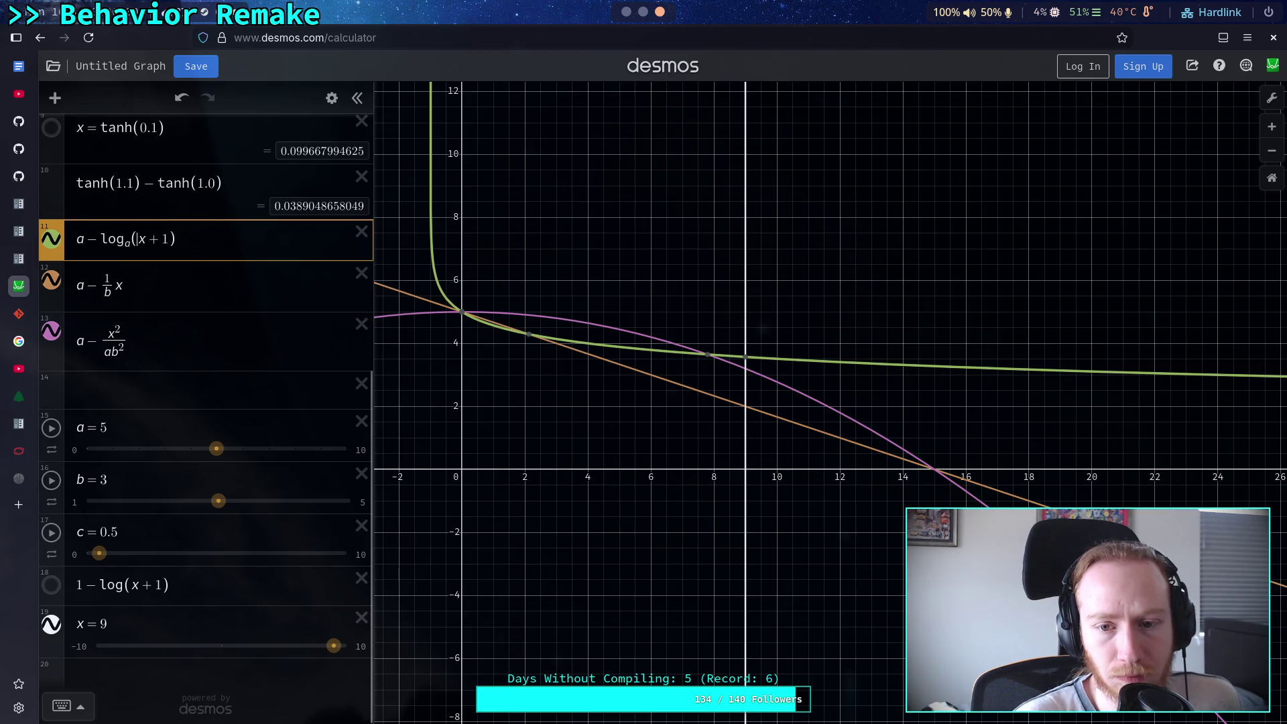
Try coefficients 2, 5, 7, 9 and a on x, then remove the coefficient
{"action": "type", "text": "2"}
{"action": "key", "text": "BackSpace"}
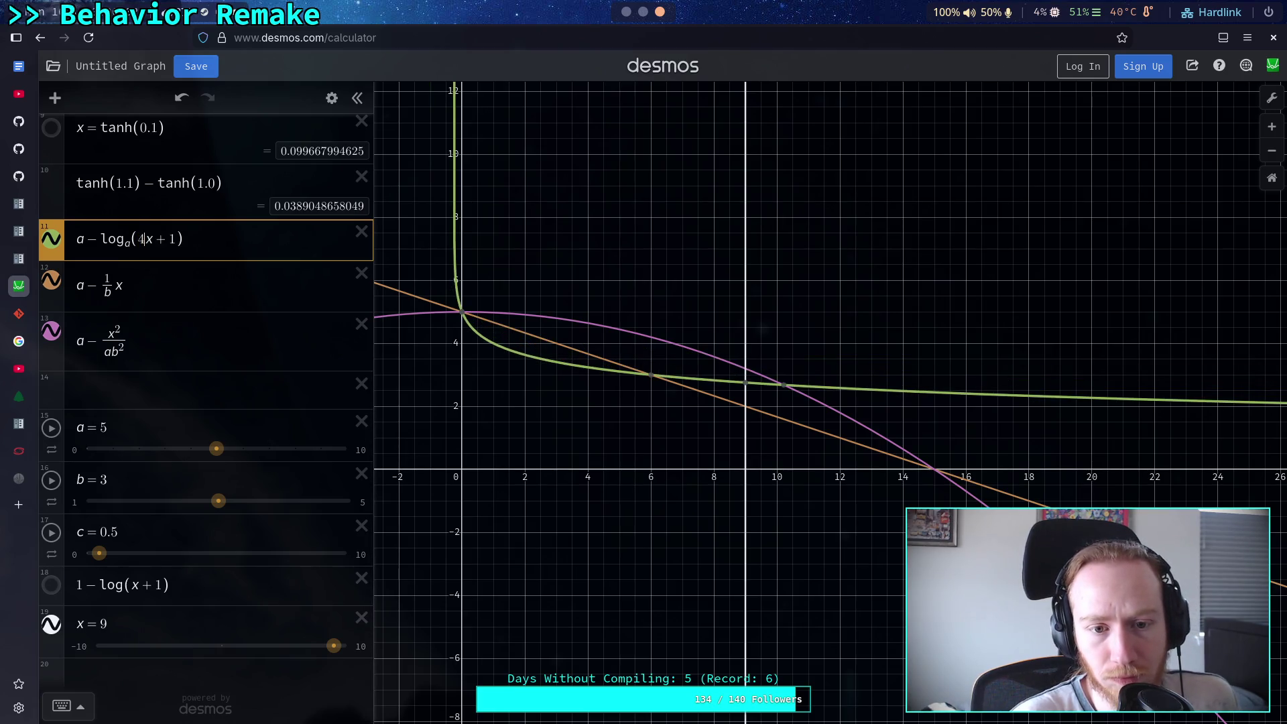
{"action": "type", "text": "5"}
{"action": "key", "text": "BackSpace"}
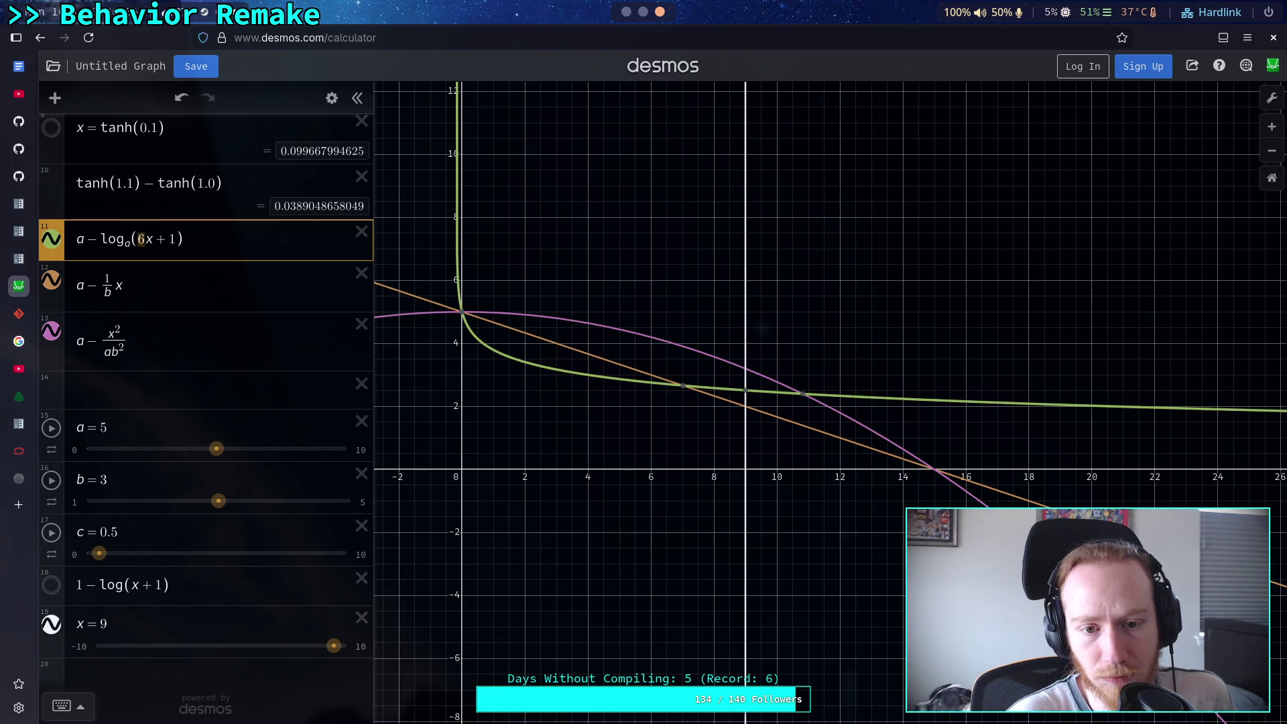
{"action": "type", "text": "7"}
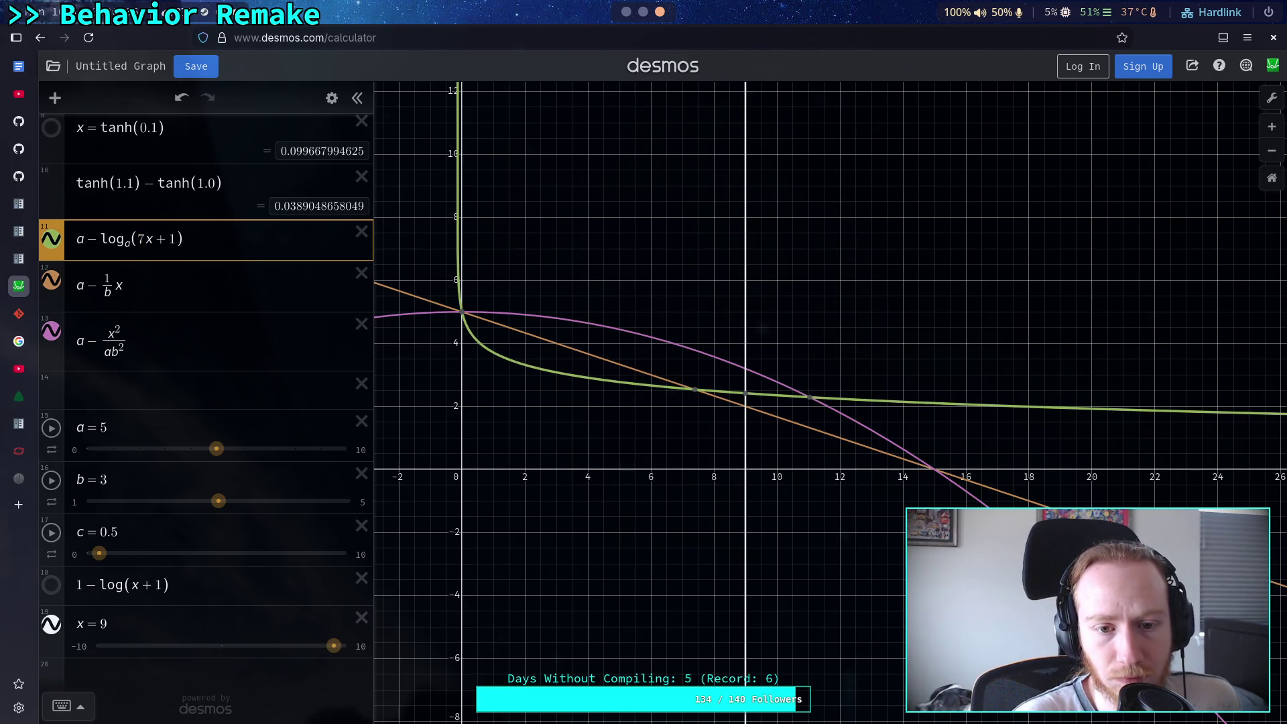
{"action": "key", "text": "shift+Left"}
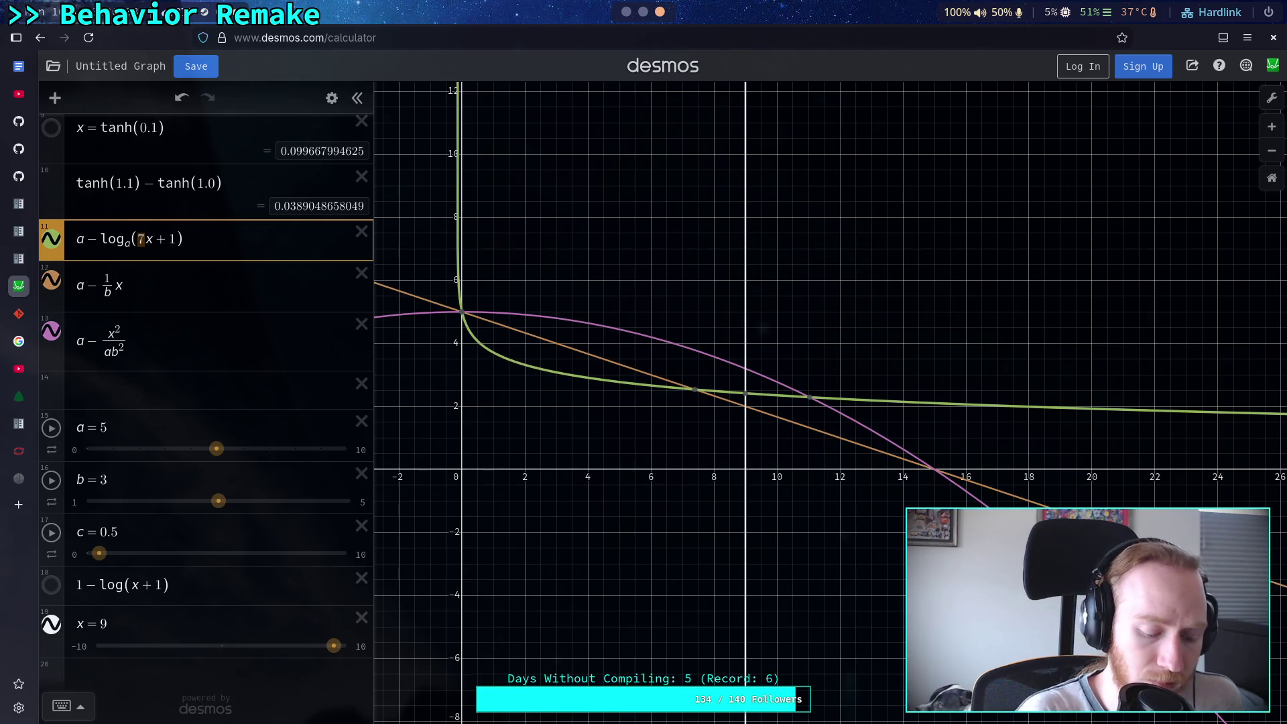
{"action": "type", "text": "9"}
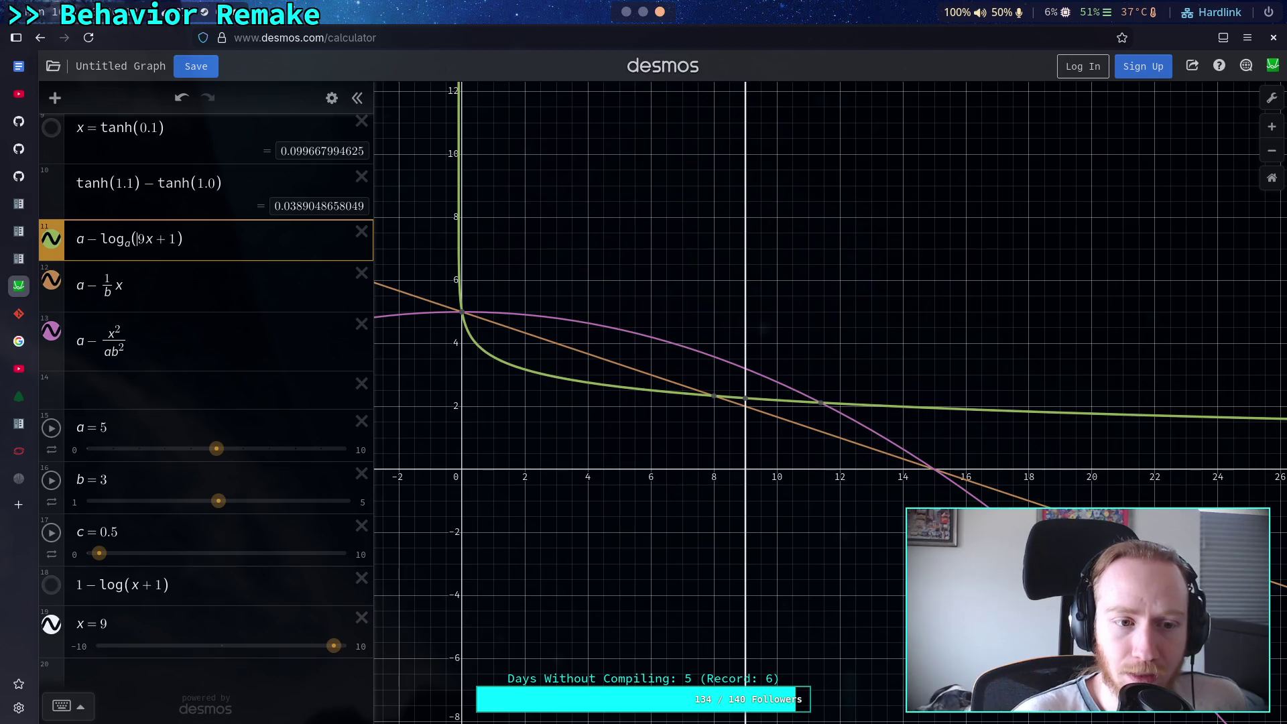
{"action": "key", "text": "Delete"}
{"action": "type", "text": "a"}
{"action": "key", "text": "BackSpace"}
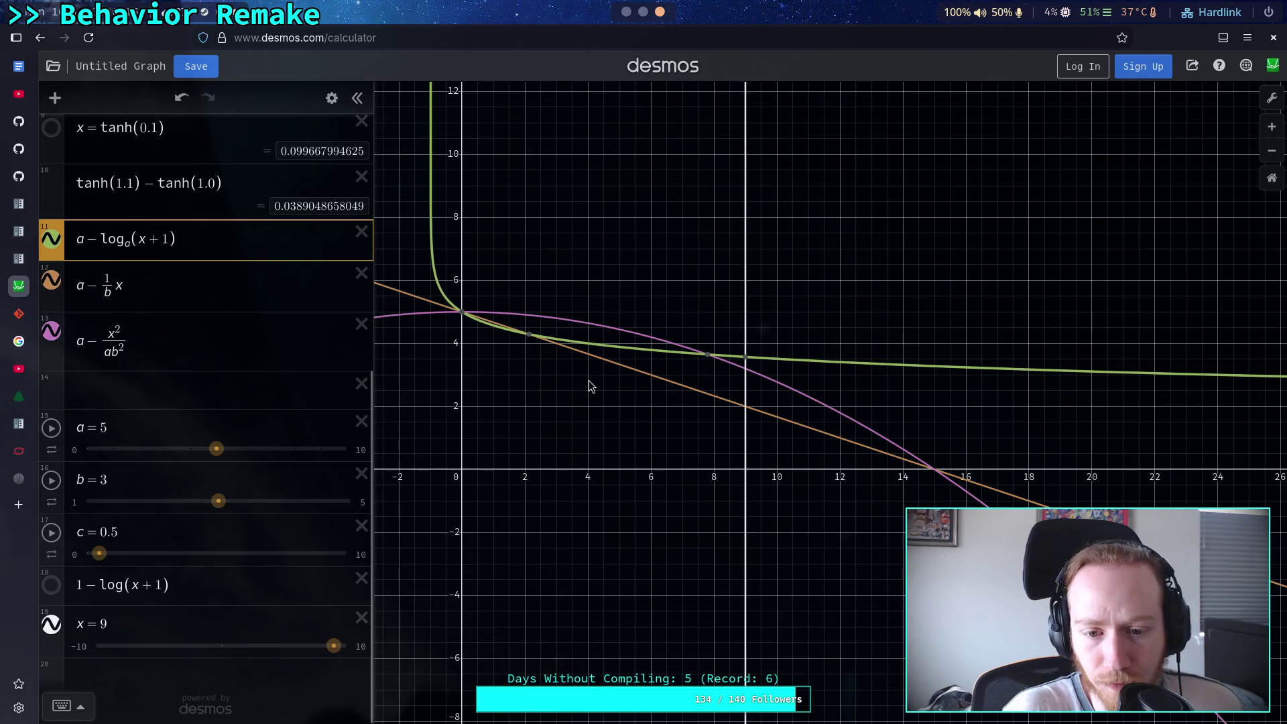
Trace the green curve at (4, 4) and remove the log's base a, leaving a − log(x + 1)
{"action": "left_click", "coordinate": [587, 346]}
{"action": "left_click_drag", "start_coordinate": [588, 348], "coordinate": [590, 350]}
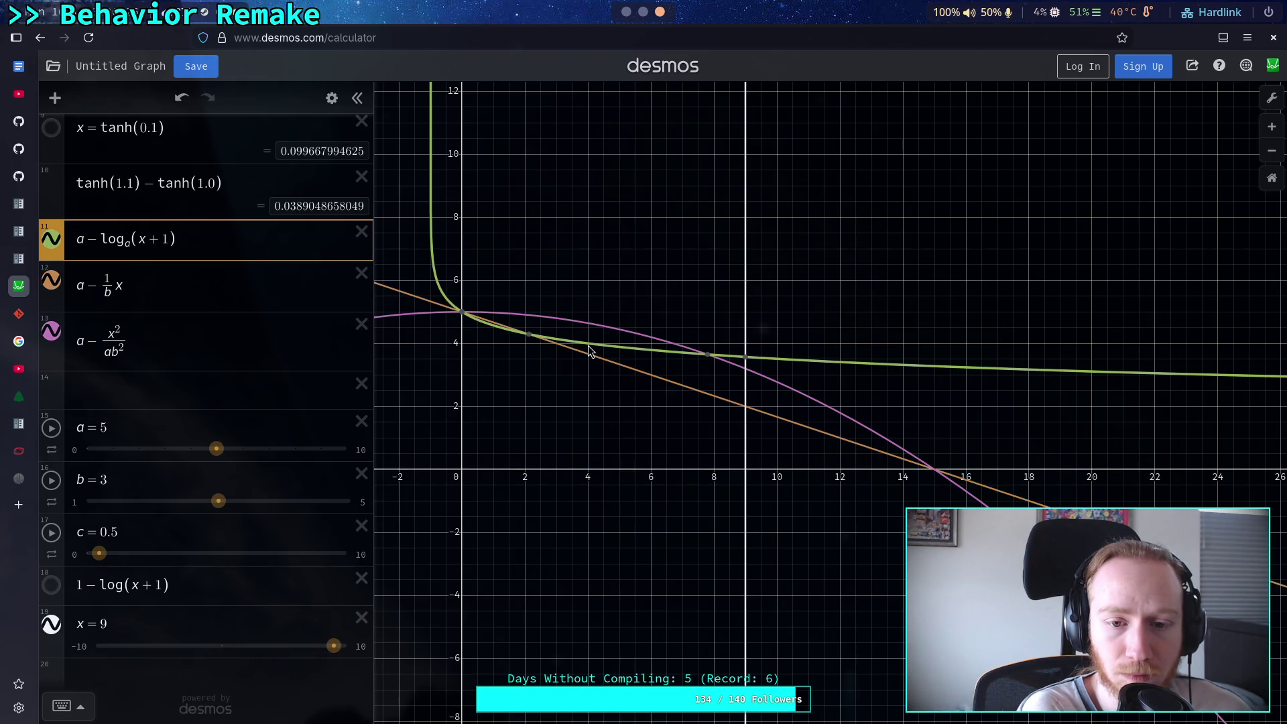
{"action": "left_click", "coordinate": [131, 243]}
{"action": "key", "text": "BackSpace"}
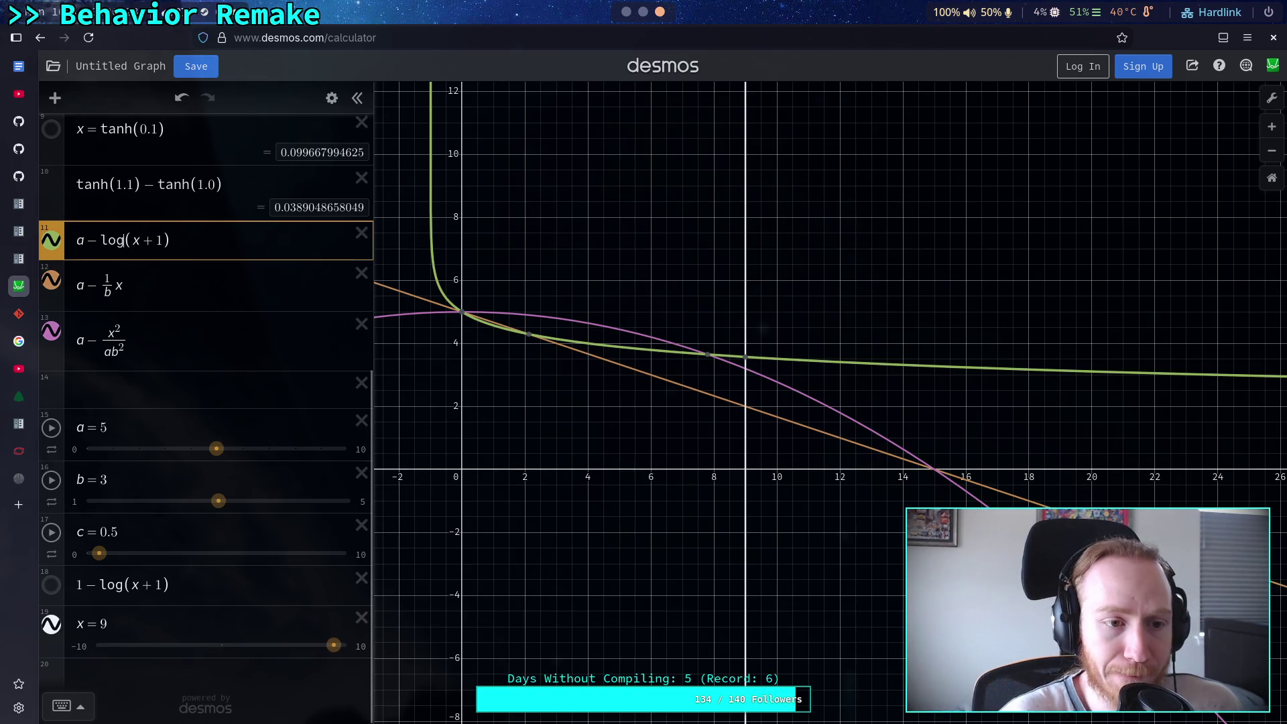
Divide the log term by log a so the green curve reads a − log(x+1)/log a
{"action": "left_click", "coordinate": [198, 235]}
{"action": "type", "text": "/"}
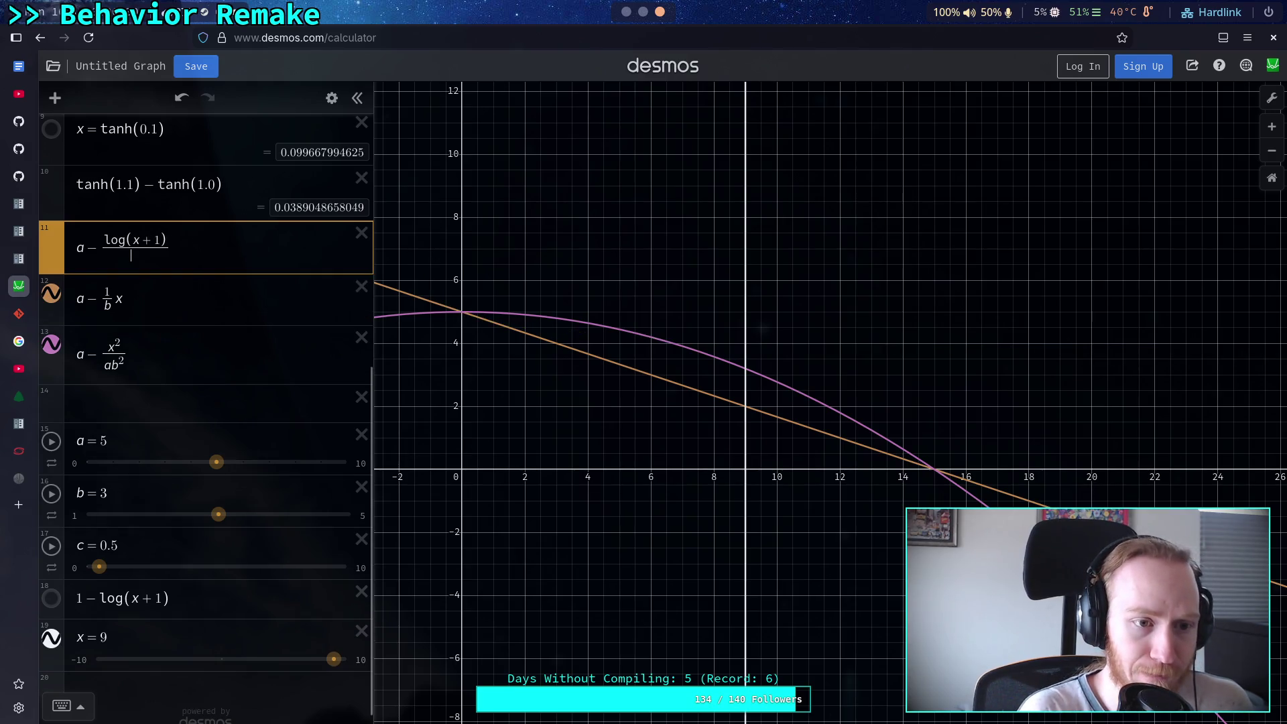
{"action": "type", "text": "log a"}
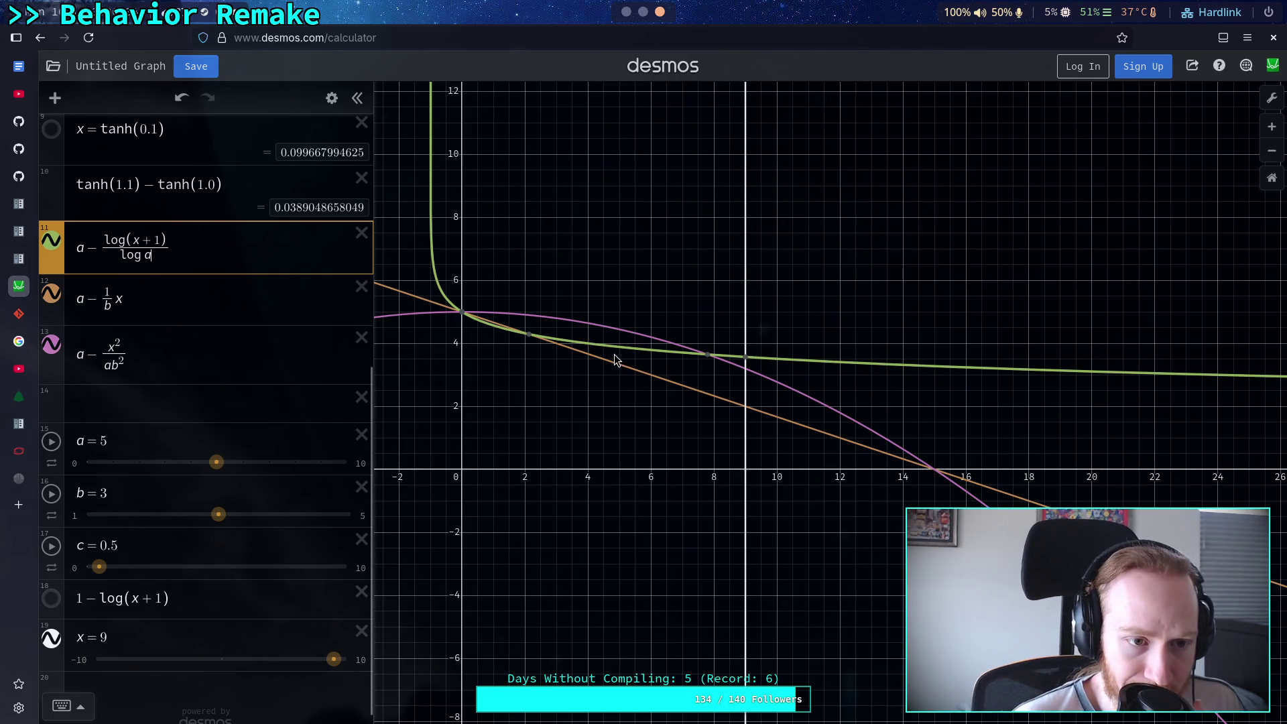
{"action": "mouse_move", "coordinate": [590, 349]}
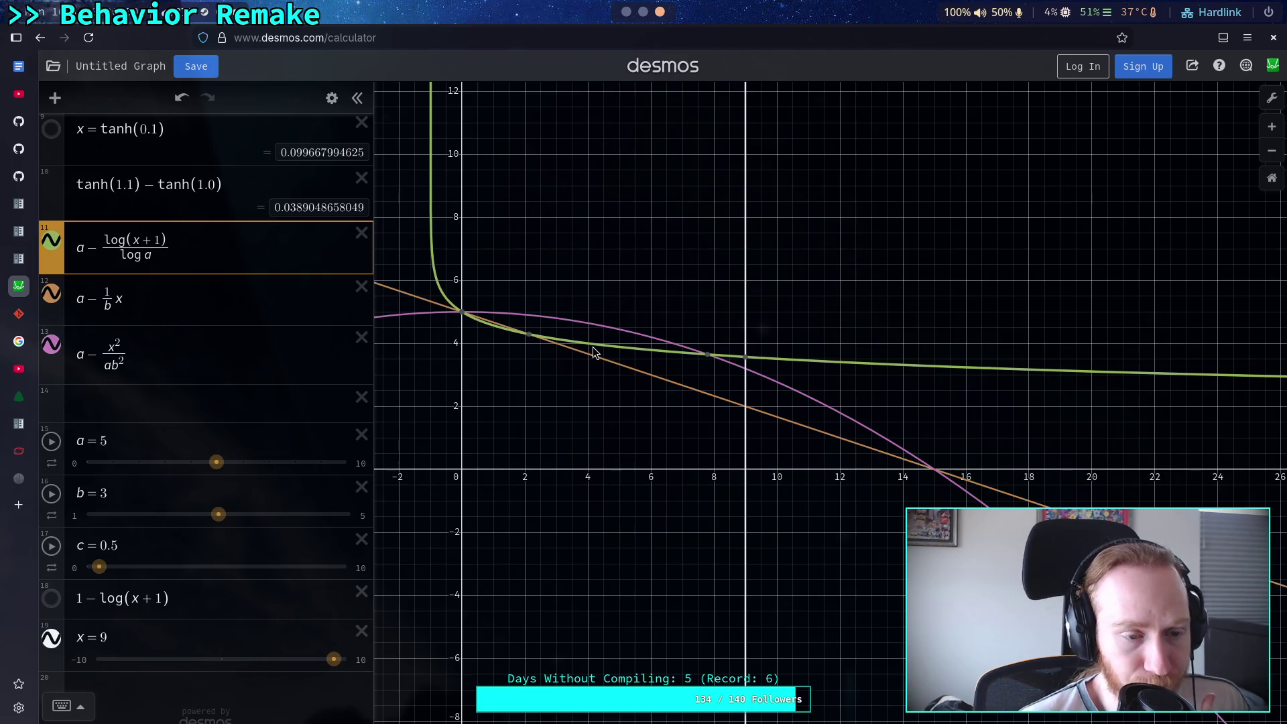
{"action": "left_click", "coordinate": [102, 240]}
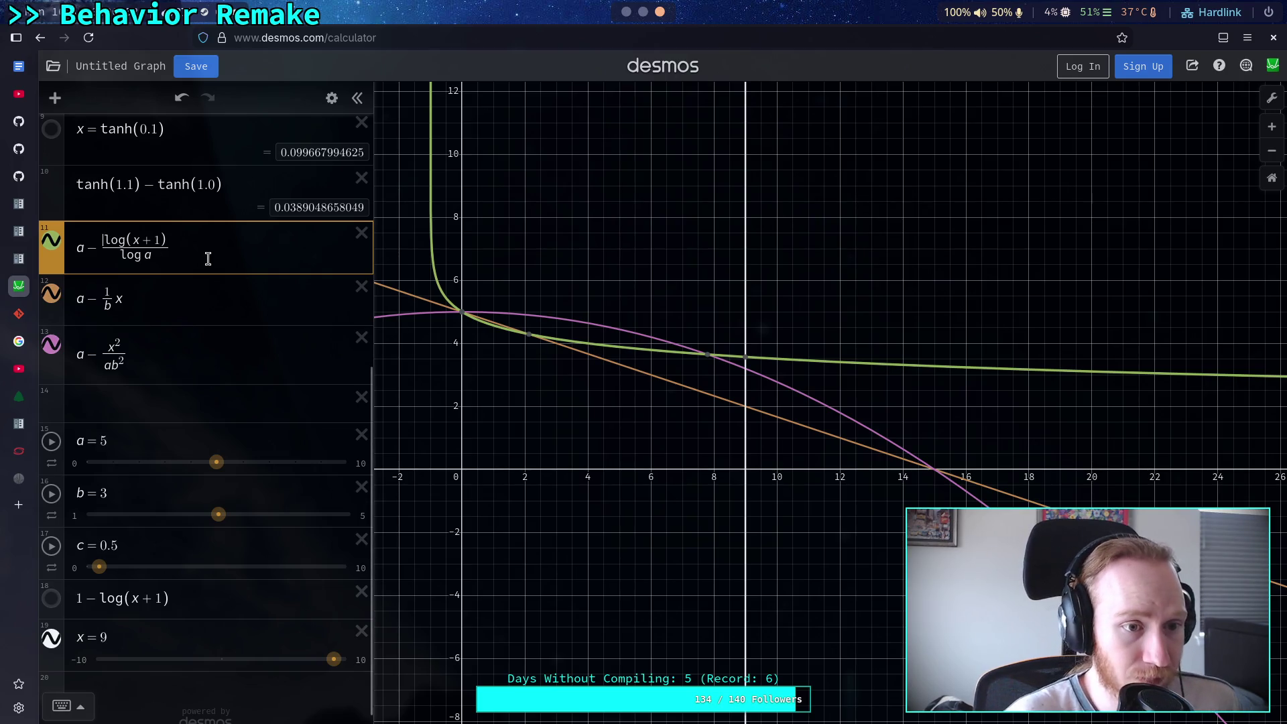
Try (a−1), then d, then a as the factor in front of log(x+1)/log a
{"action": "type", "text": "(a-1"}
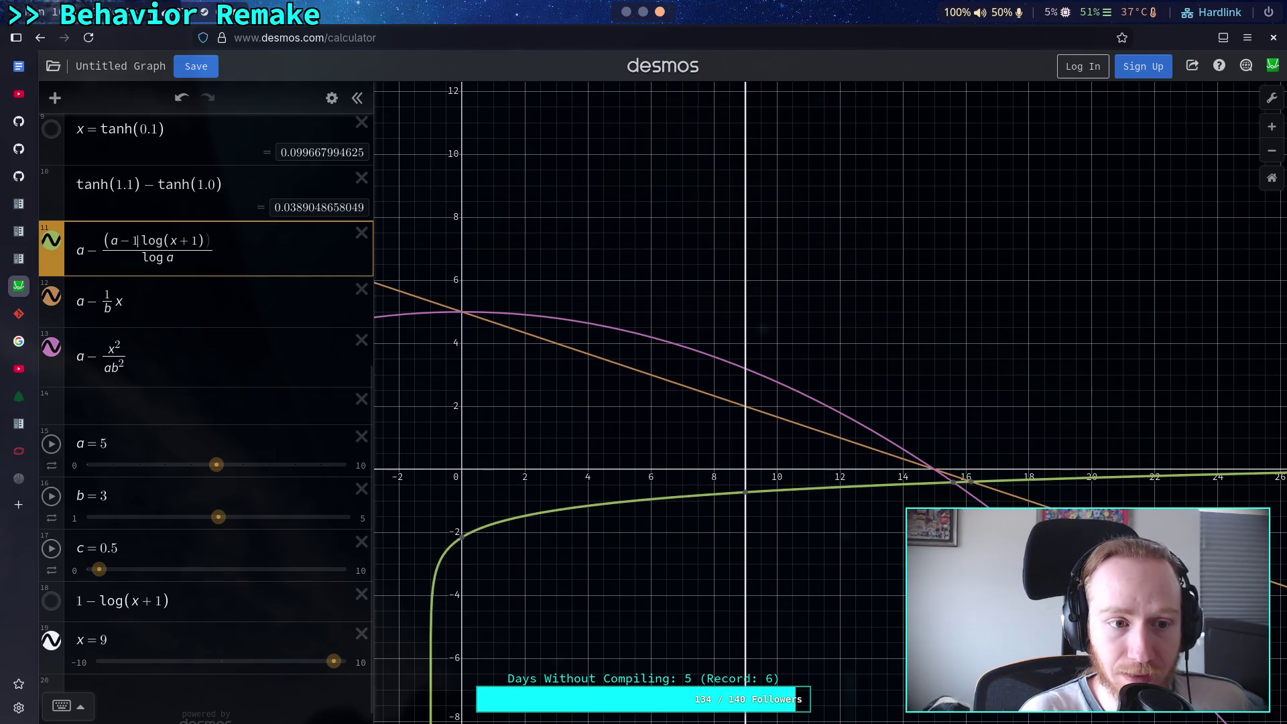
{"action": "type", "text": ")"}
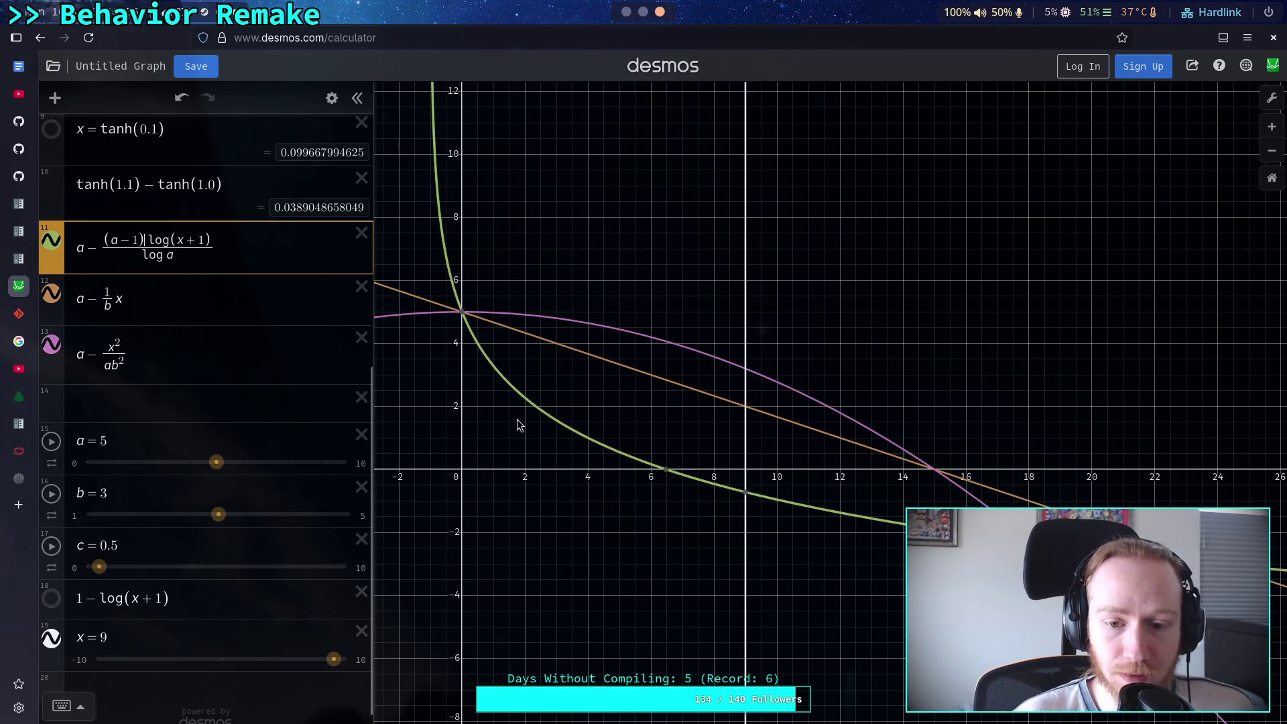
{"action": "mouse_move", "coordinate": [669, 472]}
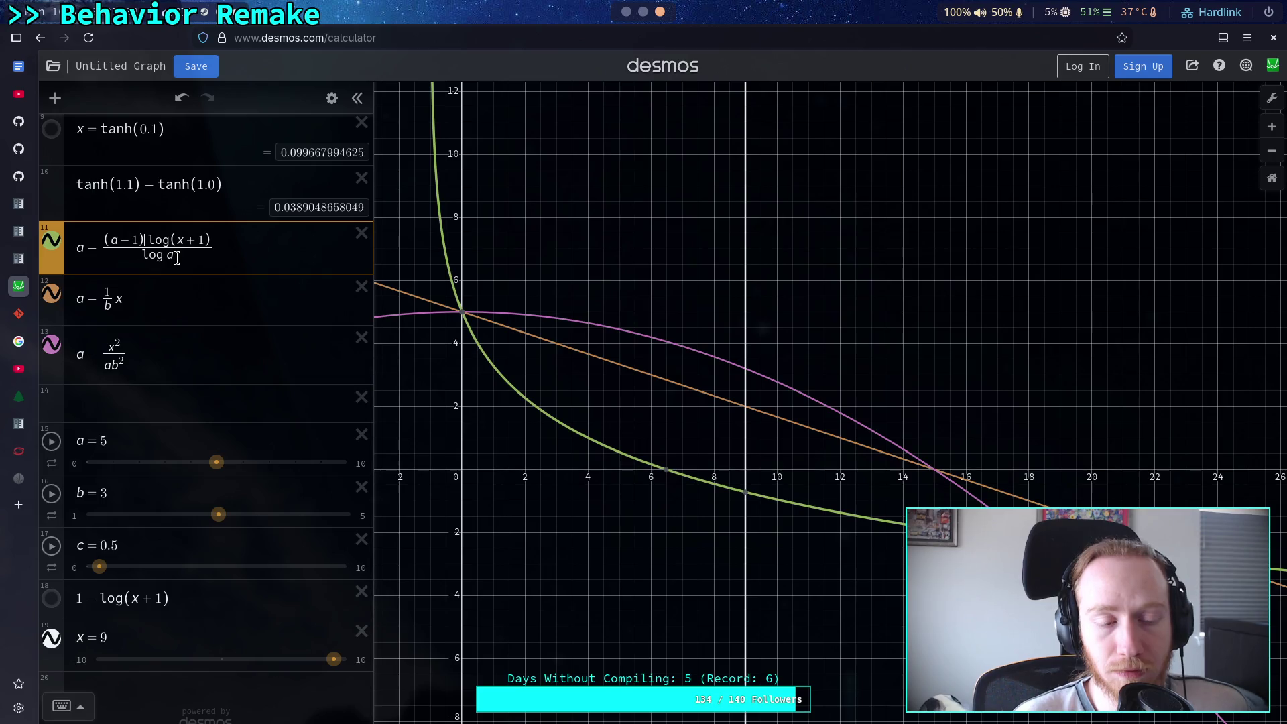
{"action": "left_click", "coordinate": [137, 240]}
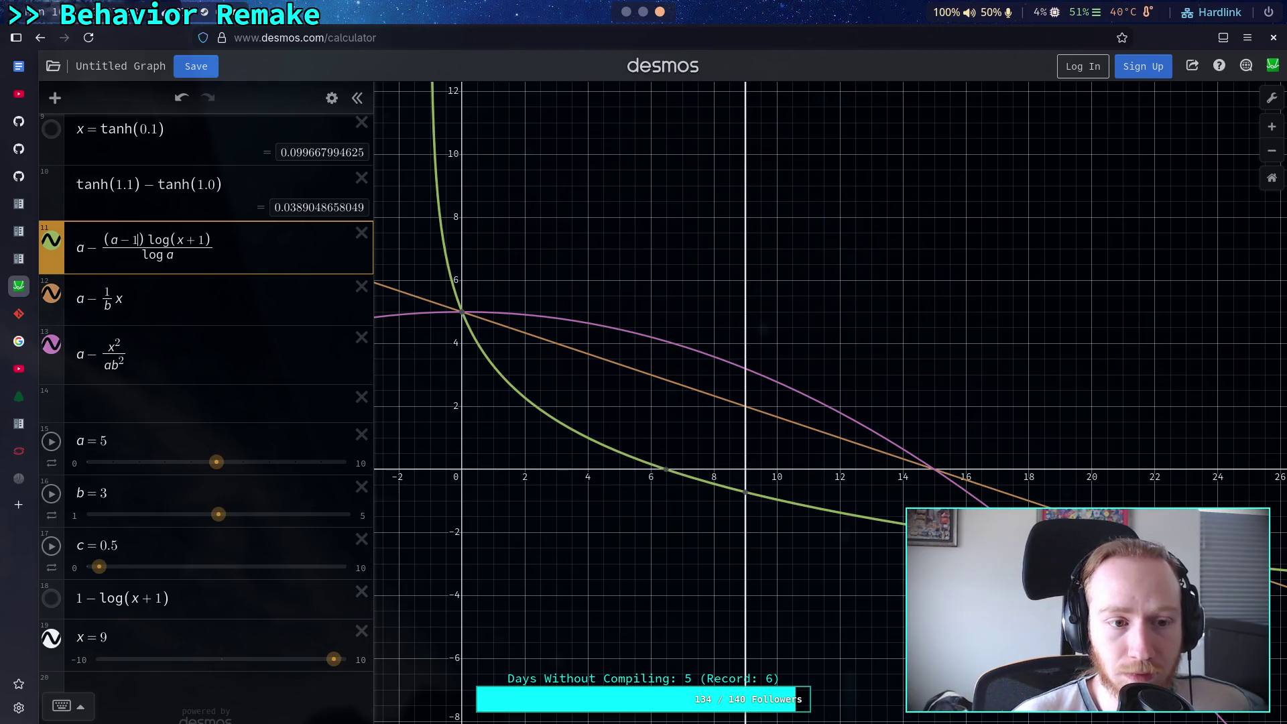
{"action": "key", "text": "BackSpace"}
{"action": "key", "text": "BackSpace"}
{"action": "key", "text": "BackSpace"}
{"action": "type", "text": "d"}
{"action": "mouse_move", "coordinate": [590, 474]}
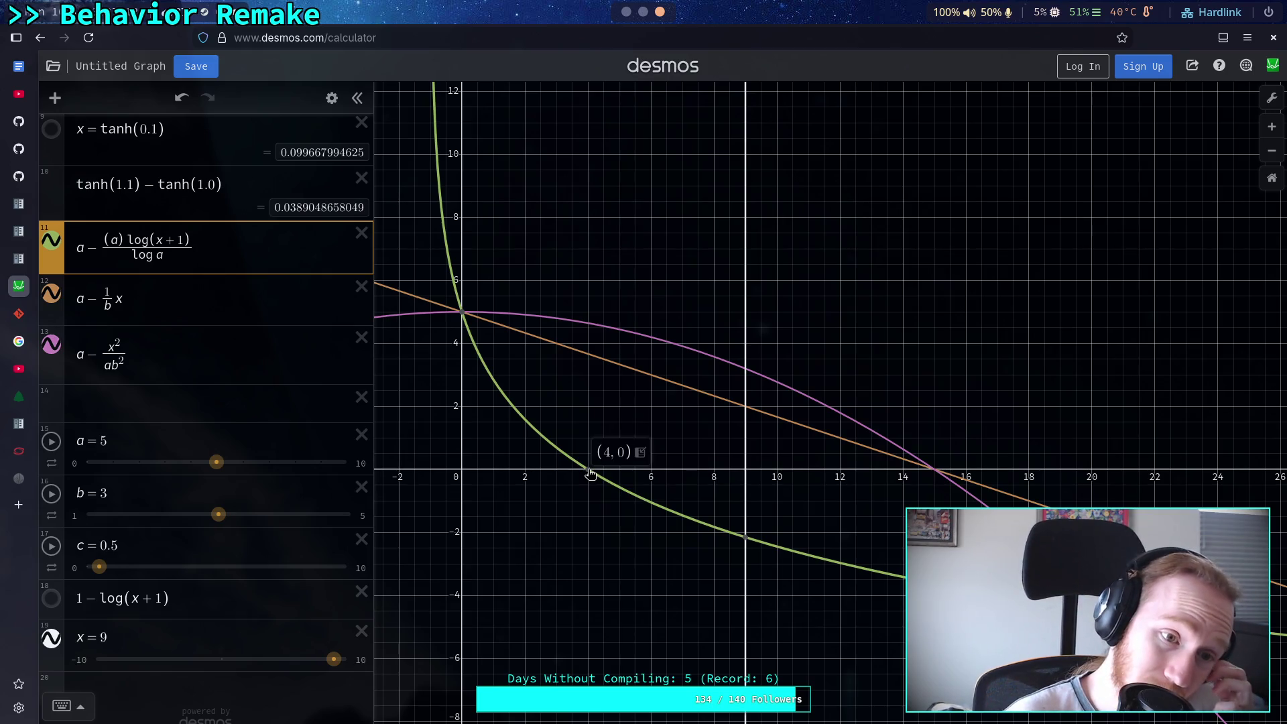
{"action": "key", "text": "BackSpace"}
{"action": "type", "text": "a"}
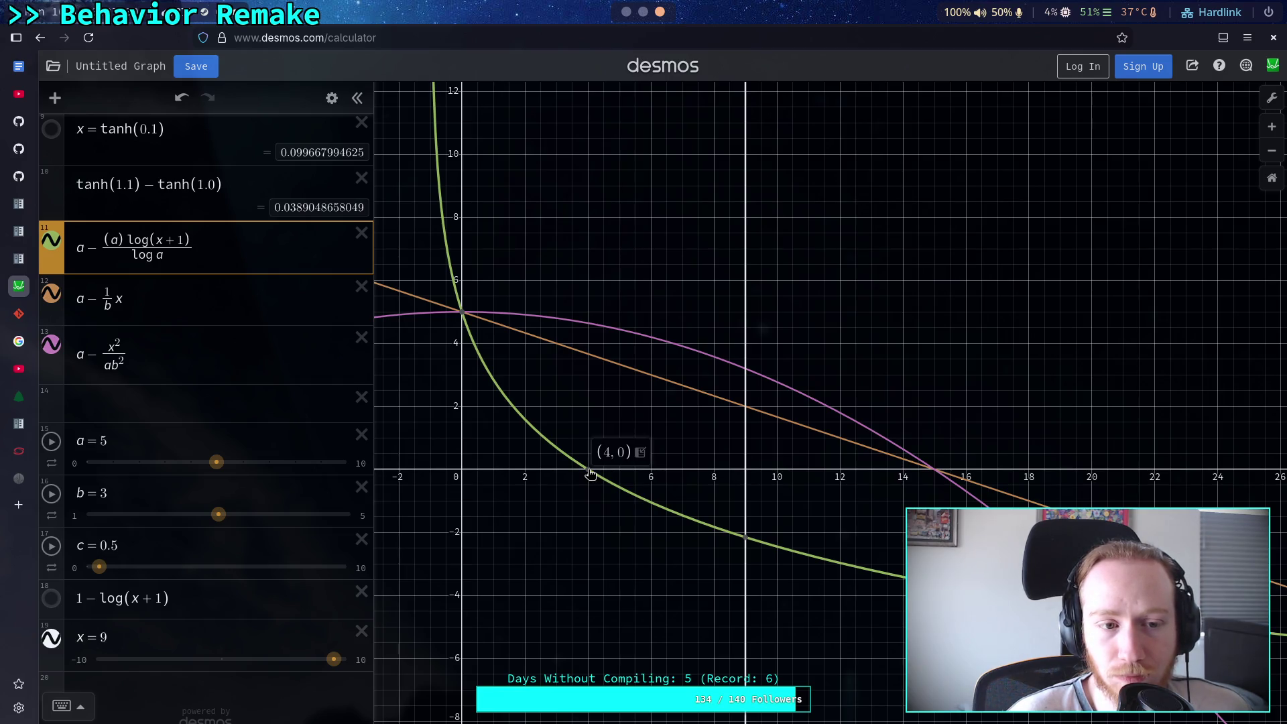
Swap the factor to d and back, keeping a·log(x+1)/log a
{"action": "type", "text": "d"}
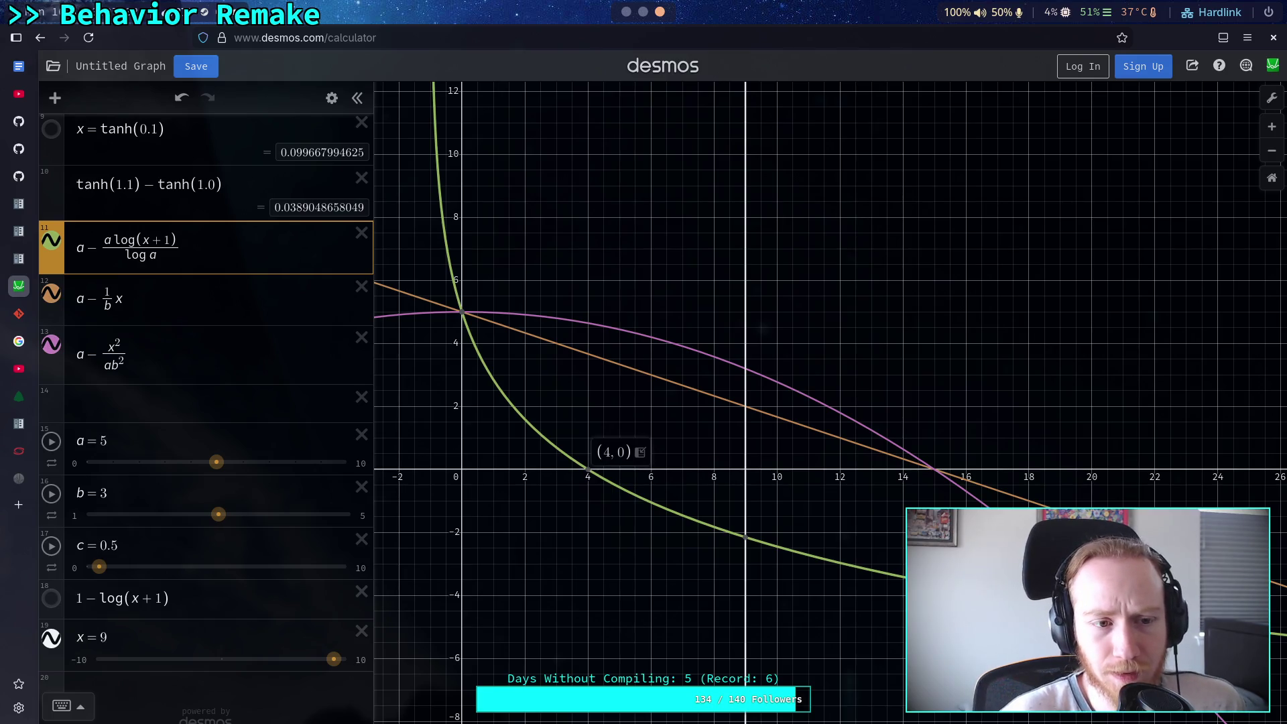
{"action": "key", "text": "BackSpace"}
{"action": "type", "text": "a"}
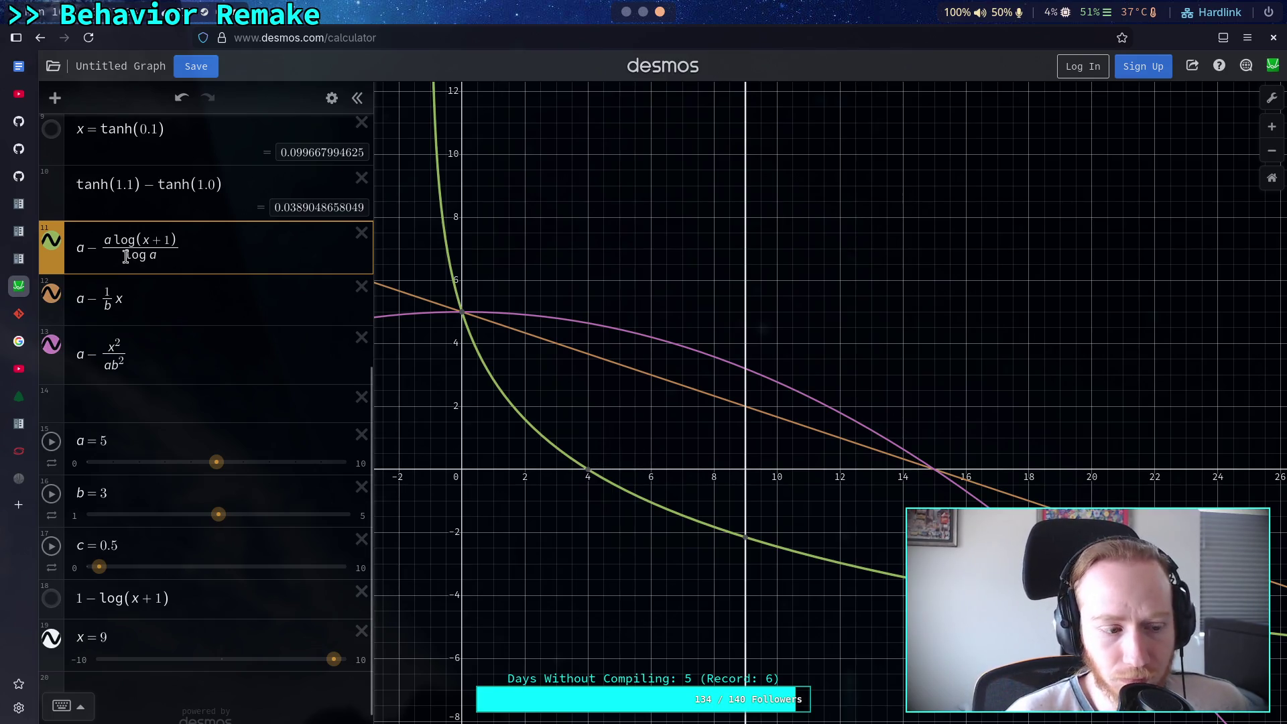
{"action": "key", "text": "BackSpace"}
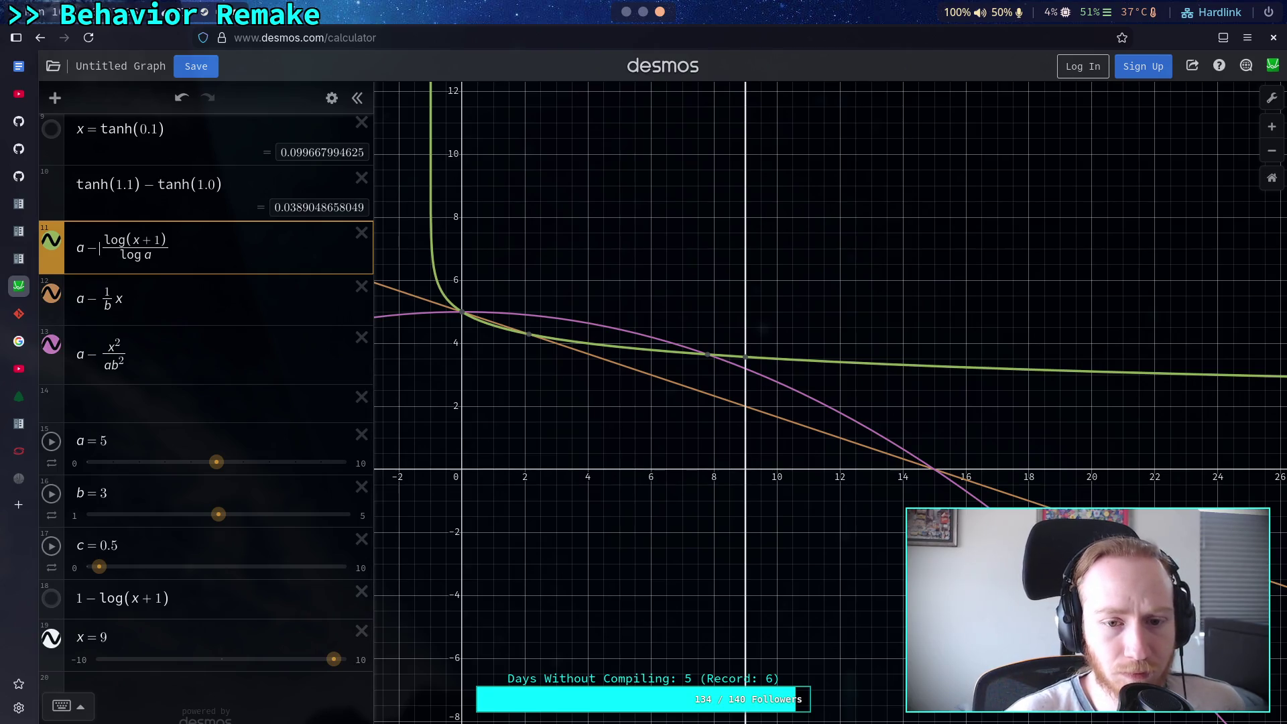
{"action": "type", "text": "a"}
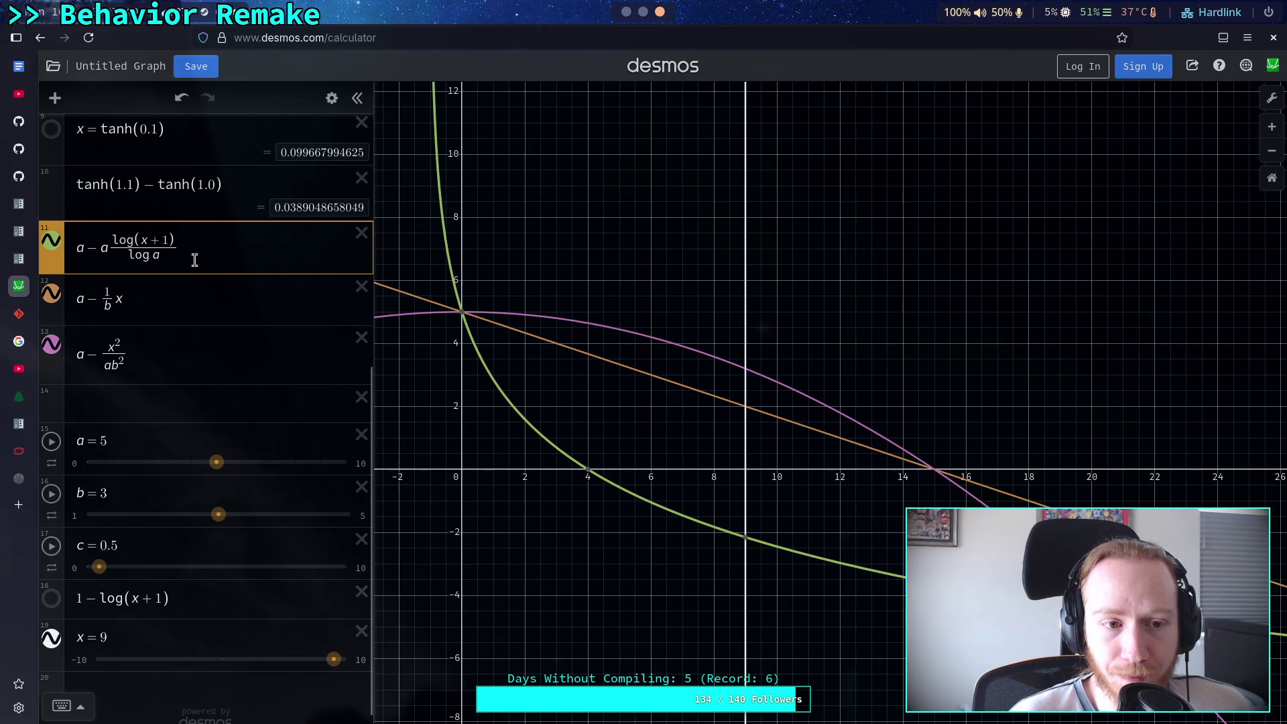
{"action": "left_click", "coordinate": [149, 239]}
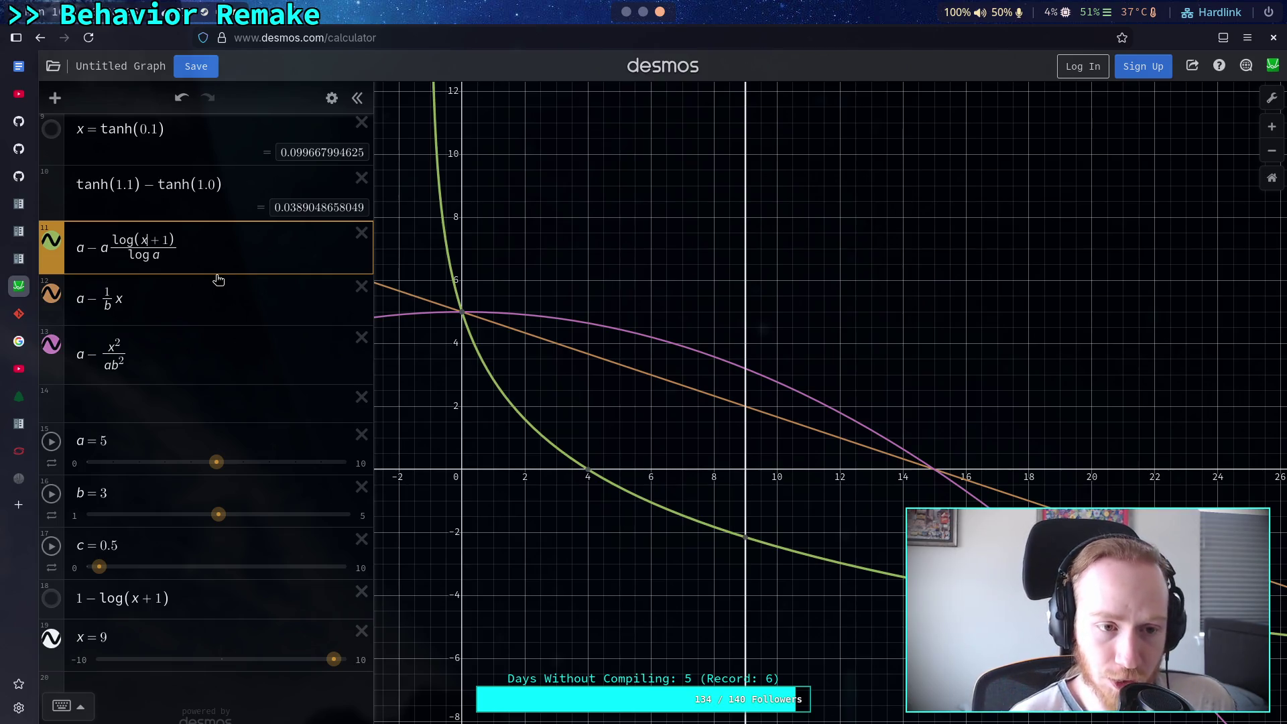
{"action": "left_click", "coordinate": [140, 240]}
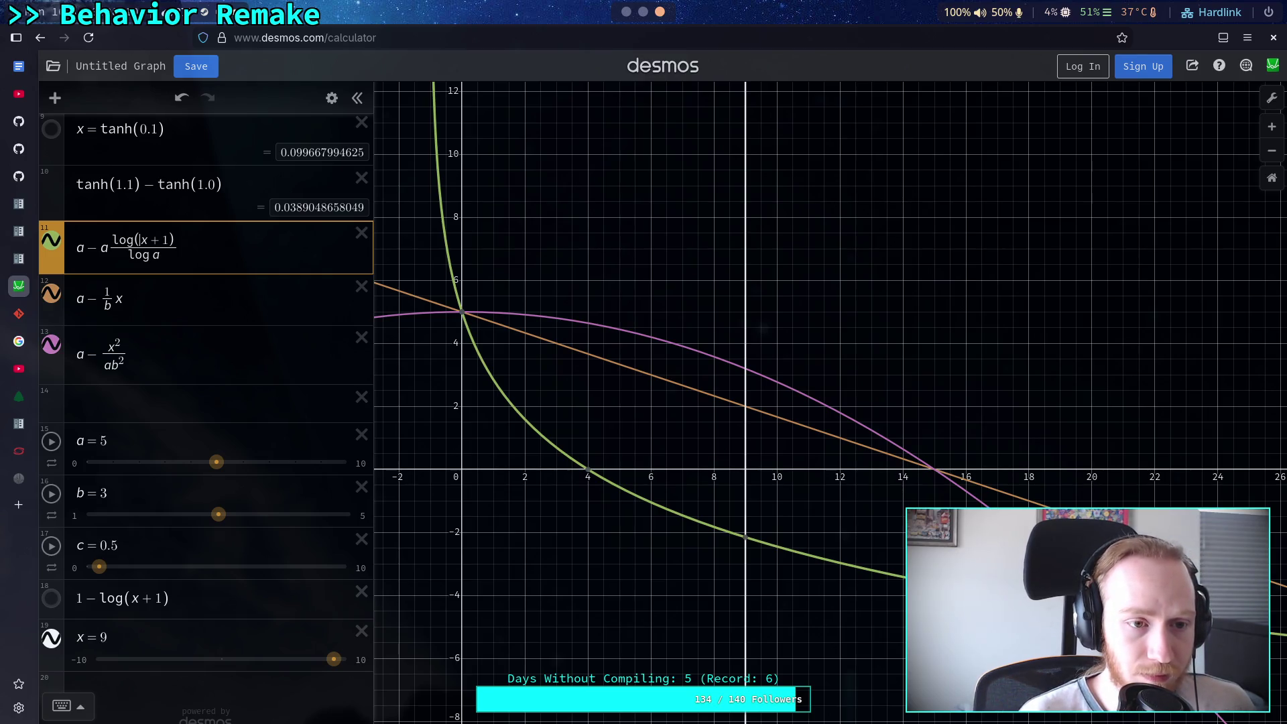
Scale x inside the log by (a−1)/(ab)
{"action": "type", "text": "(a-1"}
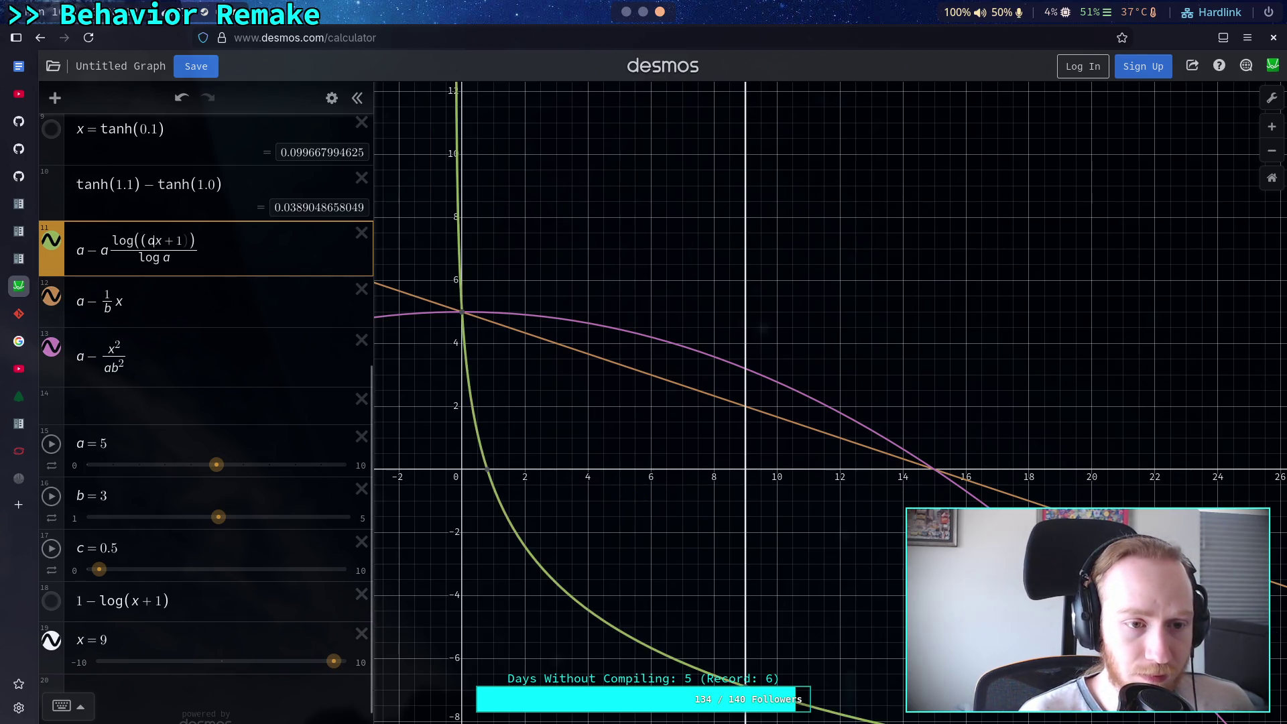
{"action": "type", "text": ")"}
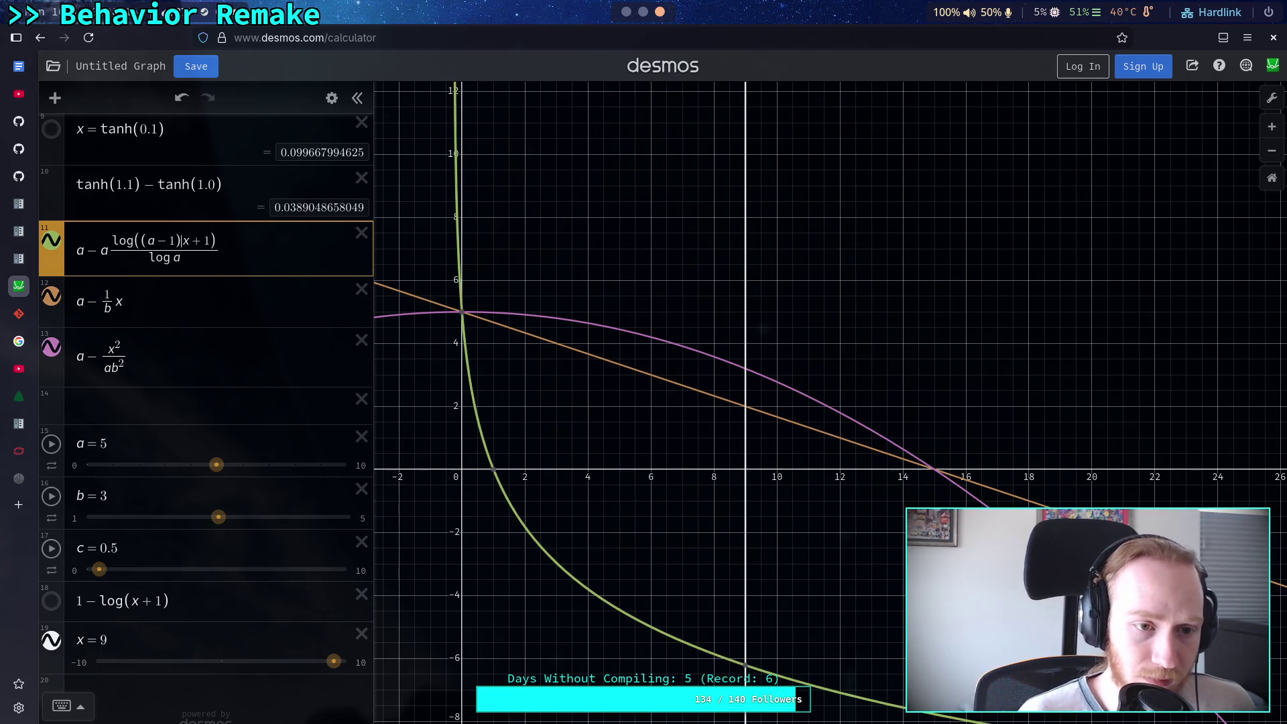
{"action": "type", "text": "/b"}
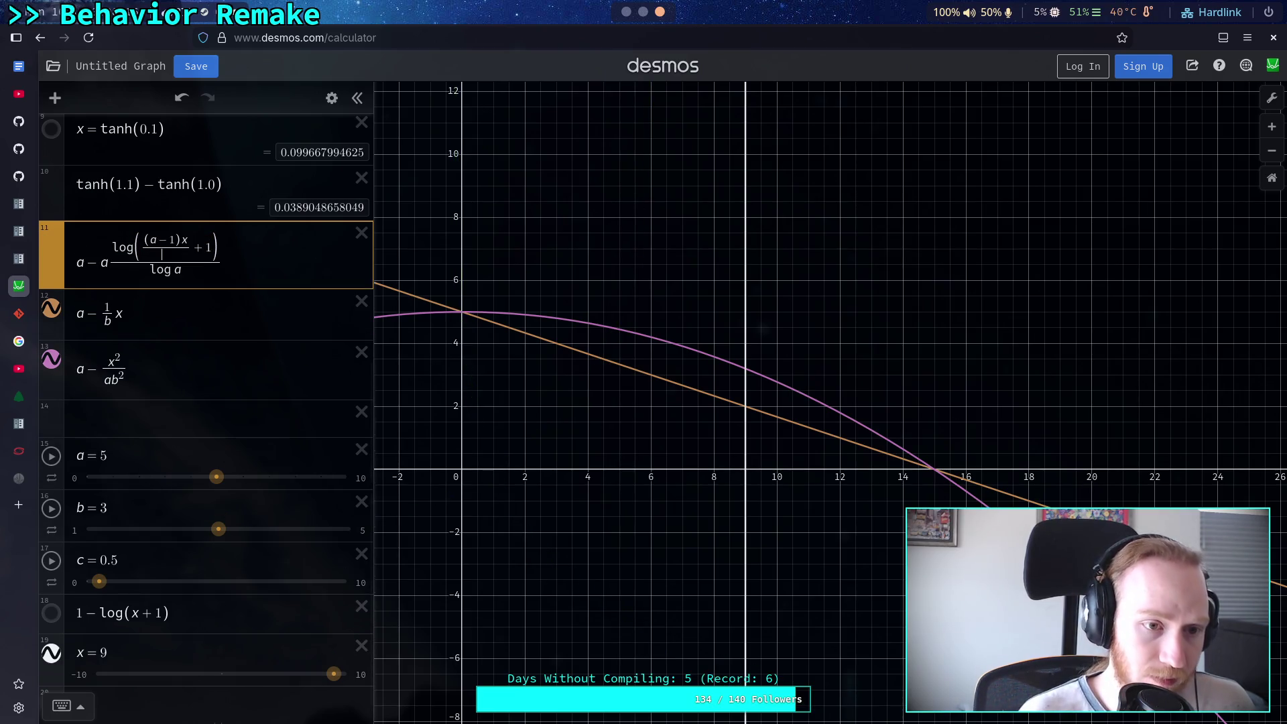
{"action": "mouse_move", "coordinate": [562, 474]}
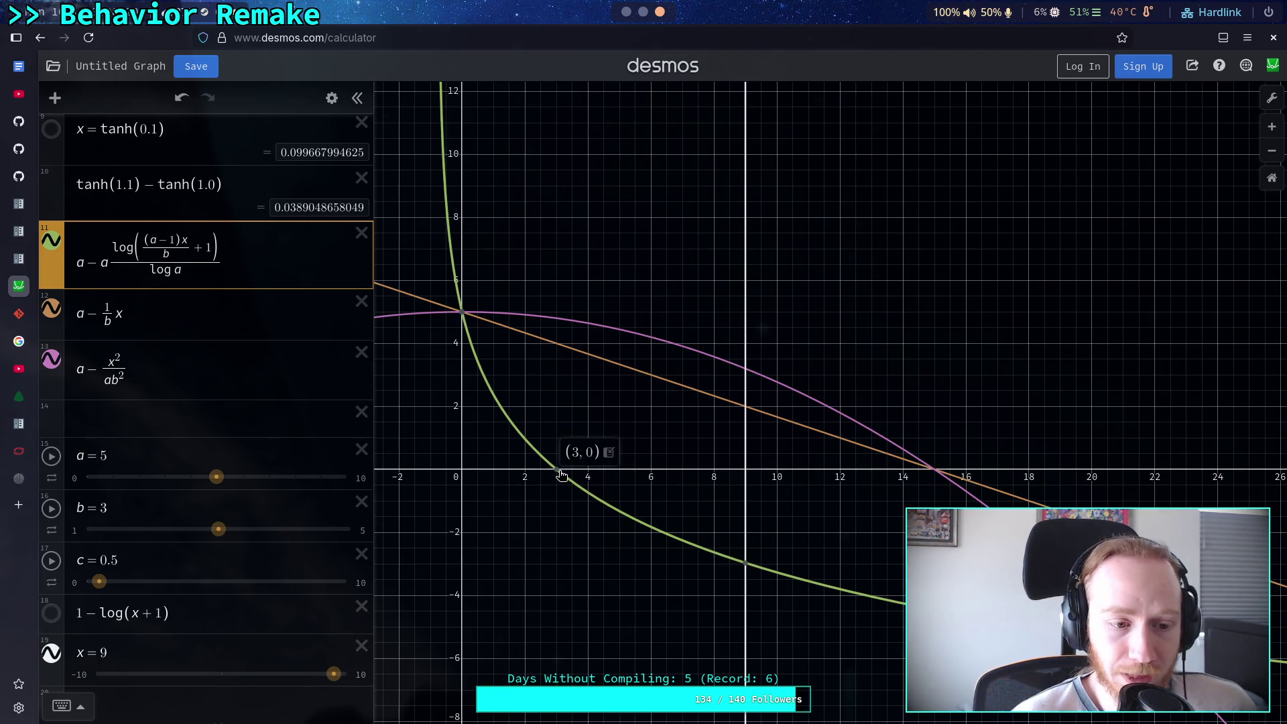
{"action": "type", "text": "ab)"}
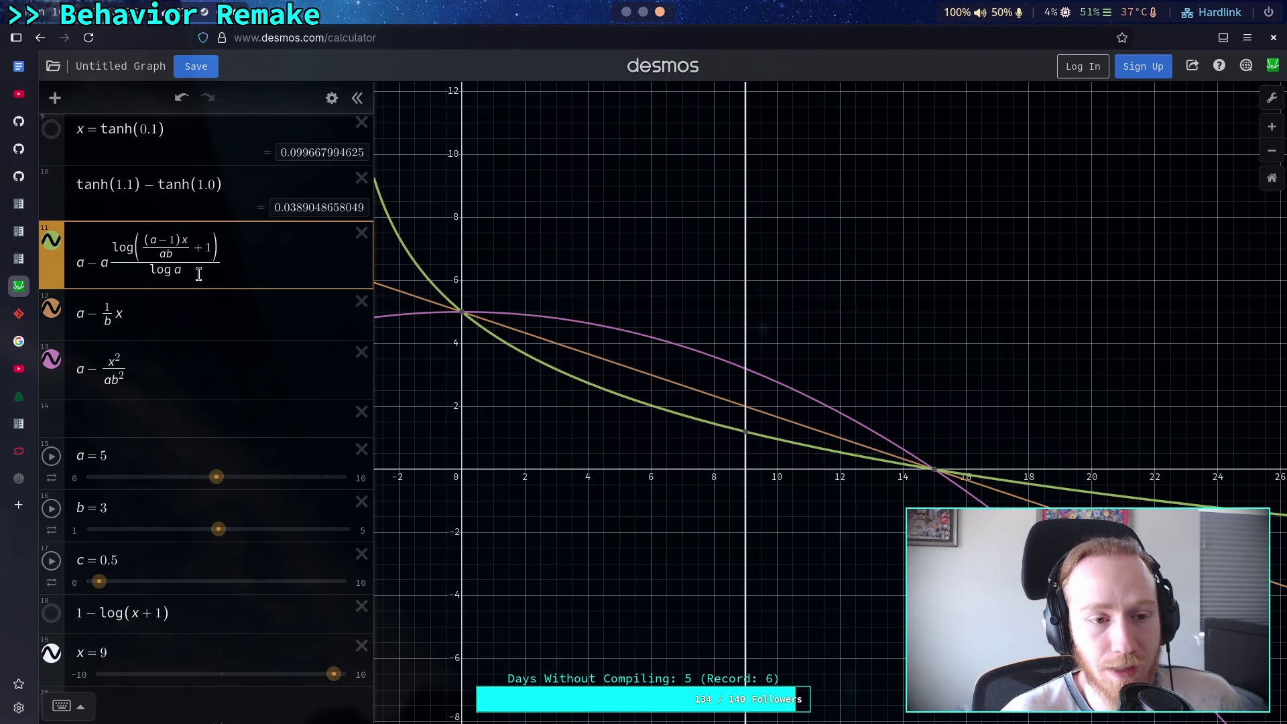
Replace (a−1) with 9, delete the log a denominator, and start a new expression row
{"action": "left_click_drag", "start_coordinate": [143, 240], "coordinate": [183, 241]}
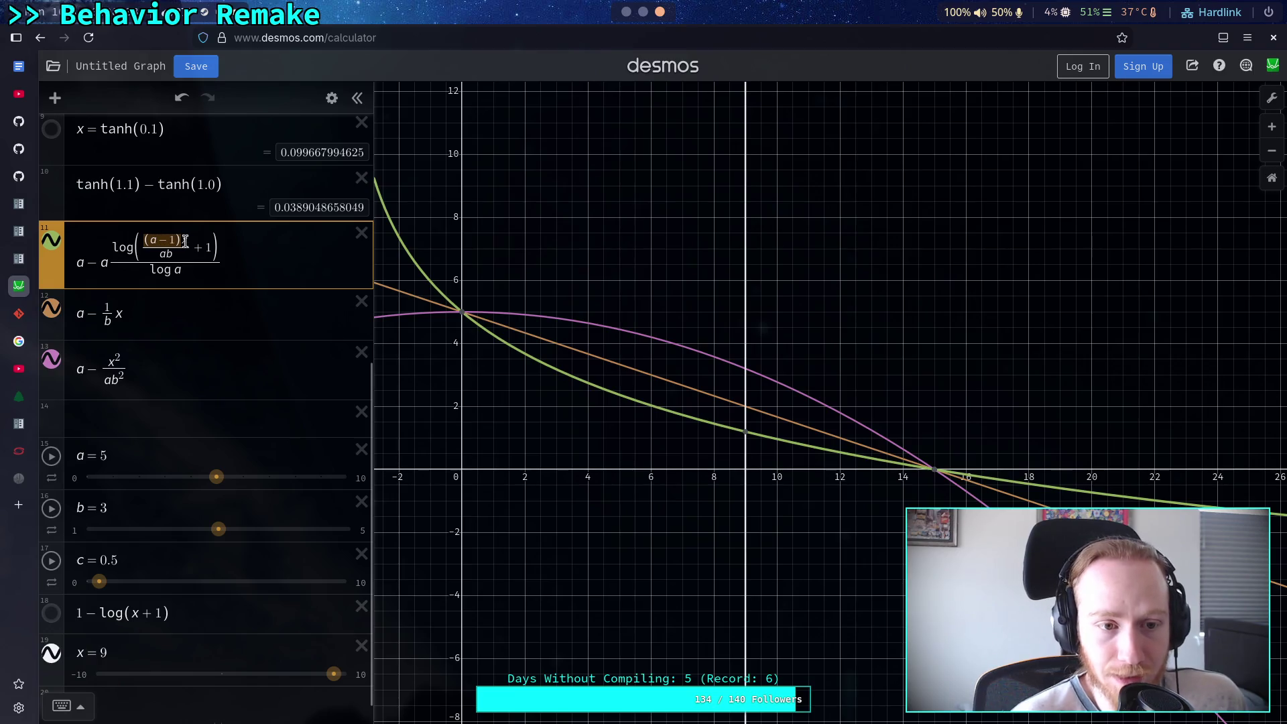
{"action": "type", "text": "0x"}
{"action": "type", "text": "9"}
{"action": "key", "text": "BackSpace"}
{"action": "key", "text": "BackSpace"}
{"action": "key", "text": "BackSpace"}
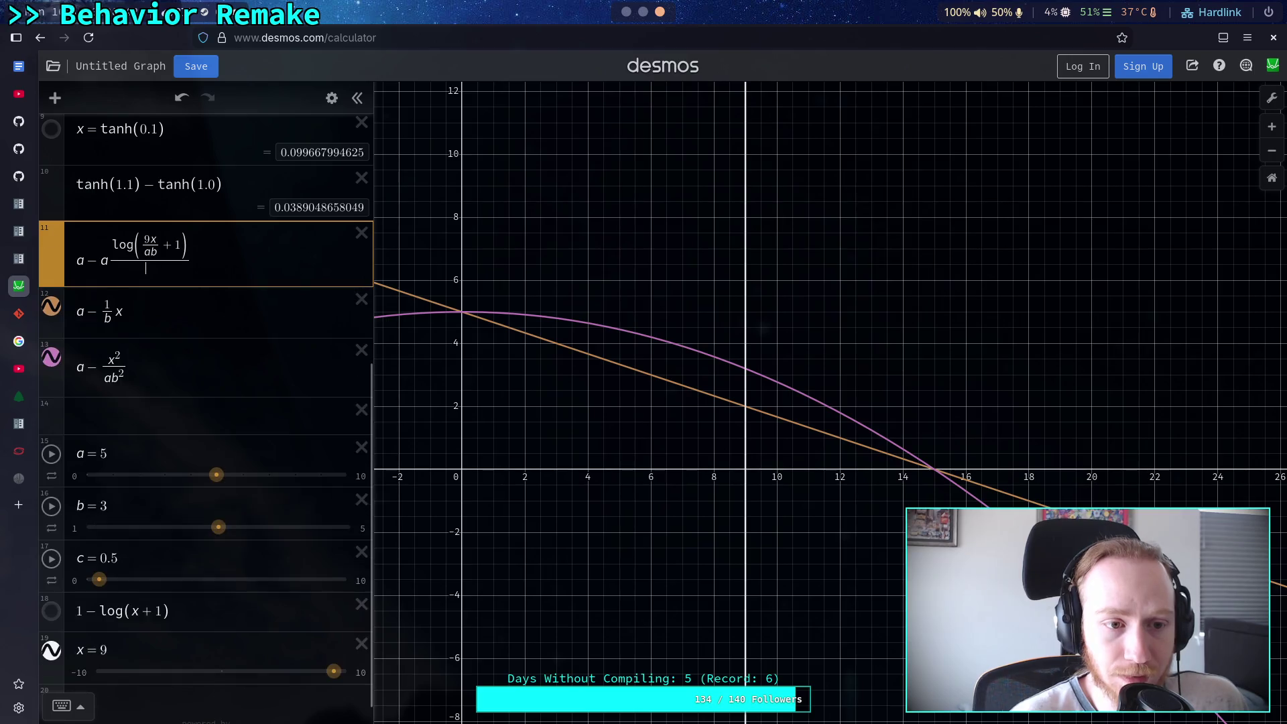
{"action": "key", "text": "BackSpace"}
{"action": "left_click", "coordinate": [241, 244]}
{"action": "key", "text": "Return"}
Enter a − a·log((a−1)x/(ab) + 1)/log a as a new white curve in expression 12
{"action": "type", "text": "a"}
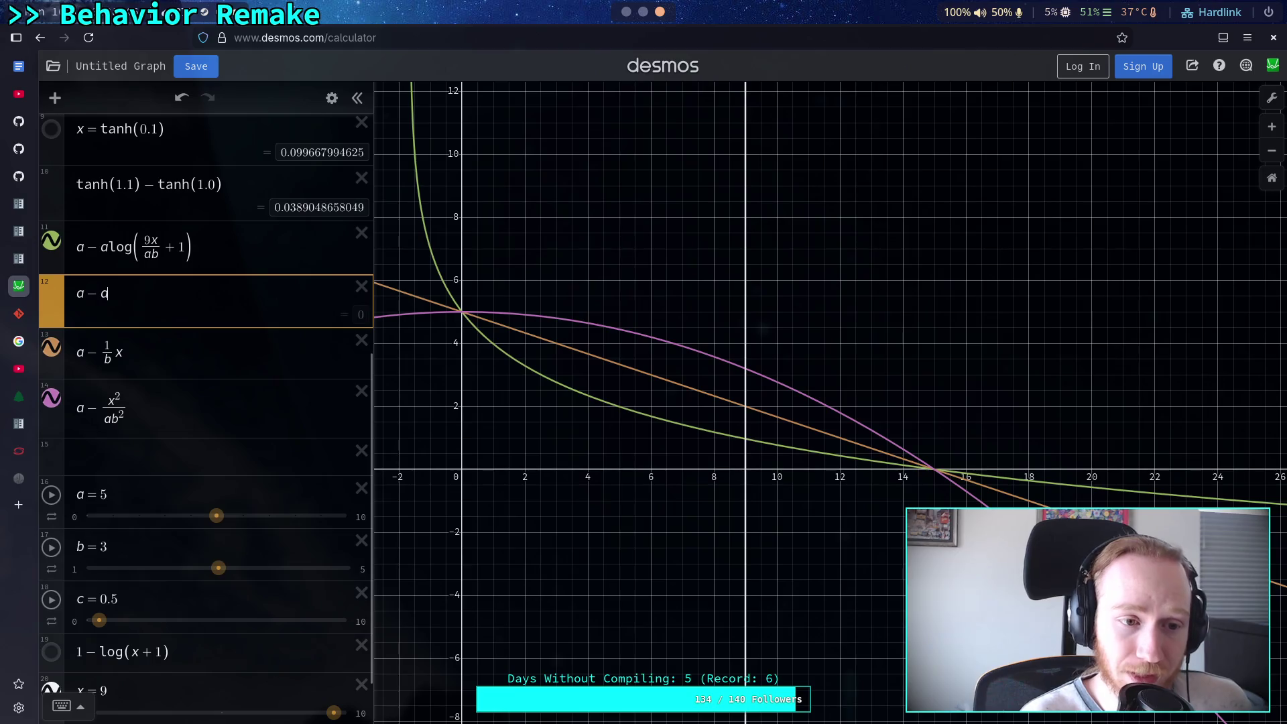
{"action": "type", "text": "-alo"}
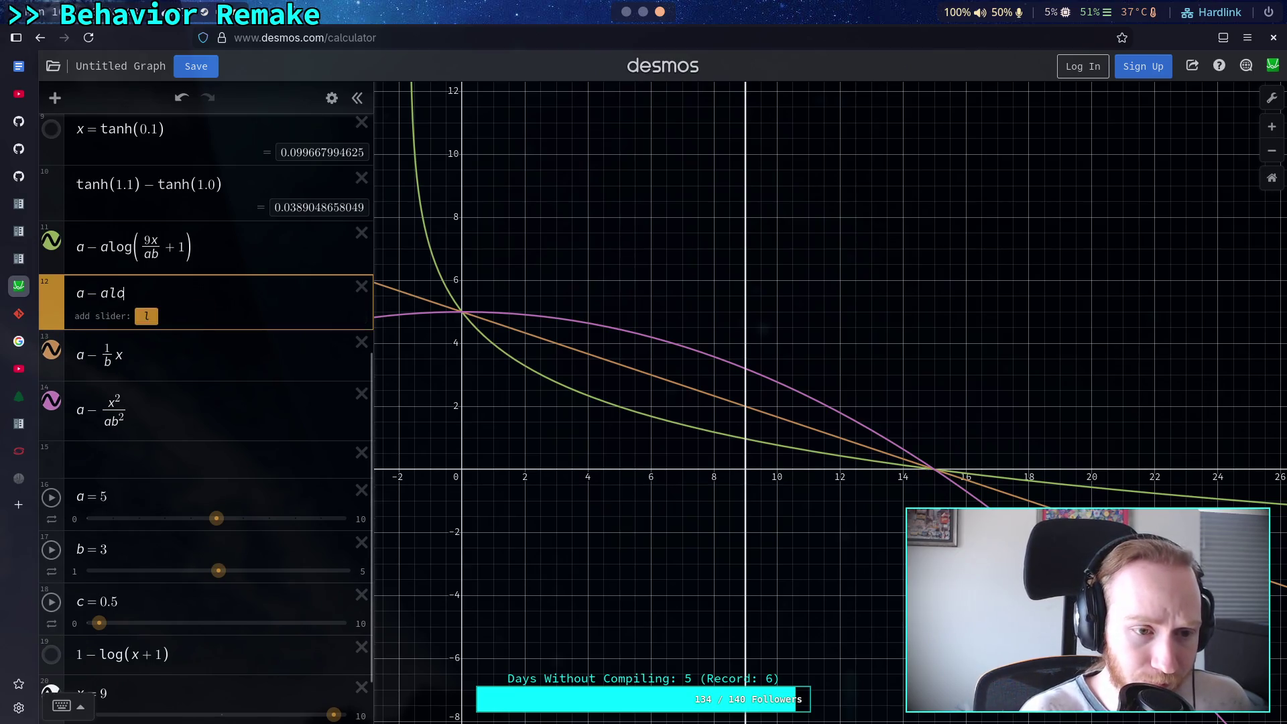
{"action": "type", "text": "g("}
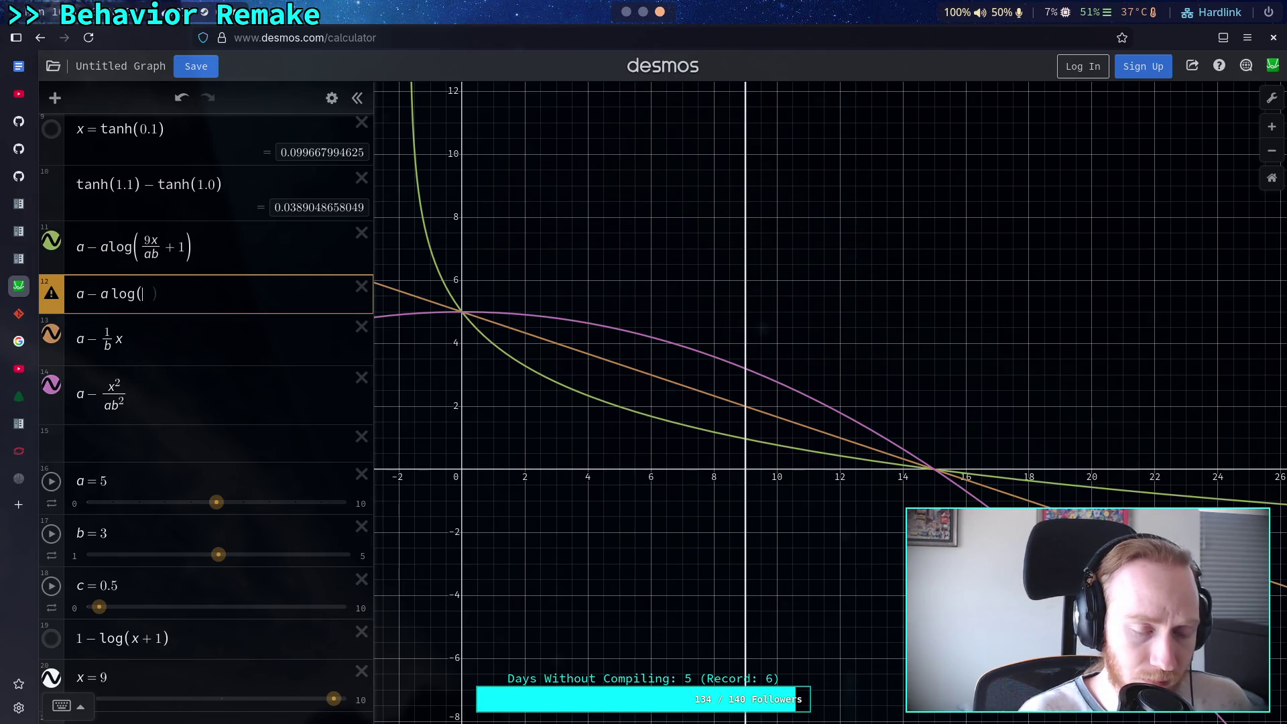
{"action": "type", "text": "(a-1)x"}
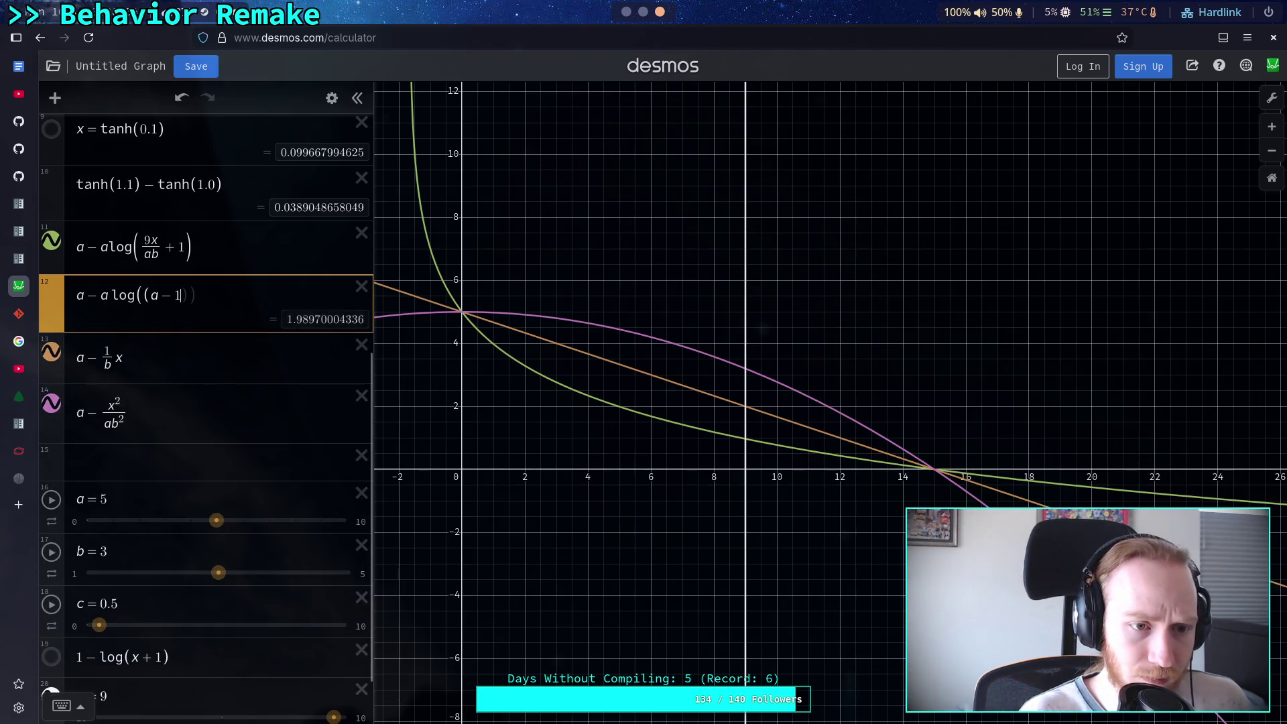
{"action": "key", "text": "shift+Left"}
{"action": "key", "text": "shift+Left"}
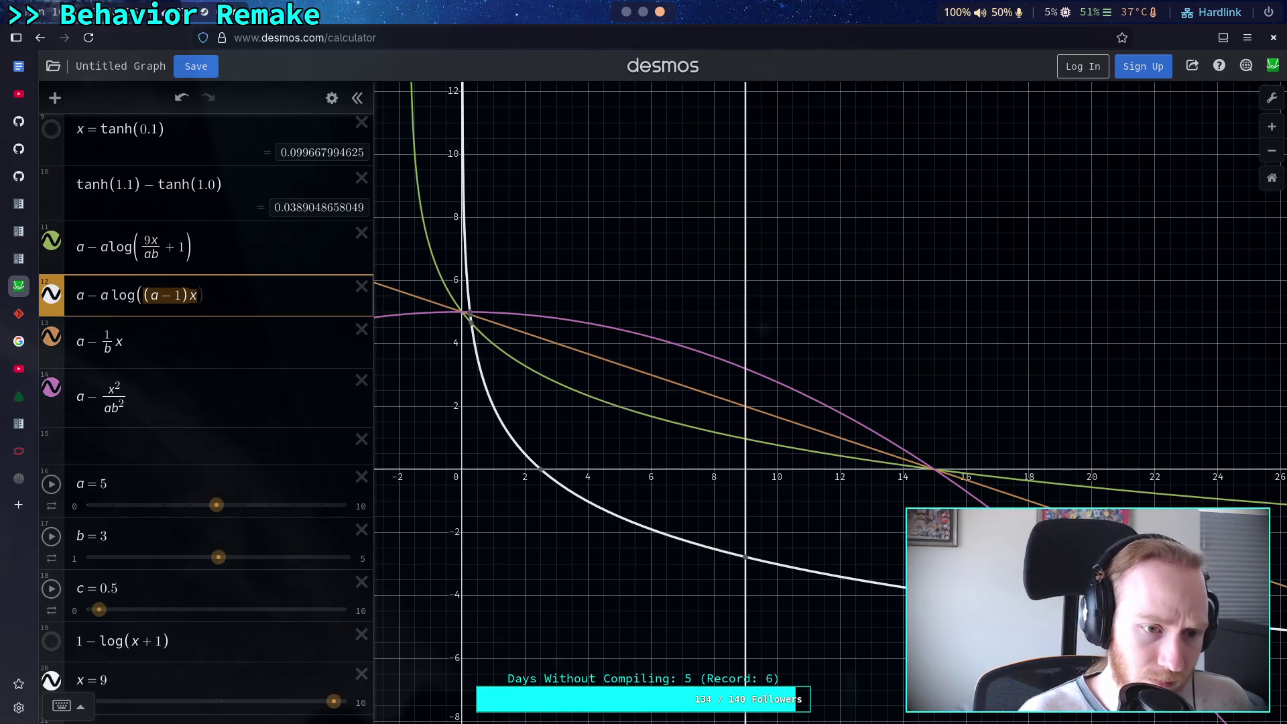
{"action": "type", "text": "="}
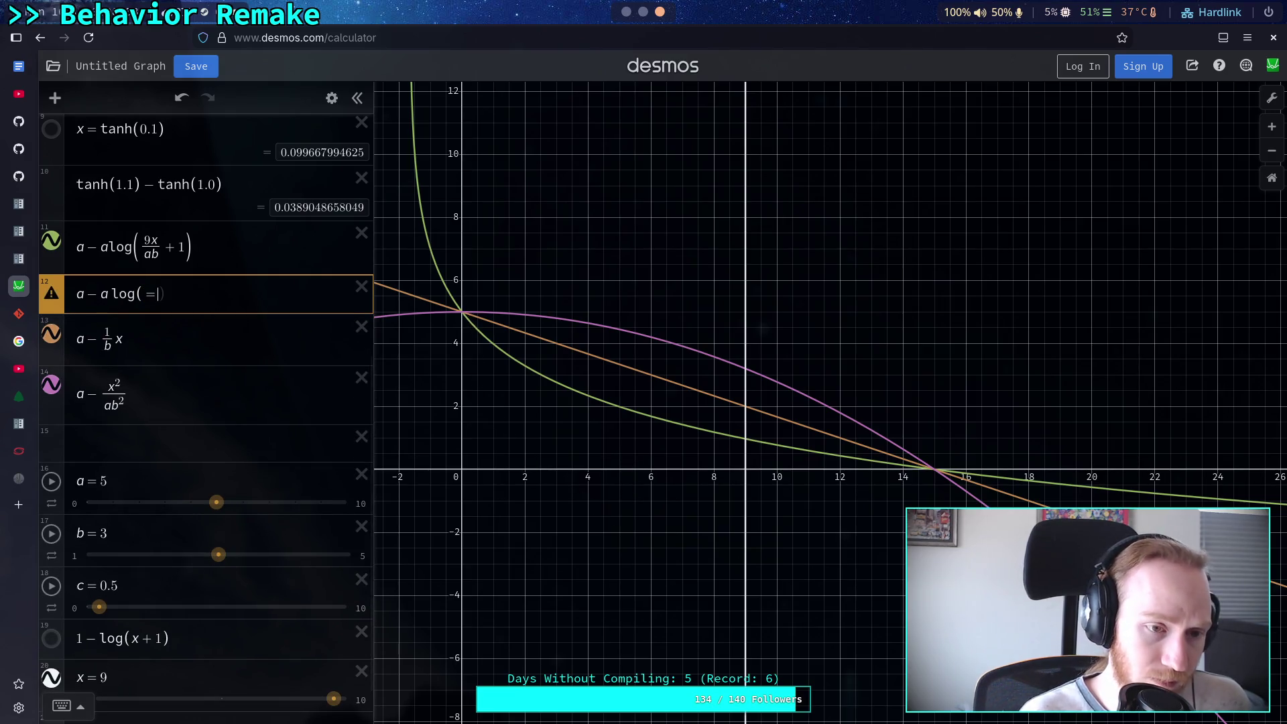
{"action": "key", "text": "ctrl+z"}
{"action": "key", "text": "shift+Left"}
{"action": "key", "text": "shift+Left"}
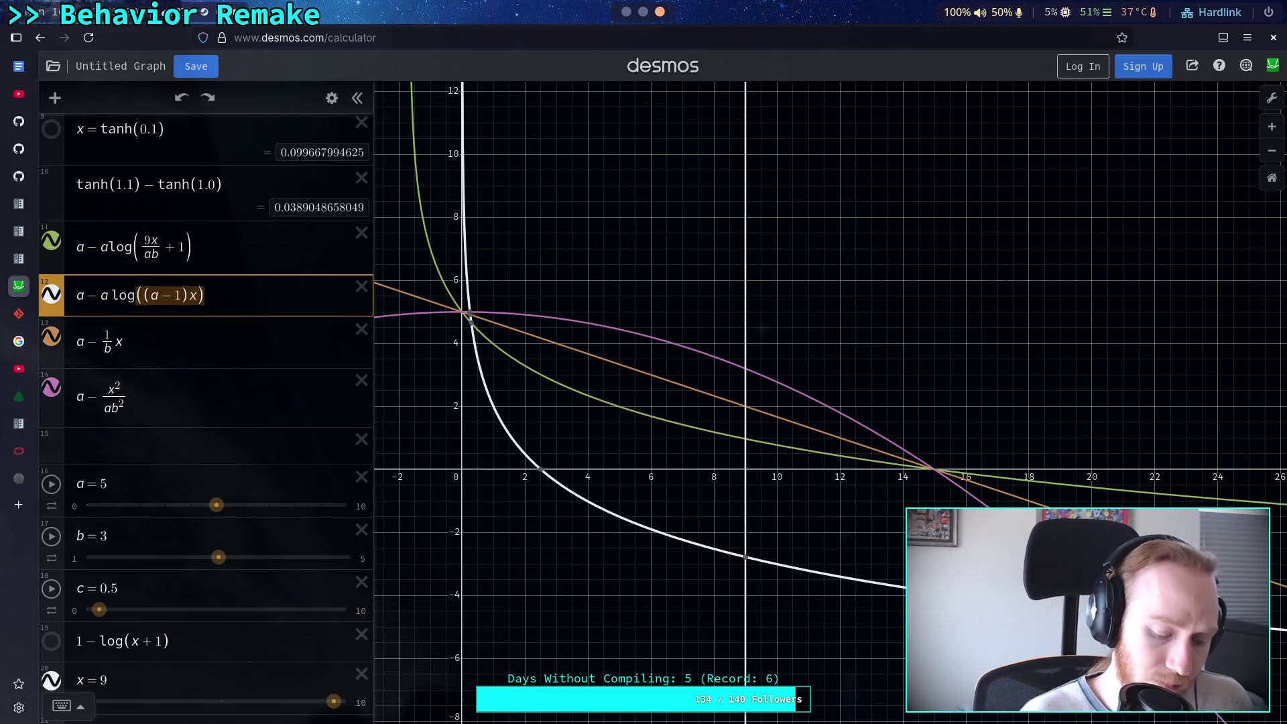
{"action": "type", "text": "/ab"}
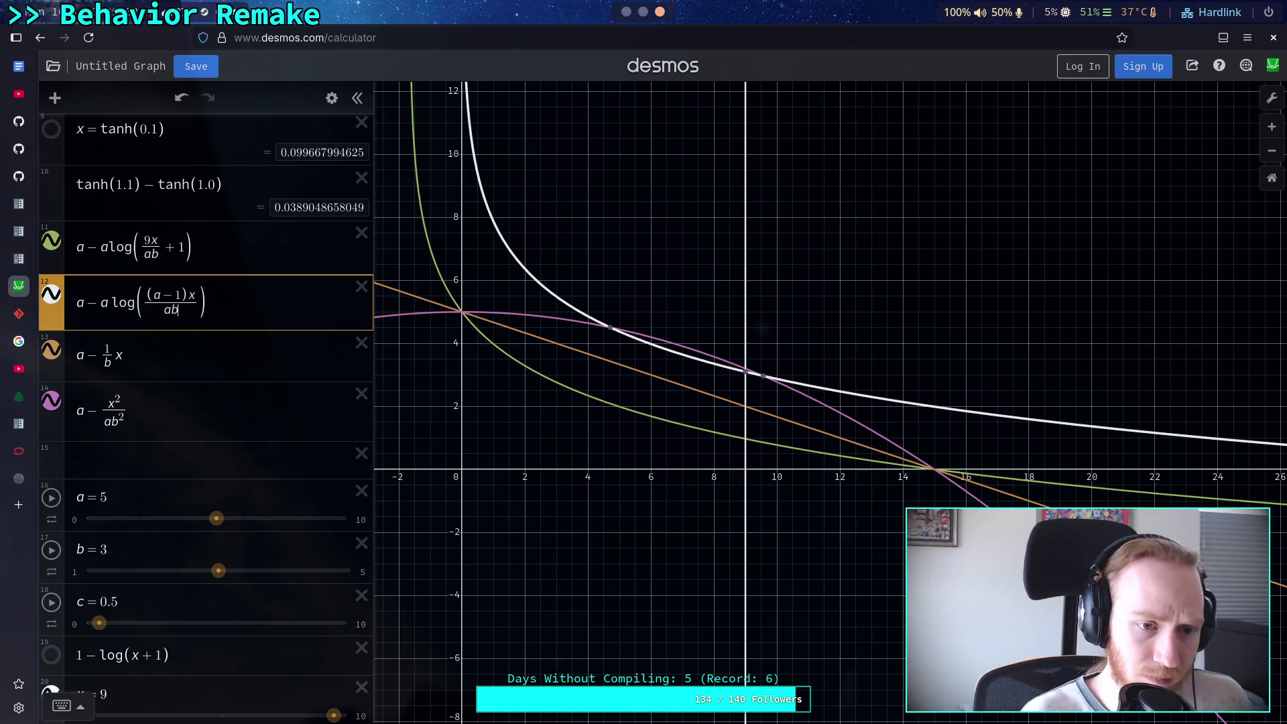
{"action": "key", "text": "Right"}
{"action": "type", "text": "+ 1)"}
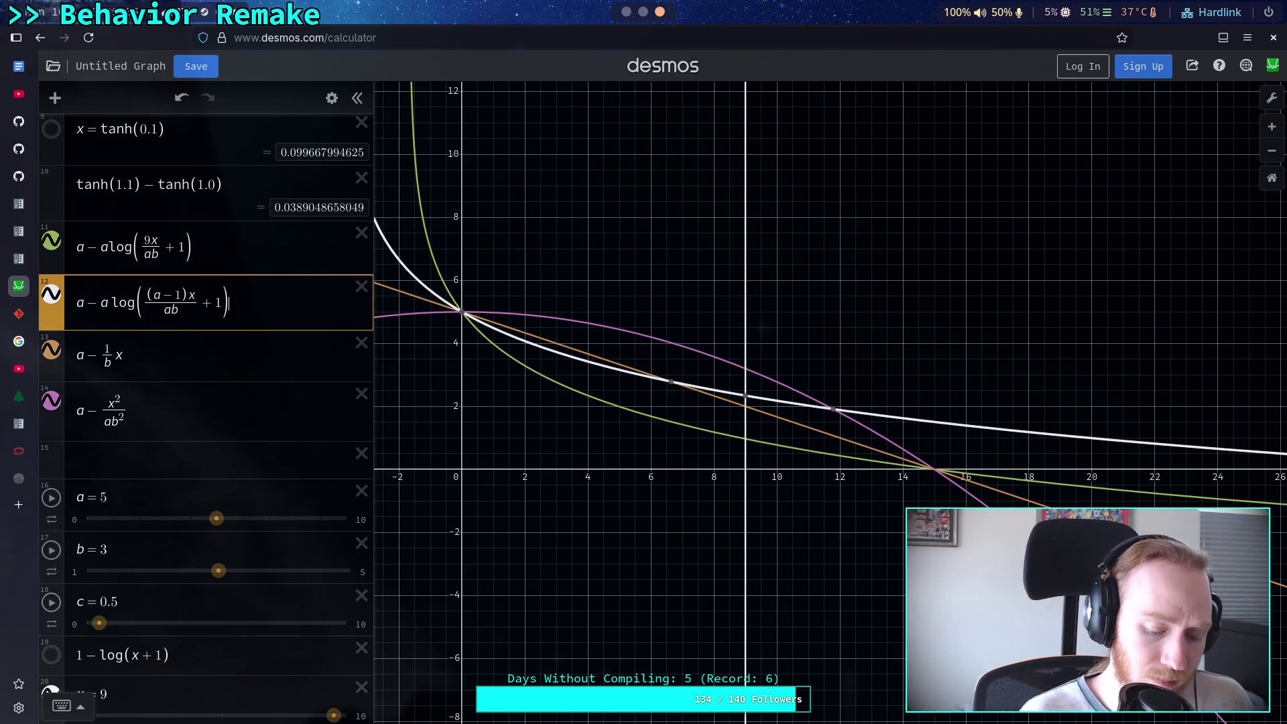
{"action": "type", "text": "/ld"}
{"action": "key", "text": "BackSpace"}
{"action": "type", "text": "og d"}
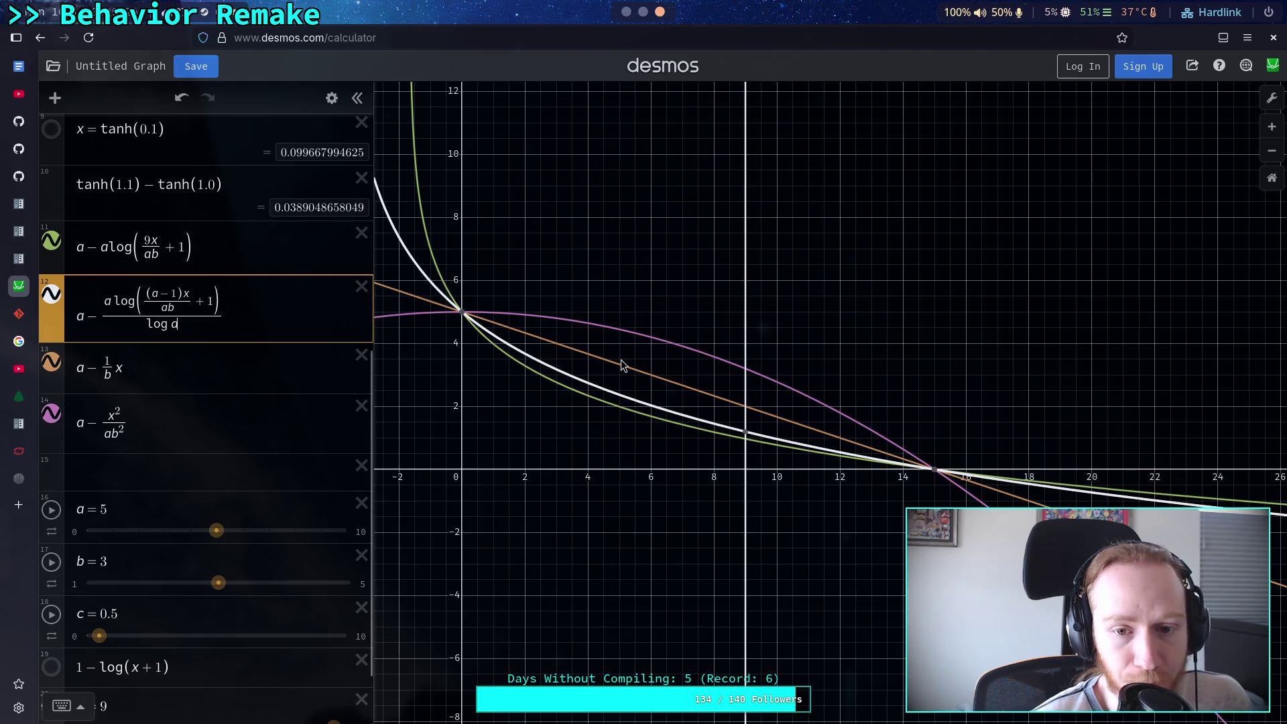
{"action": "left_click", "coordinate": [656, 344]}
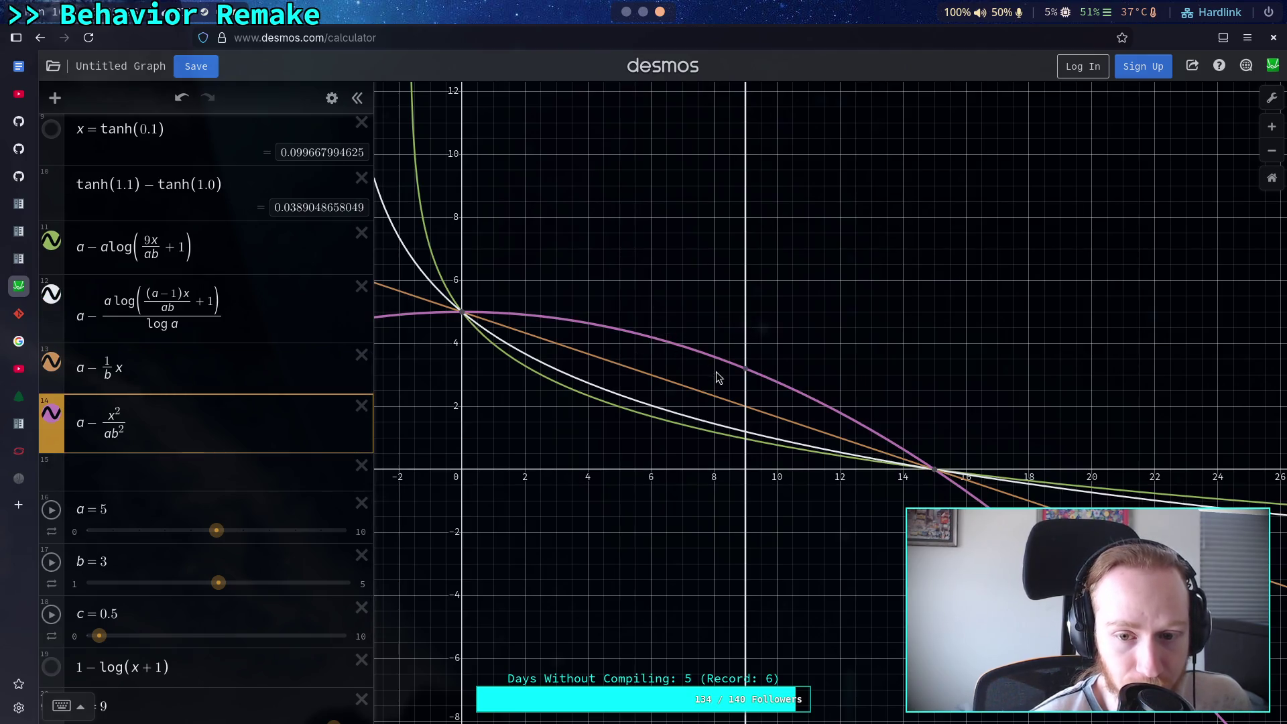
Compare the line, parabola and log curves, then hide the white logarithmic curve (expression 12)
{"action": "left_click", "coordinate": [715, 394]}
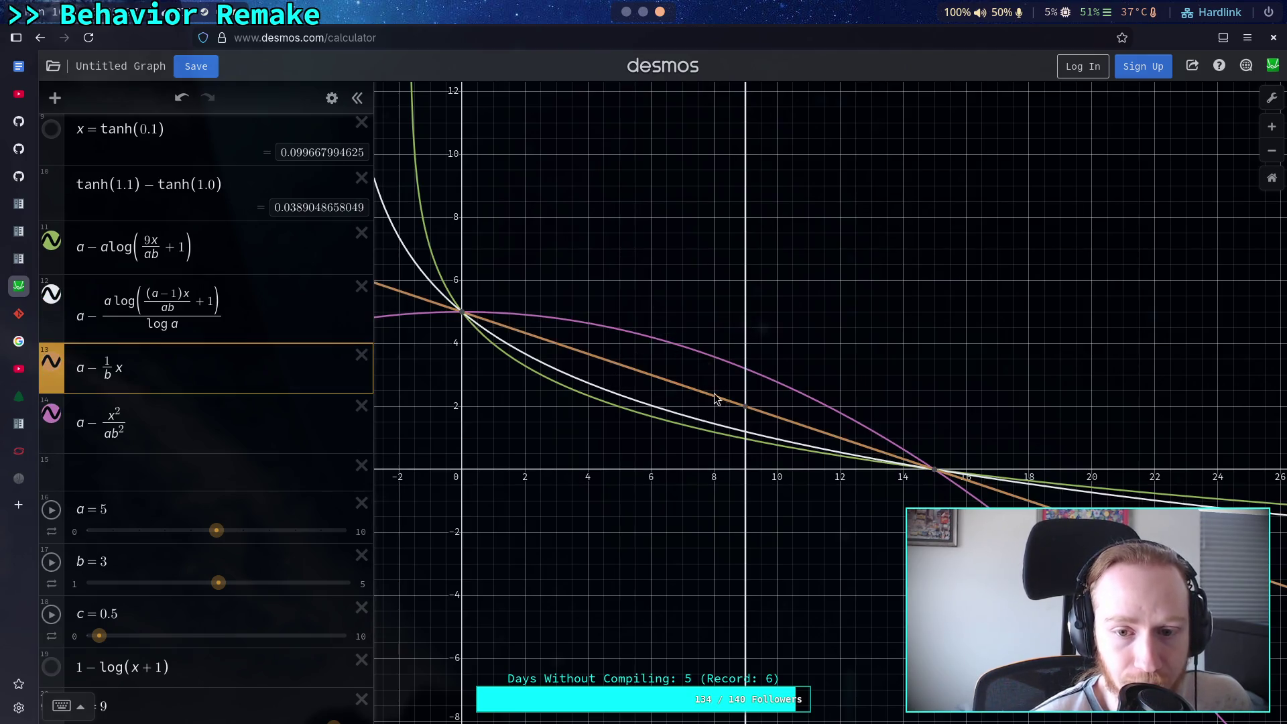
{"action": "left_click", "coordinate": [715, 358]}
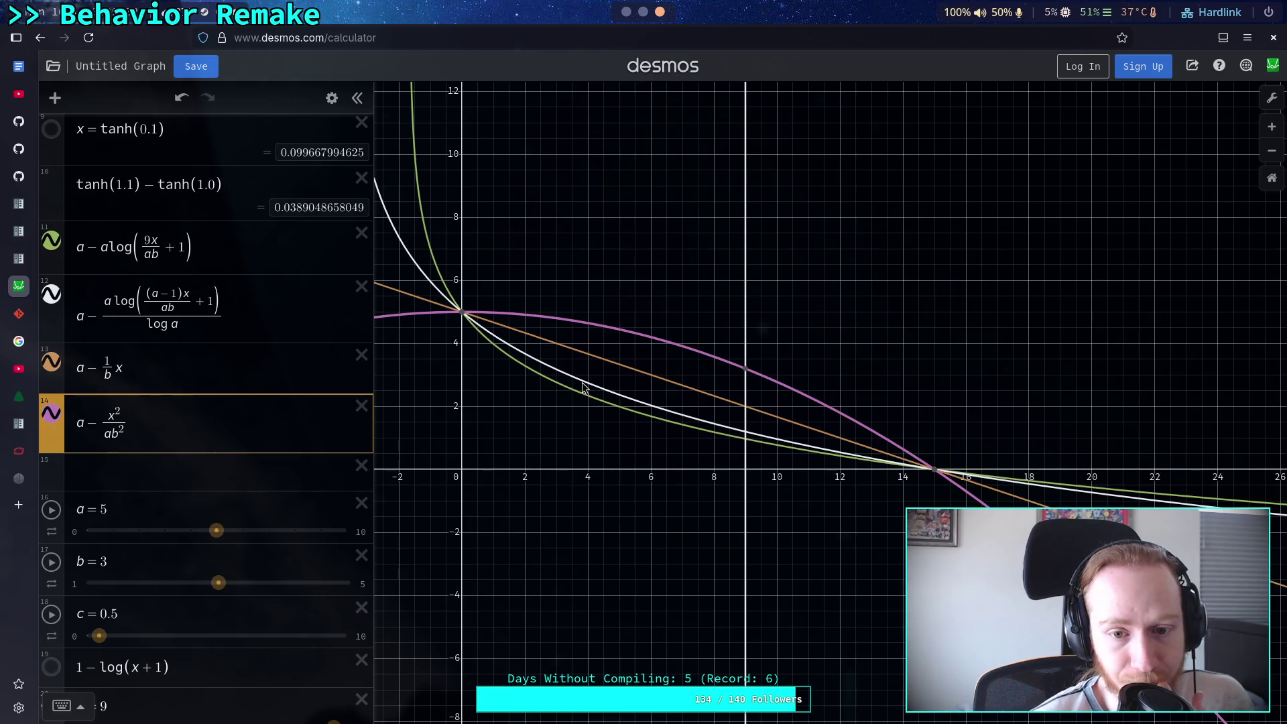
{"action": "left_click", "coordinate": [575, 363]}
{"action": "left_click", "coordinate": [584, 353]}
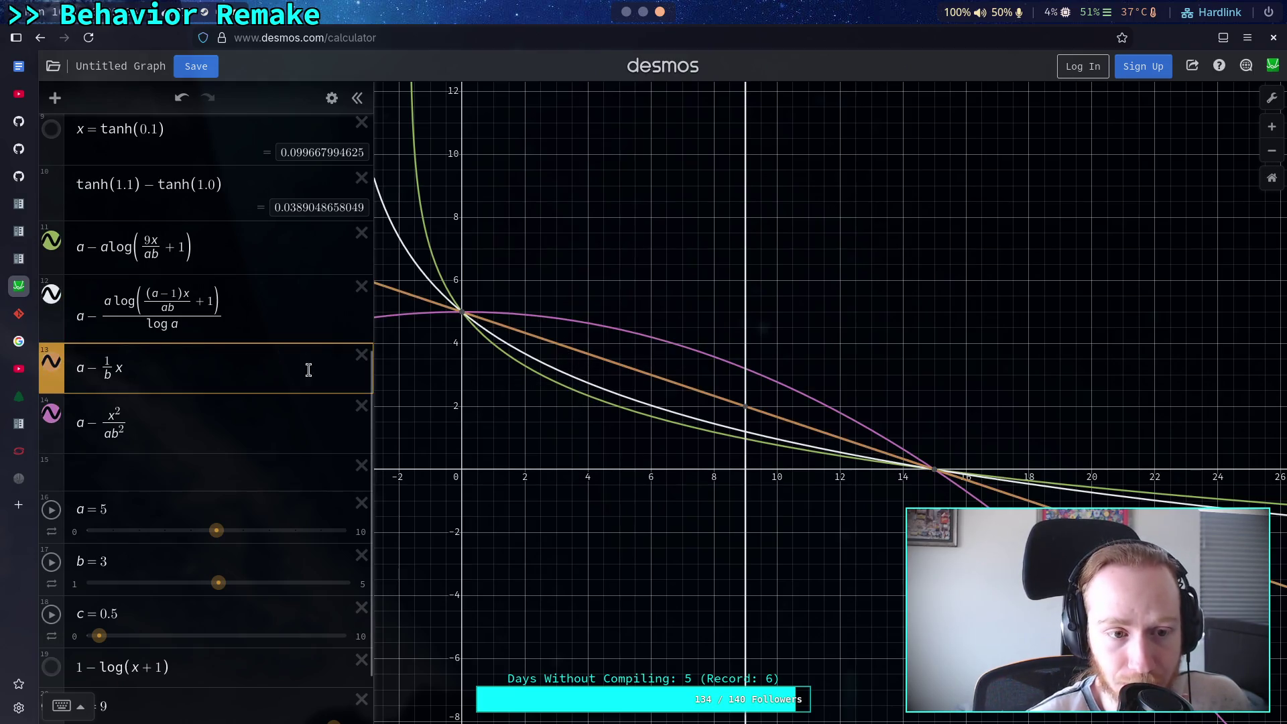
{"action": "left_click", "coordinate": [53, 297]}
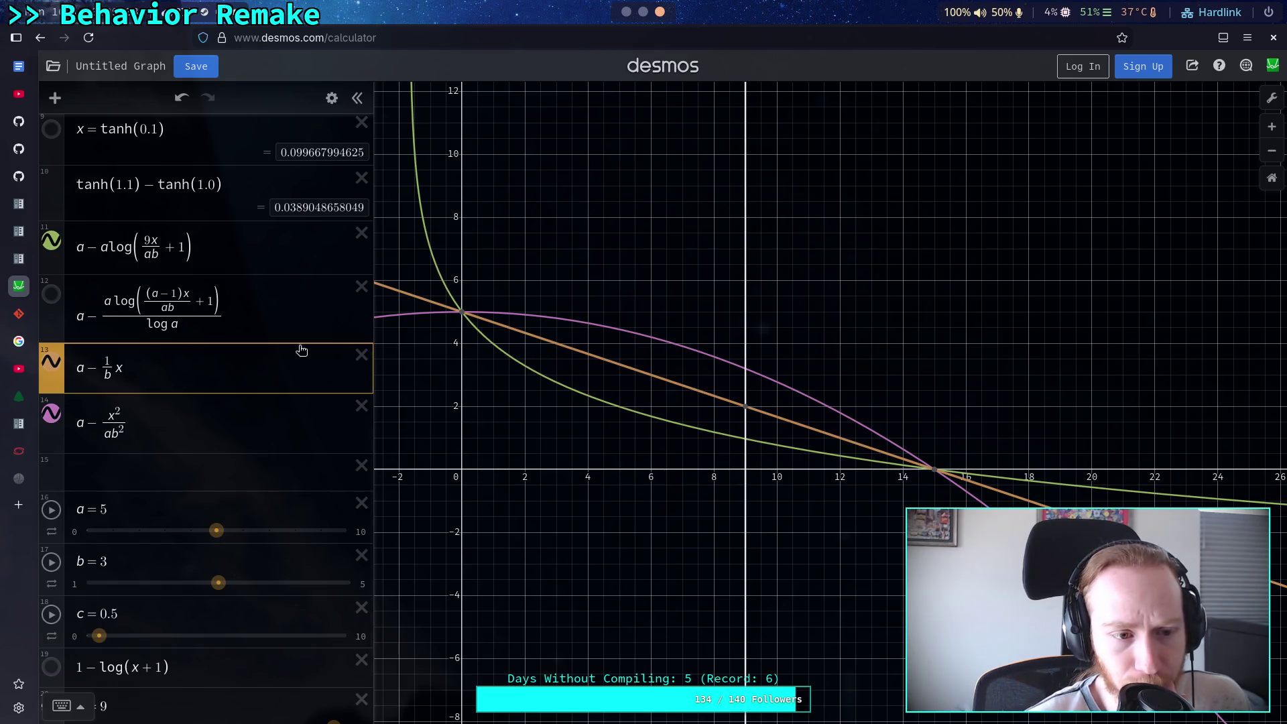
{"action": "left_click", "coordinate": [53, 295]}
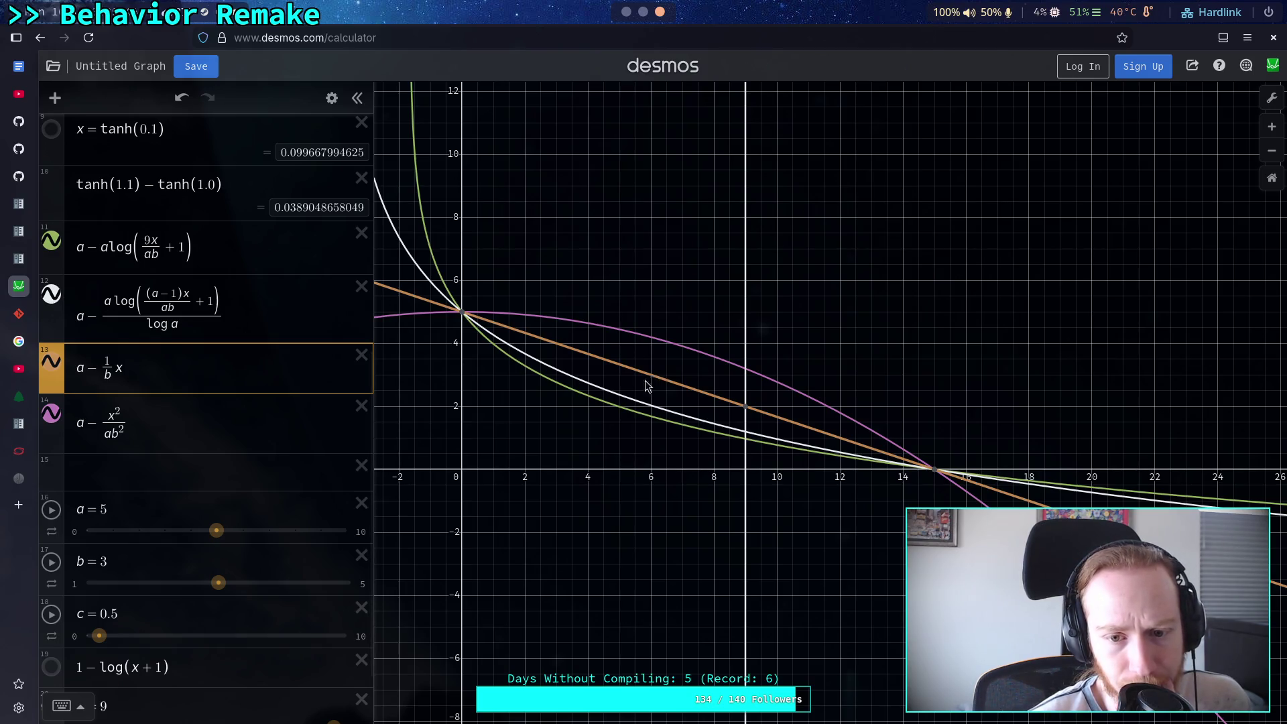
{"action": "left_click", "coordinate": [52, 295]}
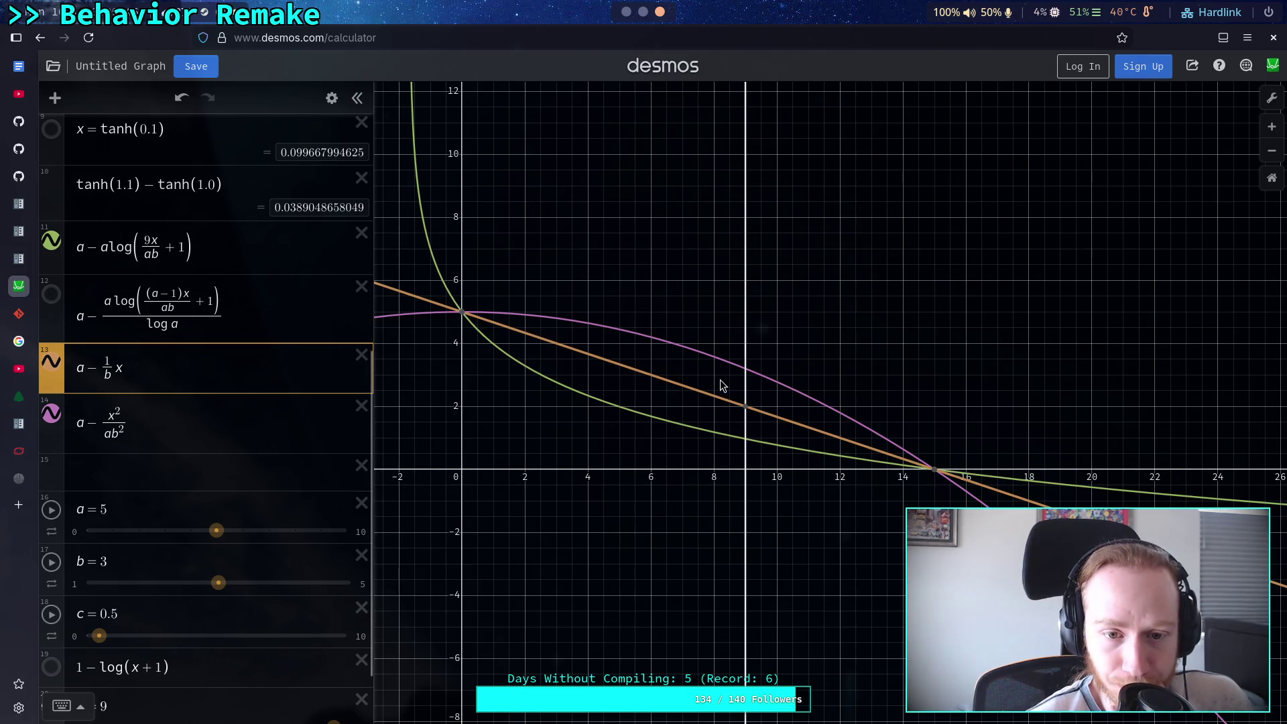
Hide the green logarithmic curve as well and add an empty expression below the parabola
{"action": "mouse_move", "coordinate": [465, 320]}
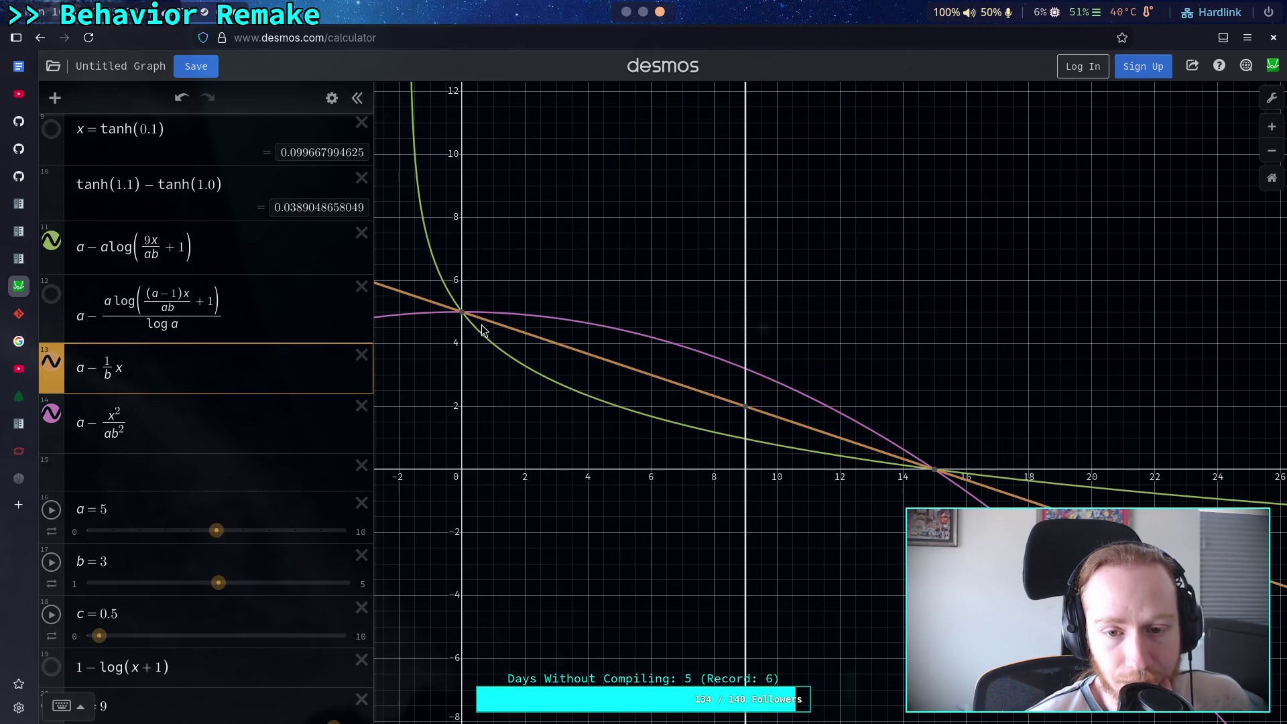
{"action": "left_click", "coordinate": [132, 426]}
{"action": "key", "text": "shift+Left"}
{"action": "key", "text": "shift+Left"}
{"action": "key", "text": "shift+Left"}
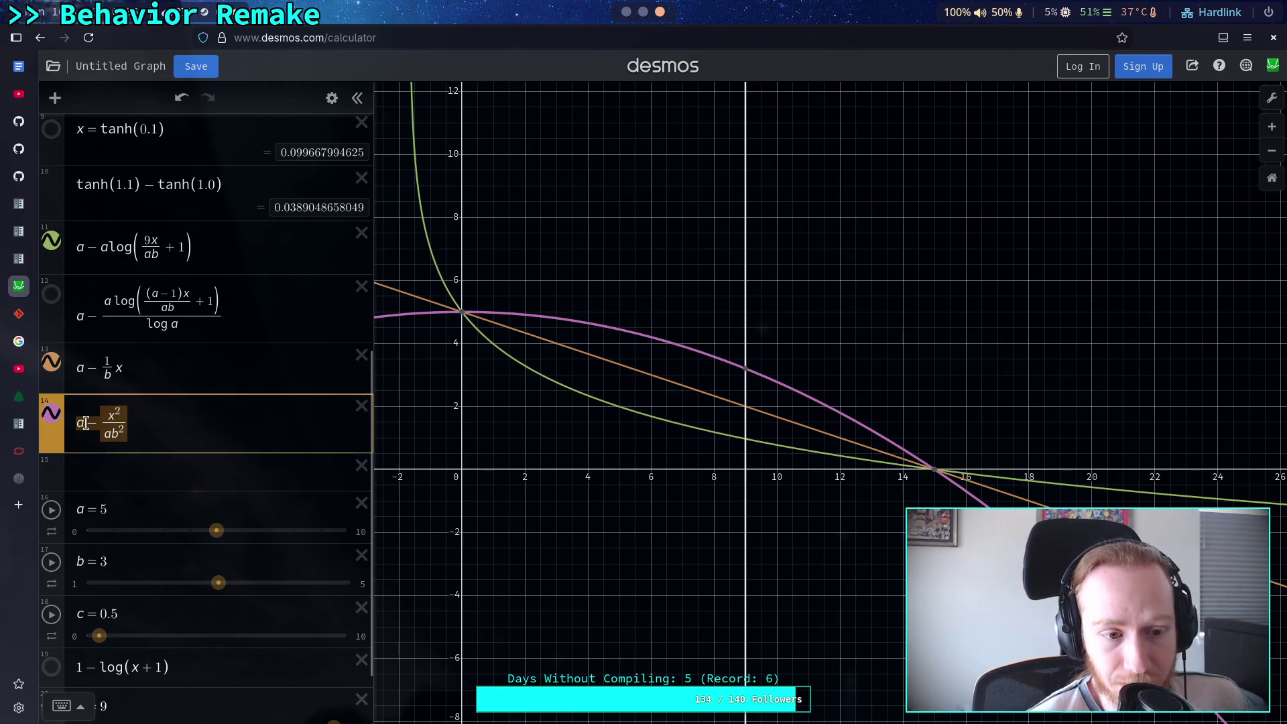
{"action": "left_click", "coordinate": [125, 363]}
{"action": "key", "text": "ctrl+a"}
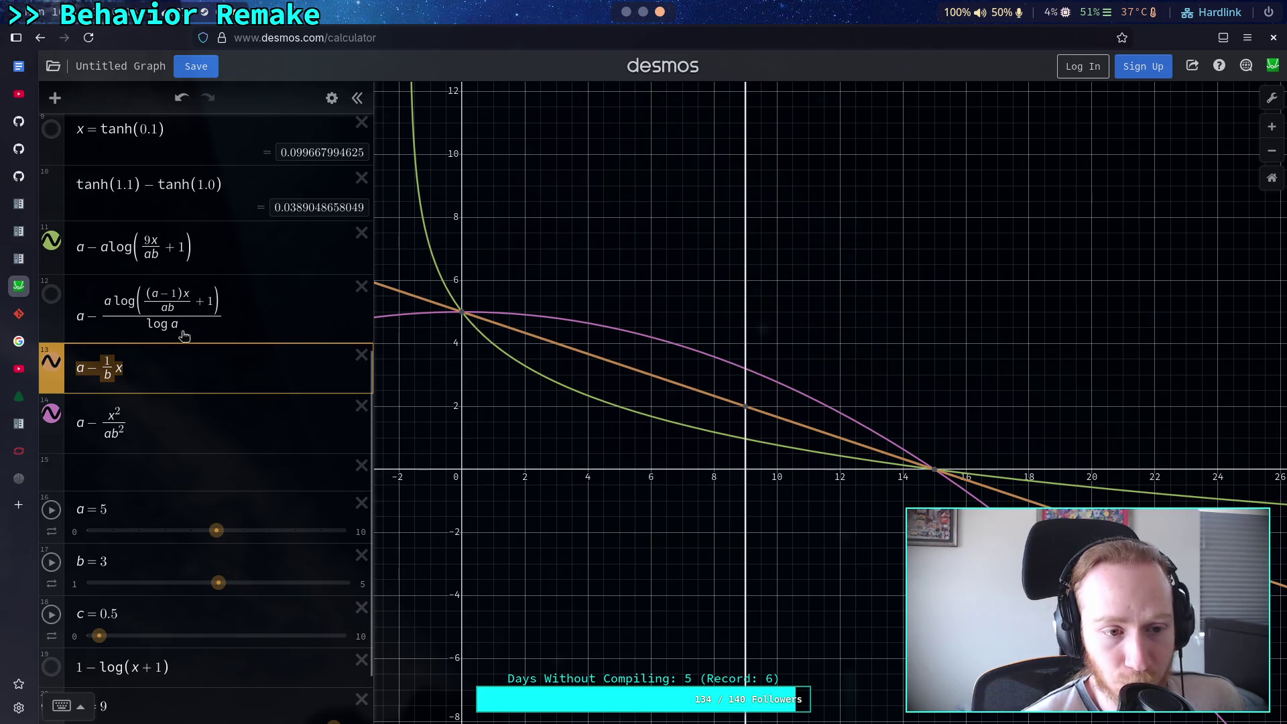
{"action": "left_click", "coordinate": [47, 249]}
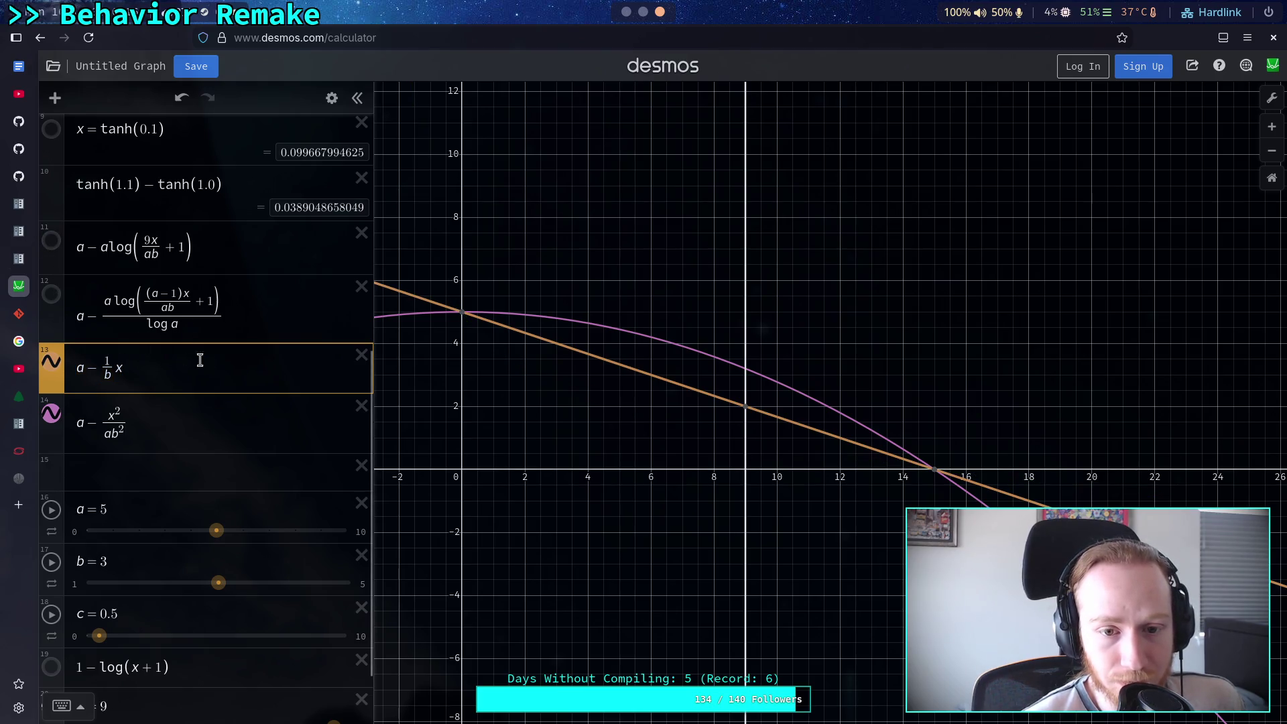
{"action": "left_click", "coordinate": [161, 410]}
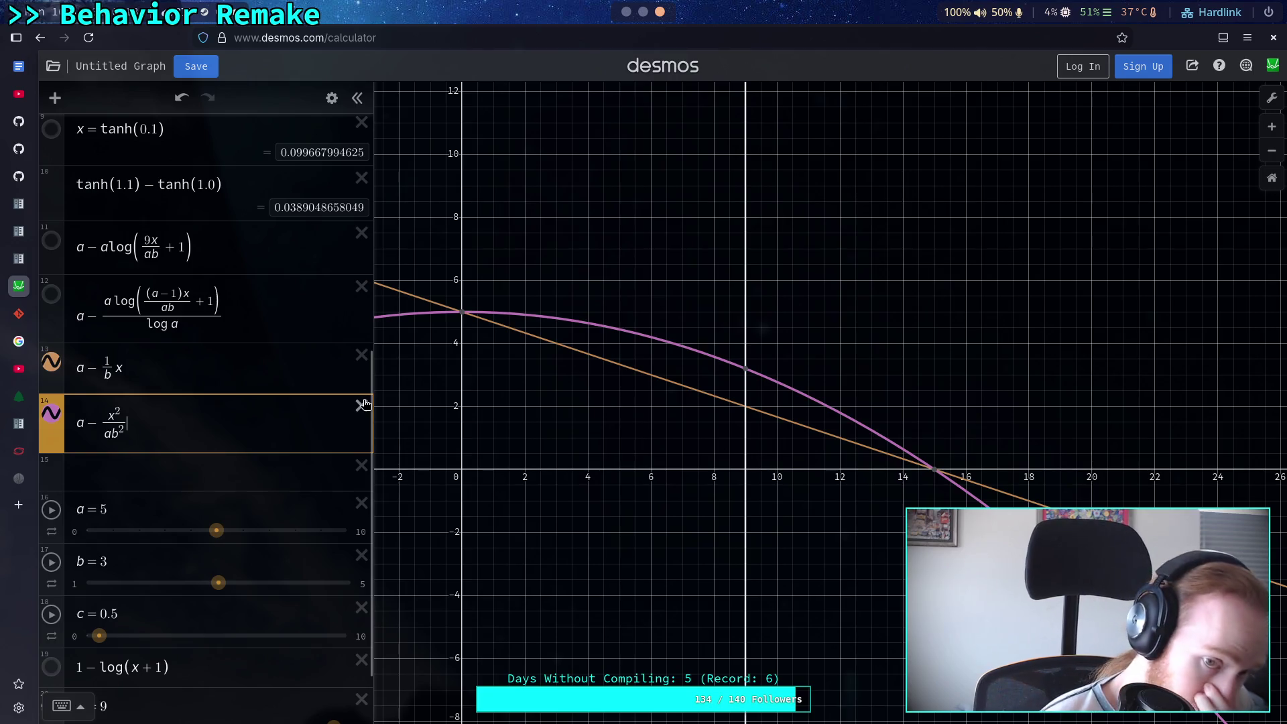
{"action": "key", "text": "Return"}
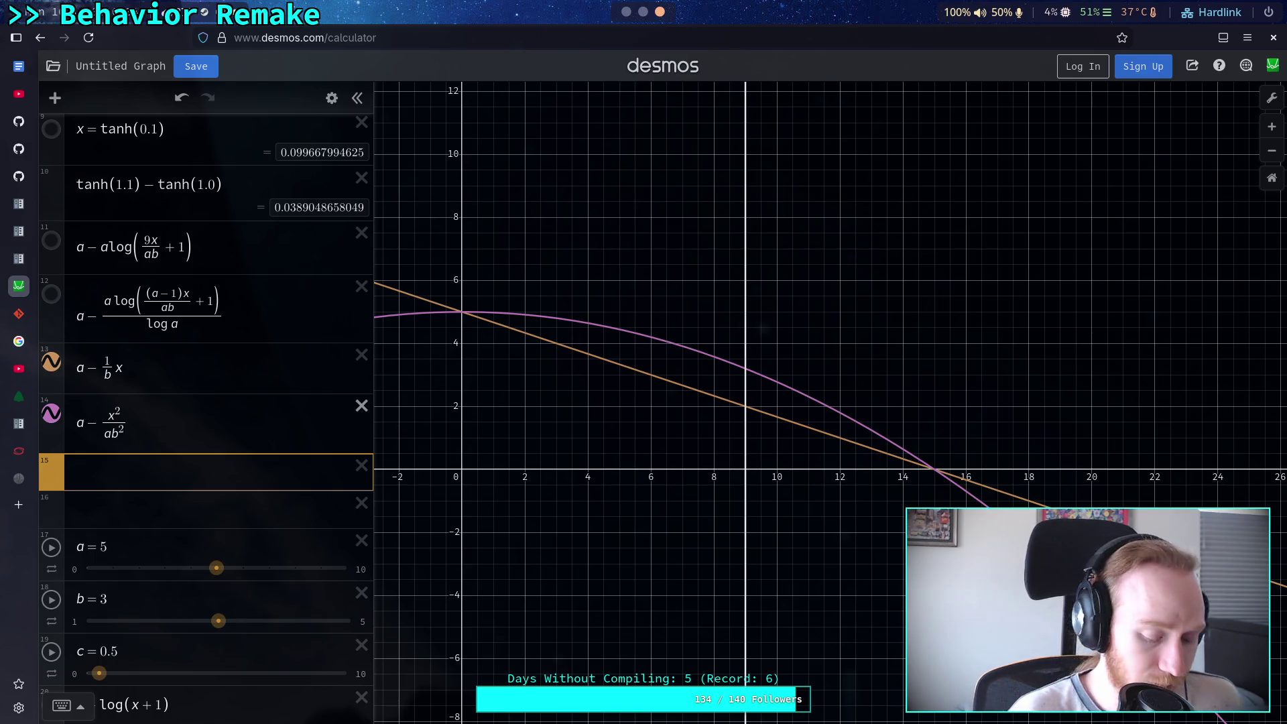
In the new row, enter (a − x/b) − (a − x²/ab²), the line minus the parabola
{"action": "type", "text": "("}
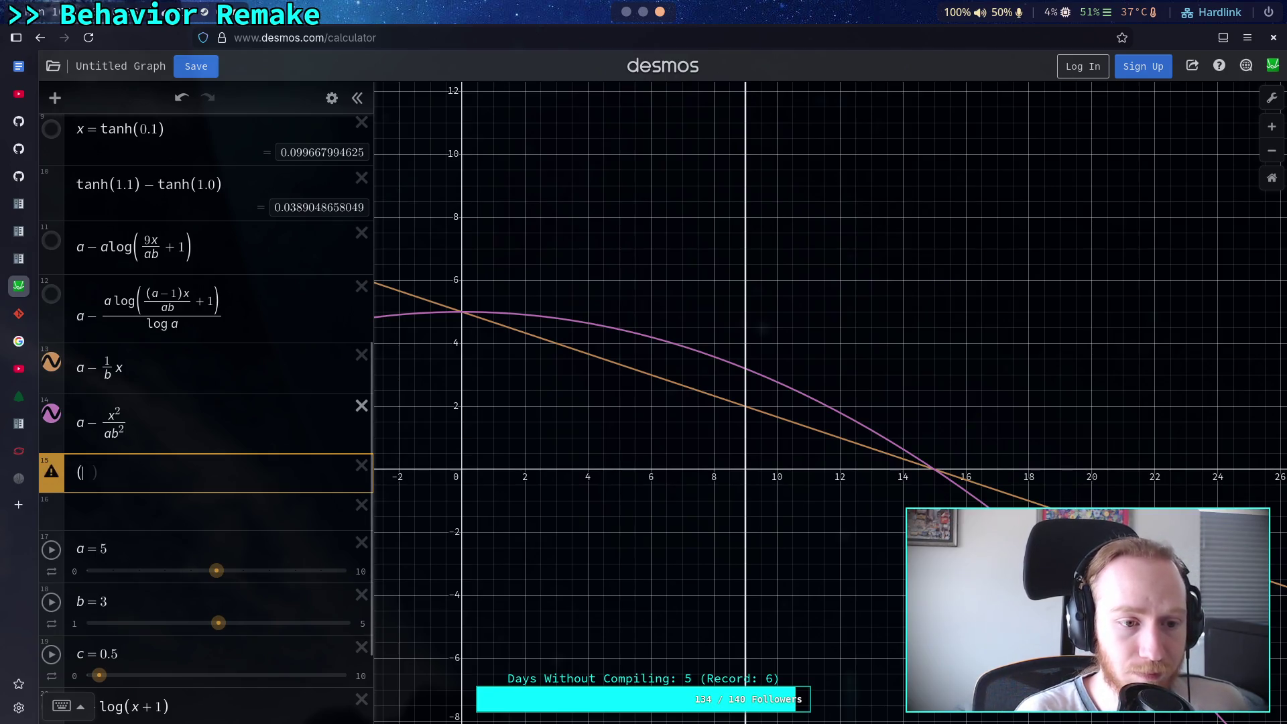
{"action": "type", "text": "a-1/"}
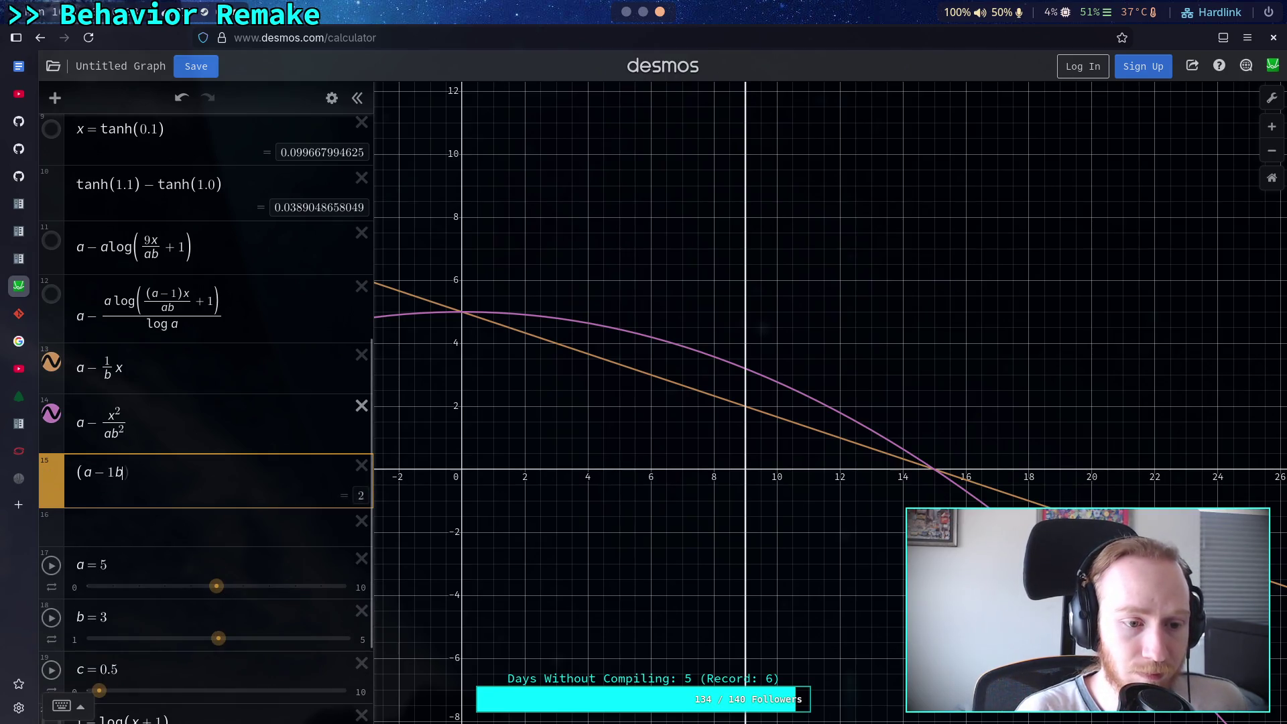
{"action": "type", "text": "b"}
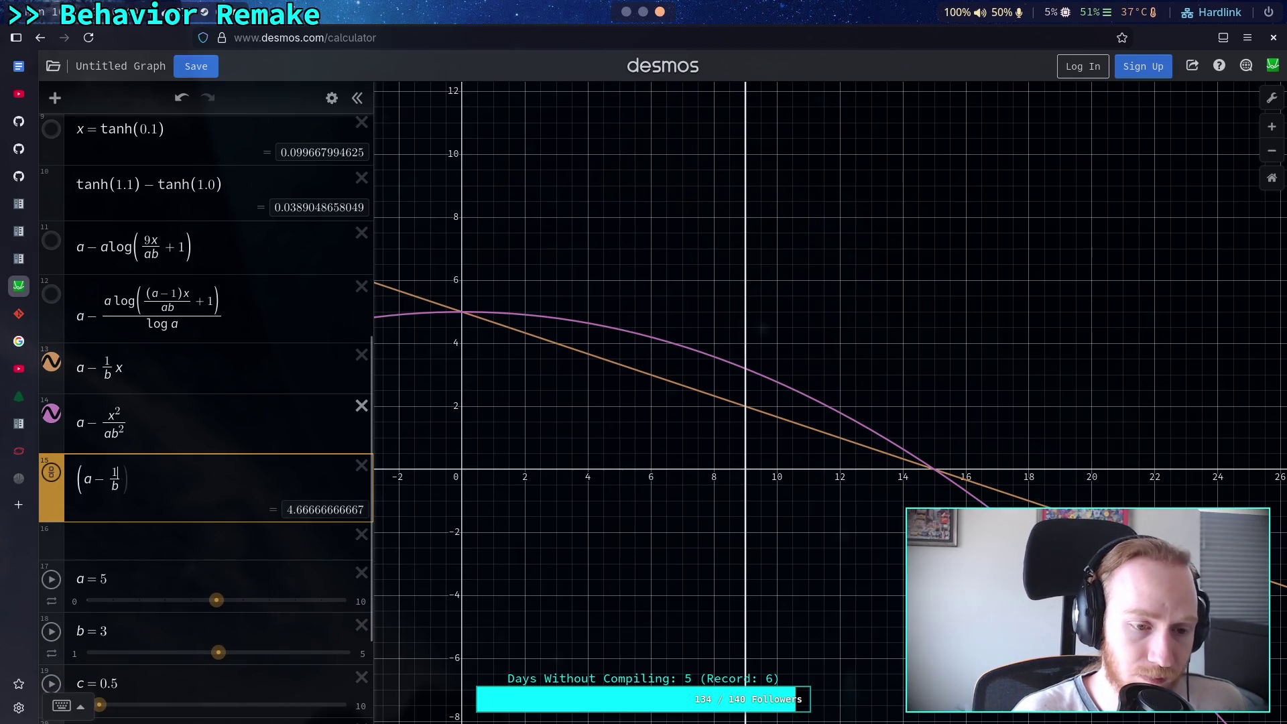
{"action": "key", "text": "BackSpace"}
{"action": "type", "text": "x/b"}
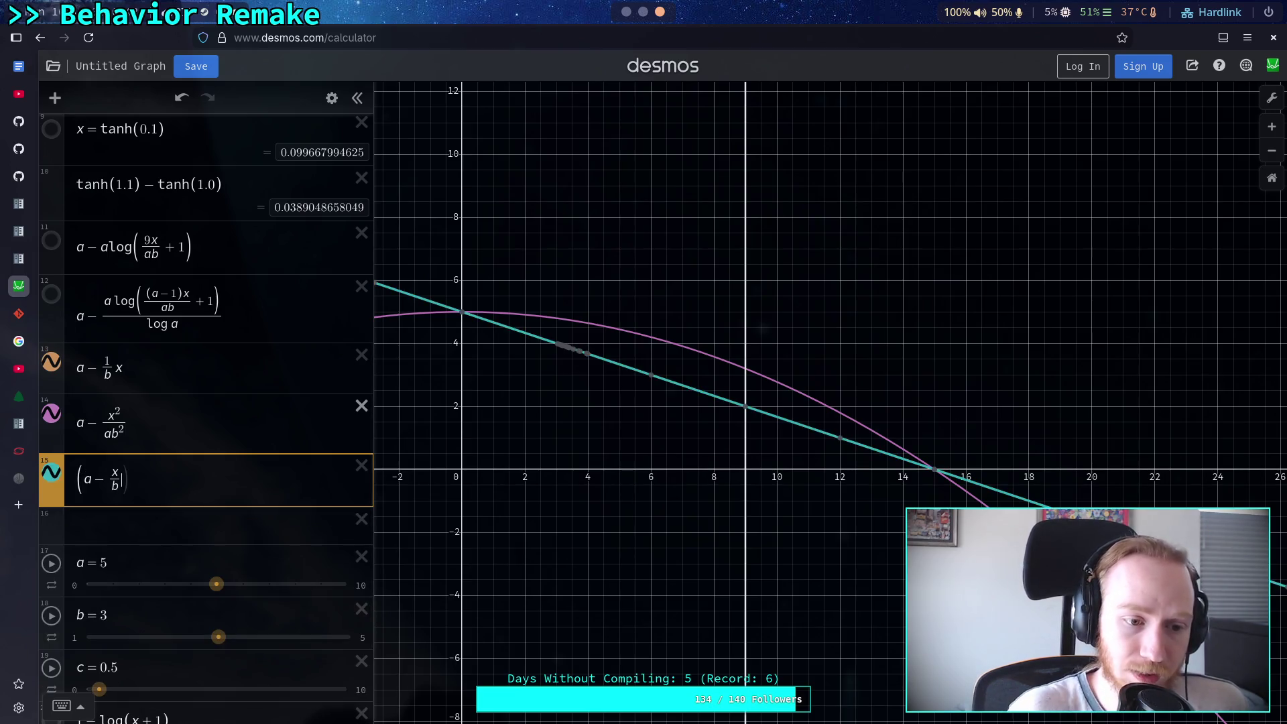
{"action": "type", "text": ")-("}
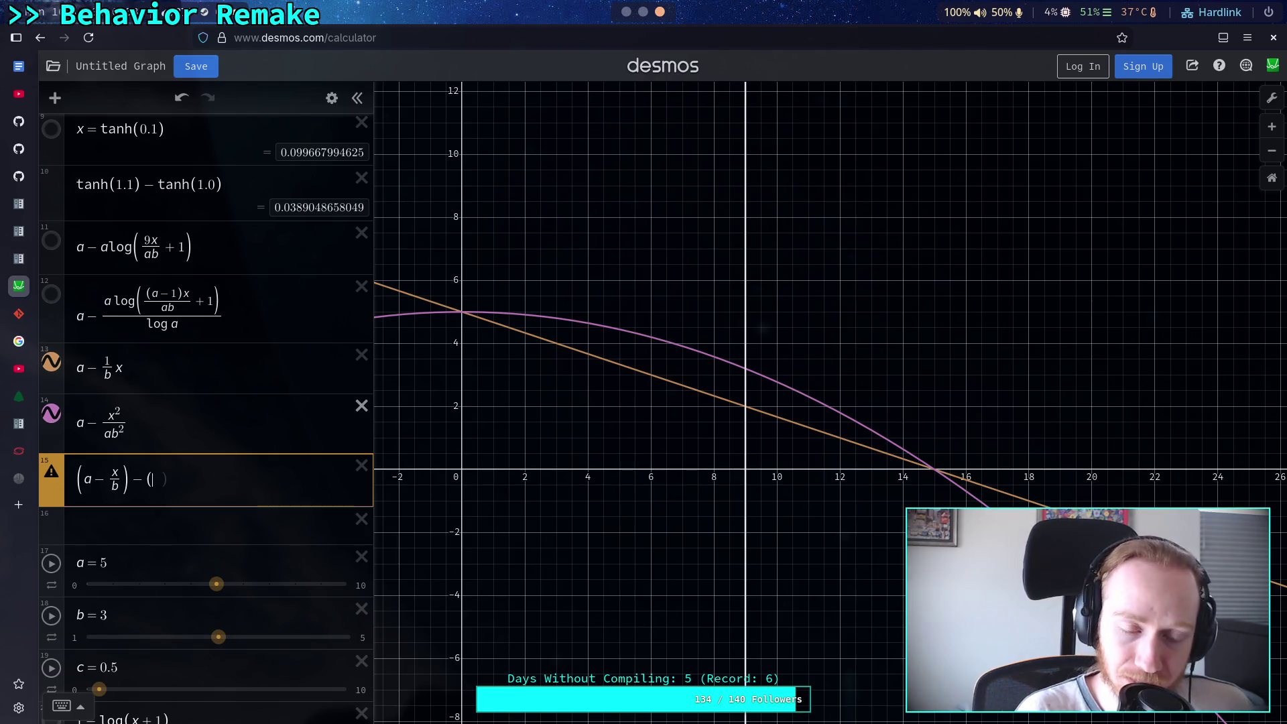
{"action": "type", "text": "a-"}
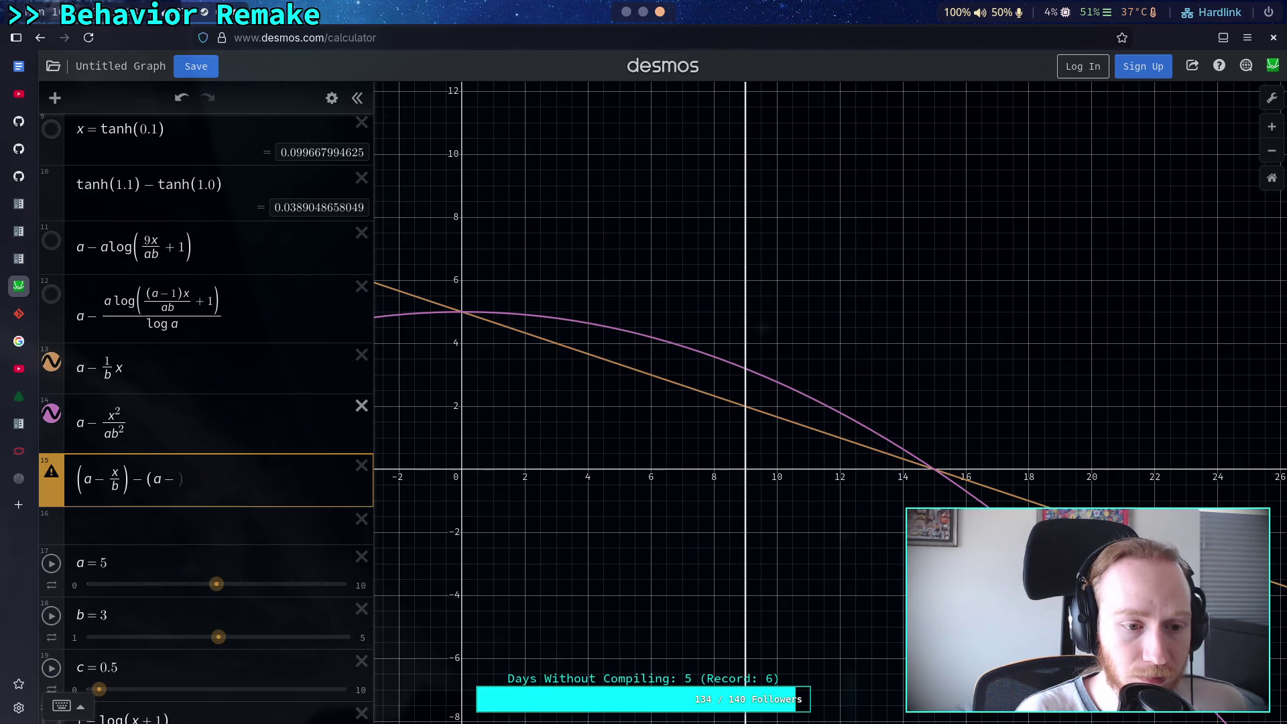
{"action": "type", "text": "x"}
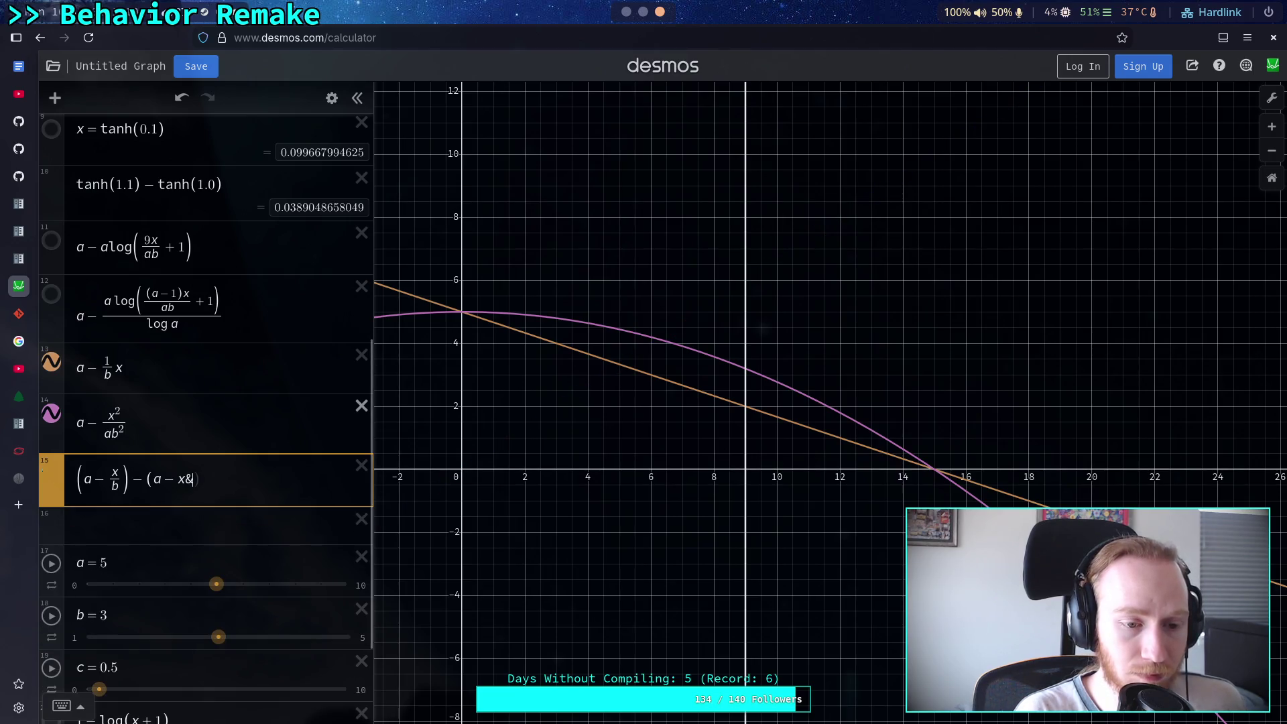
{"action": "type", "text": "^2"}
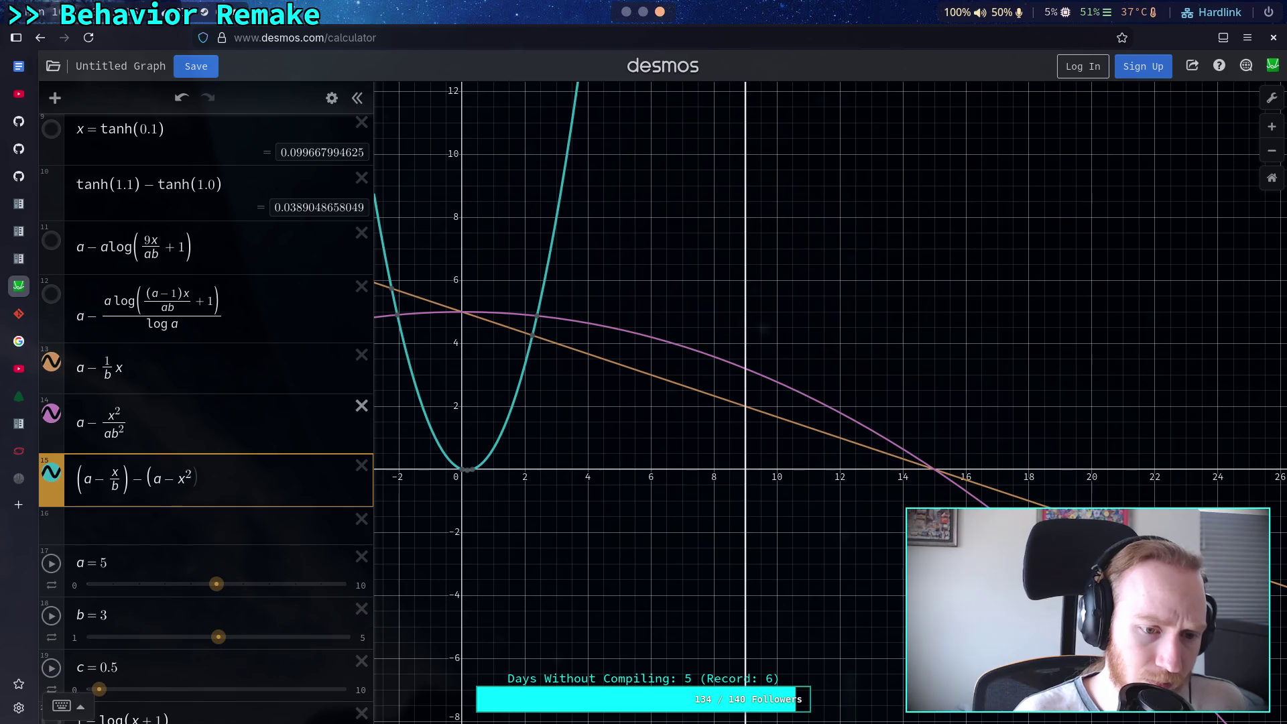
{"action": "type", "text": "/"}
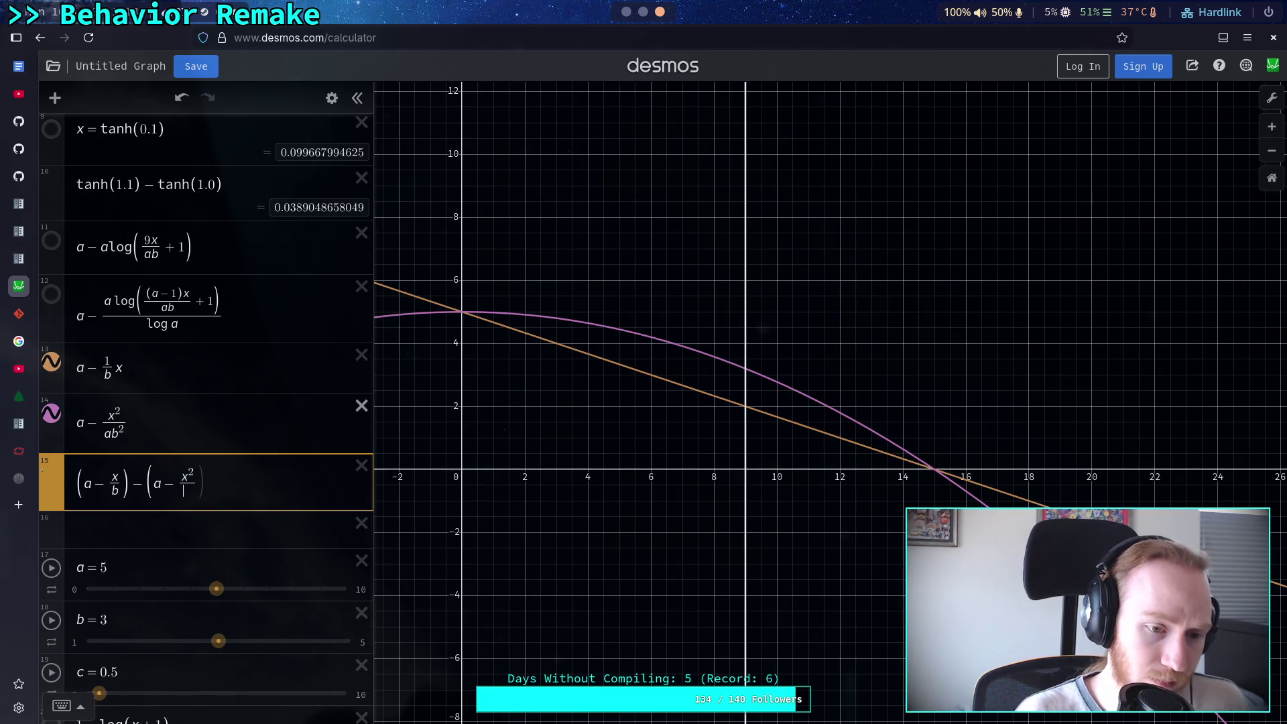
{"action": "type", "text": "ab"}
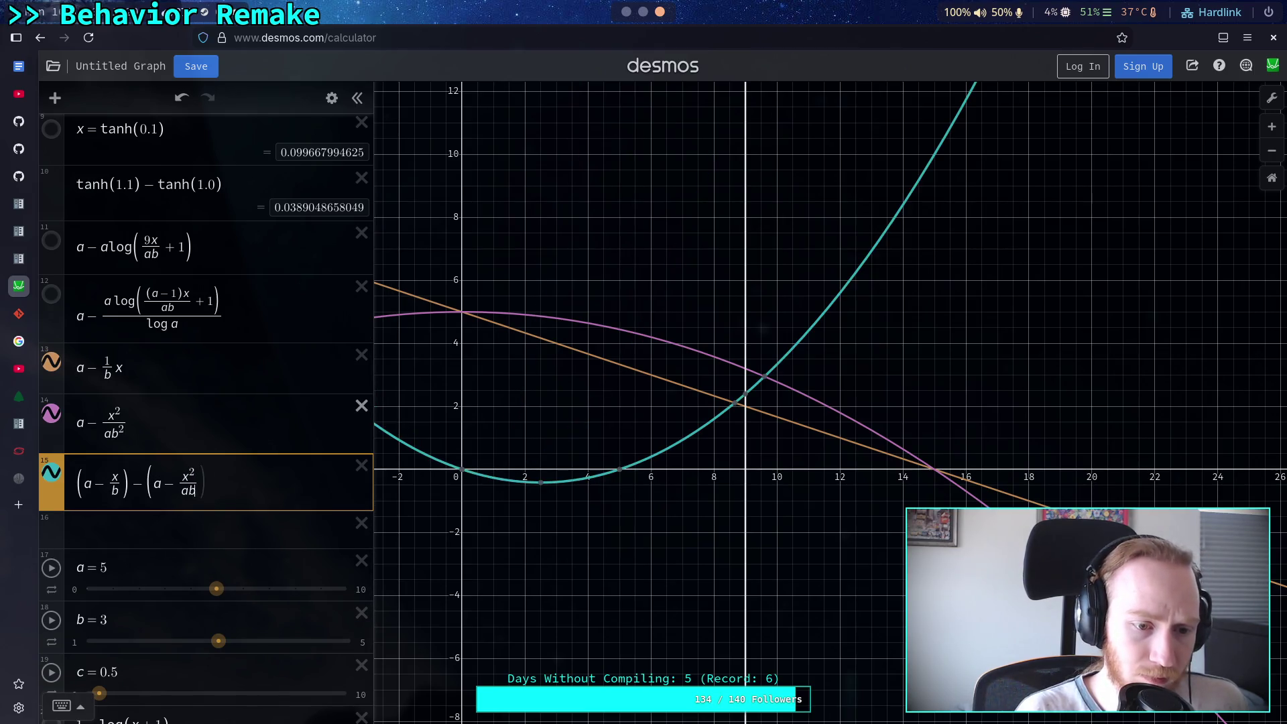
{"action": "type", "text": "^2"}
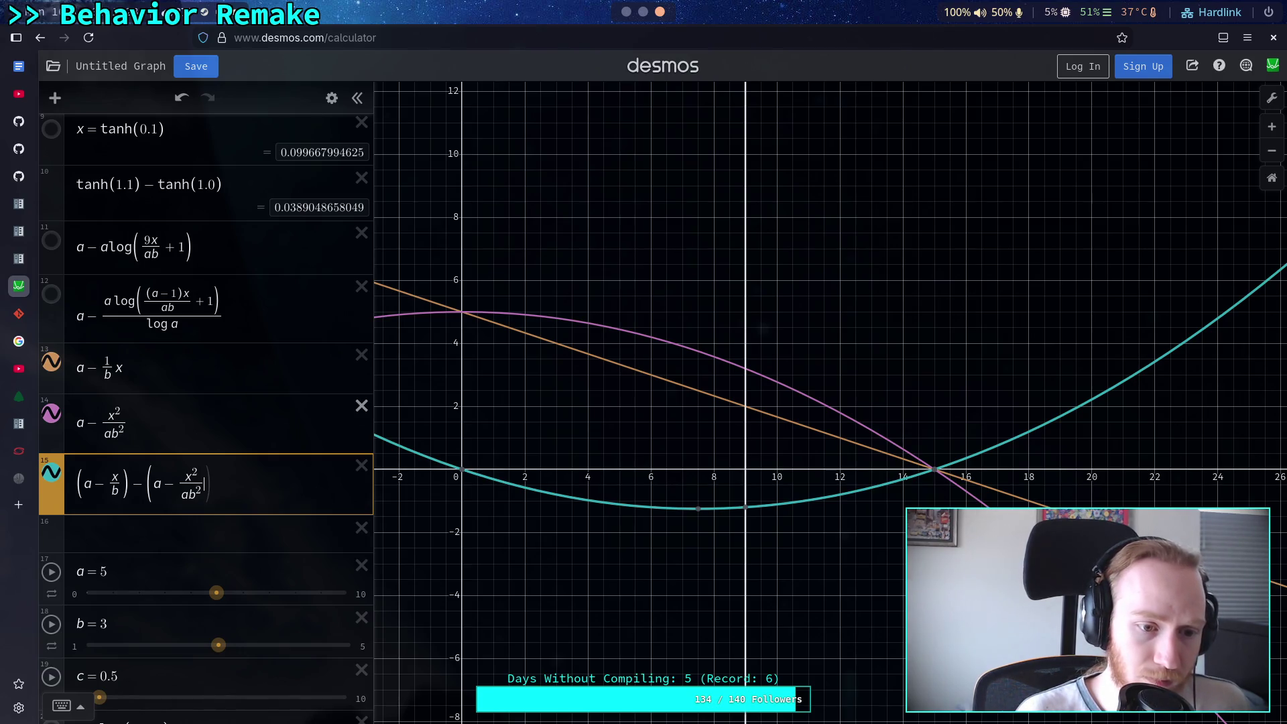
Rework expression 15 into (a − x/b) − (x²/ab² + x/b − …), leaving a trailing minus
{"action": "type", "text": "-(a-x/b"}
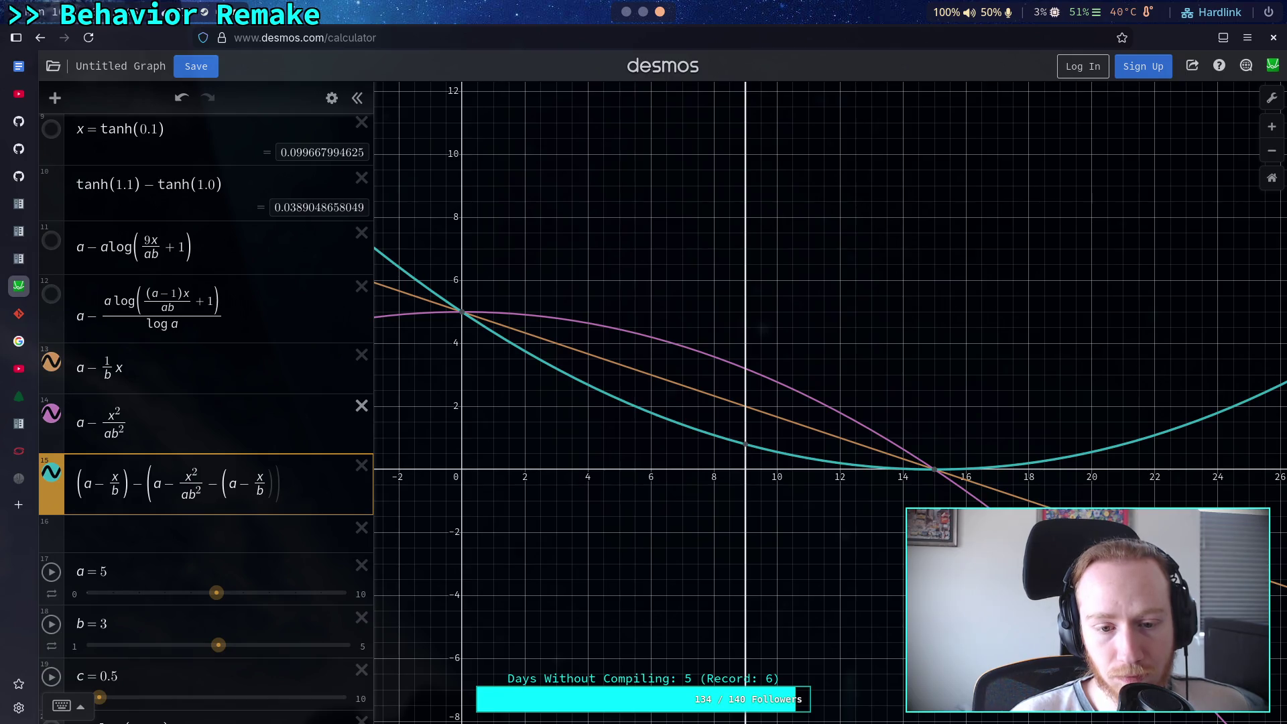
{"action": "type", "text": ")"}
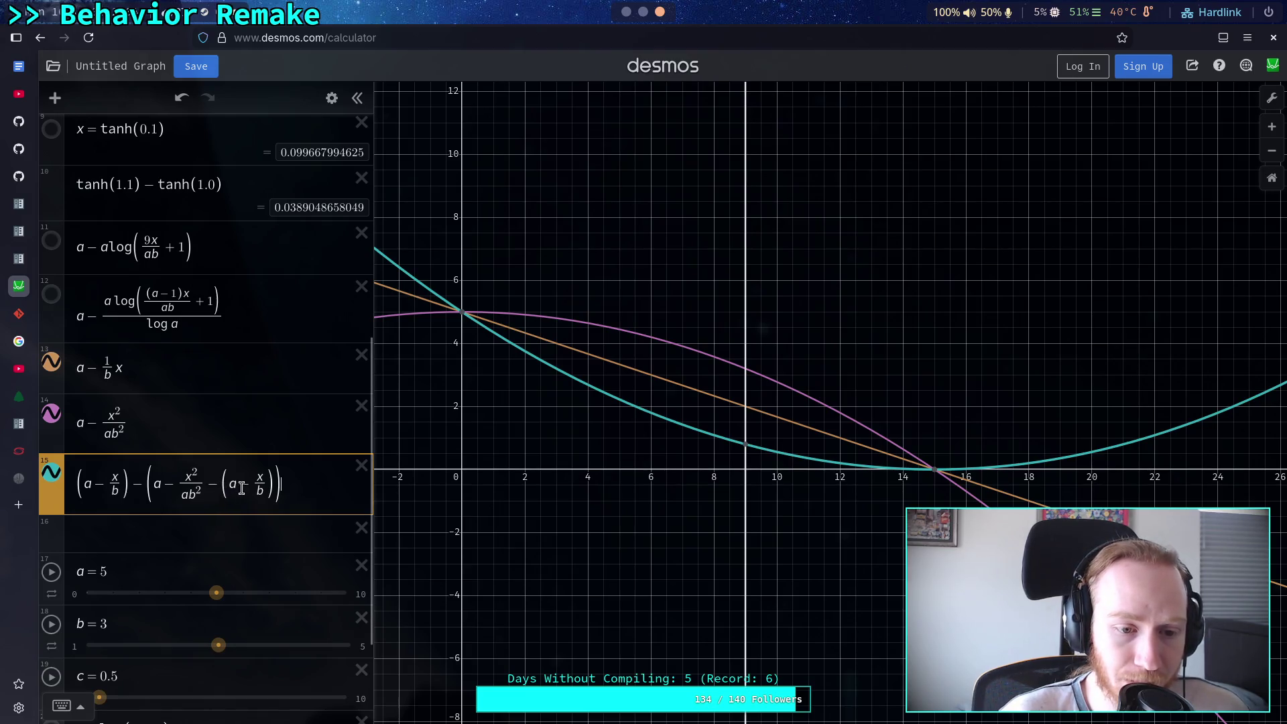
{"action": "left_click_drag", "start_coordinate": [221, 491], "coordinate": [210, 492]}
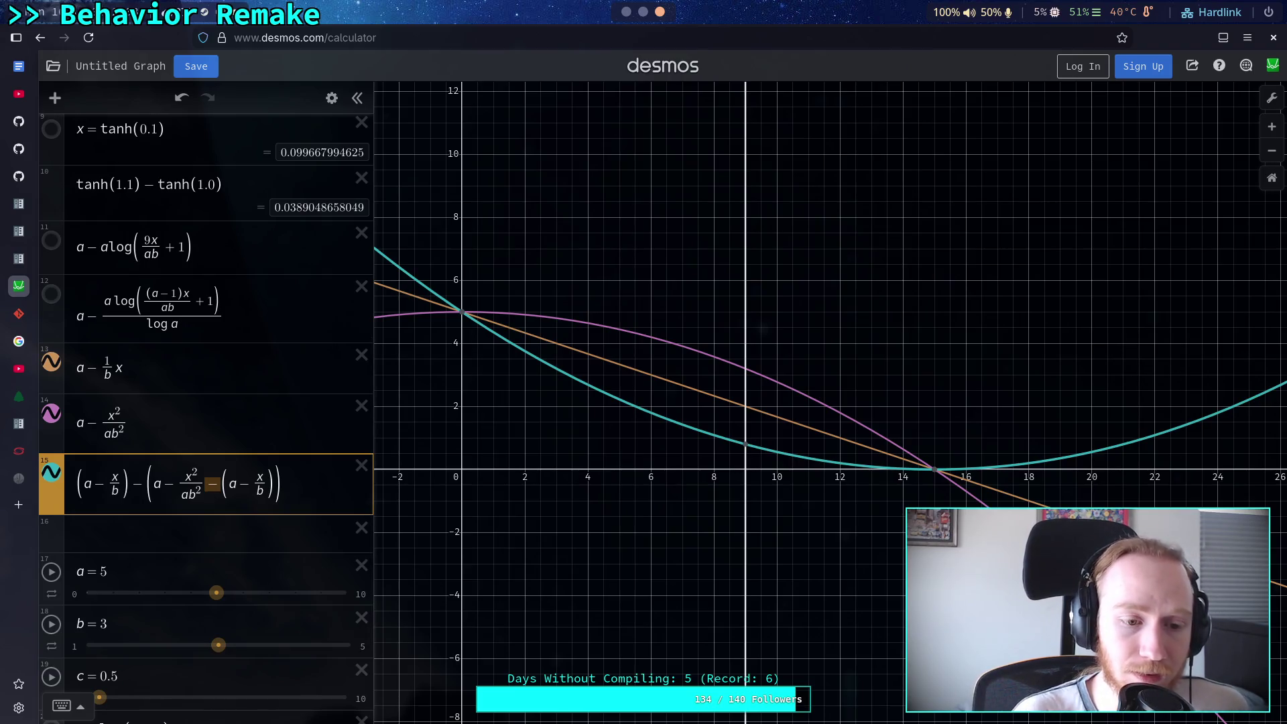
{"action": "left_click", "coordinate": [220, 484]}
{"action": "key", "text": "BackSpace"}
{"action": "key", "text": "shift+Right"}
{"action": "type", "text": "+"}
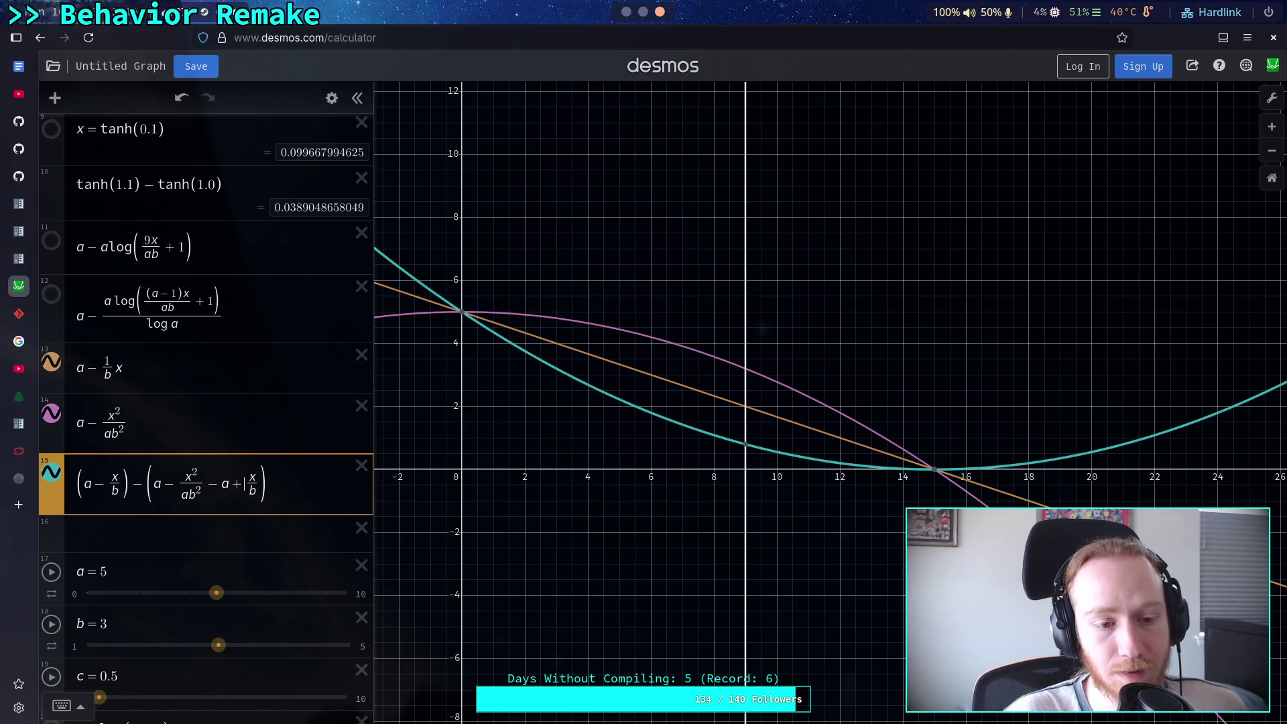
{"action": "key", "text": "Left"}
{"action": "key", "text": "BackSpace"}
{"action": "key", "text": "BackSpace"}
{"action": "key", "text": "BackSpace"}
{"action": "key", "text": "BackSpace"}
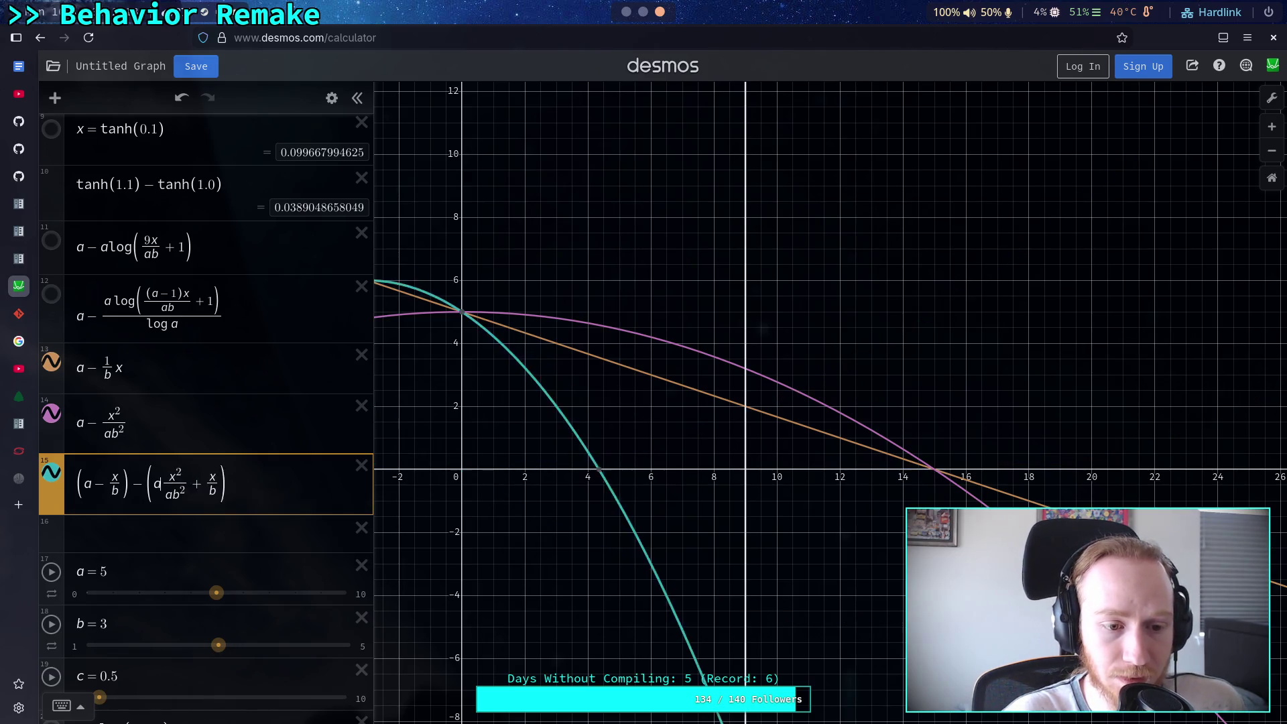
{"action": "type", "text": "-"}
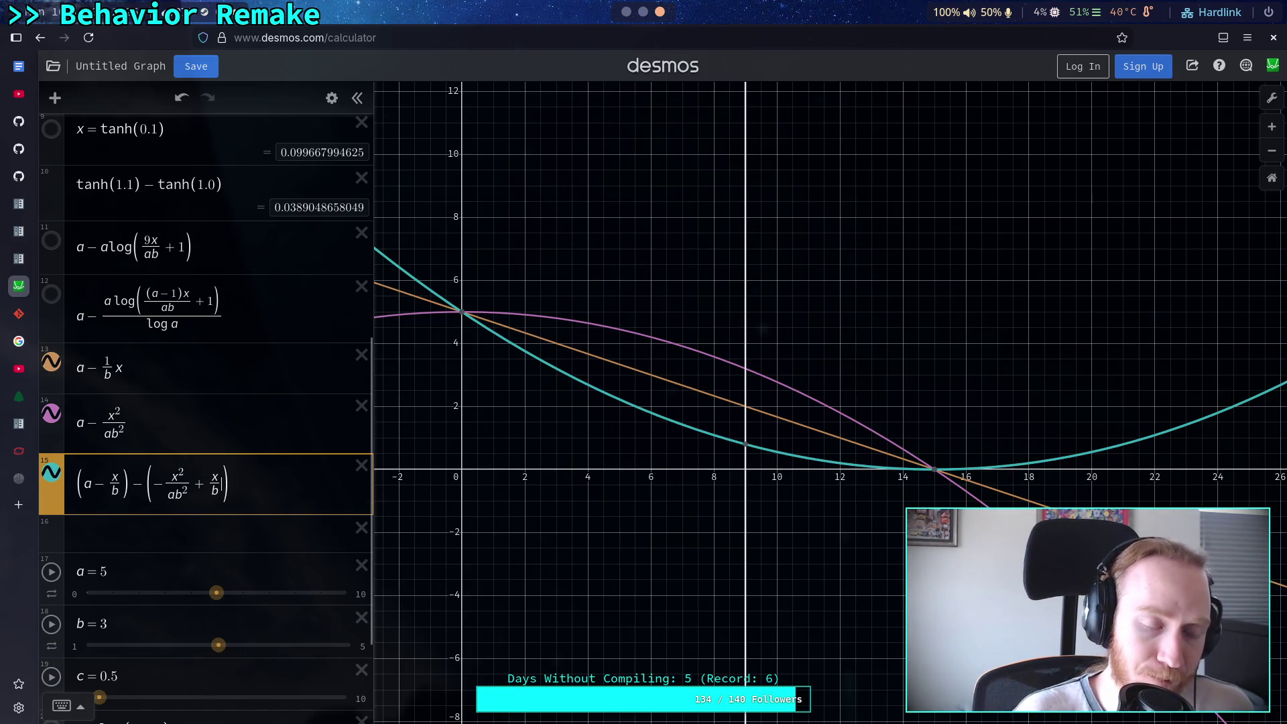
Move the x²/ab² term inside expression 15's bracket and correct its sign
{"action": "type", "text": "-"}
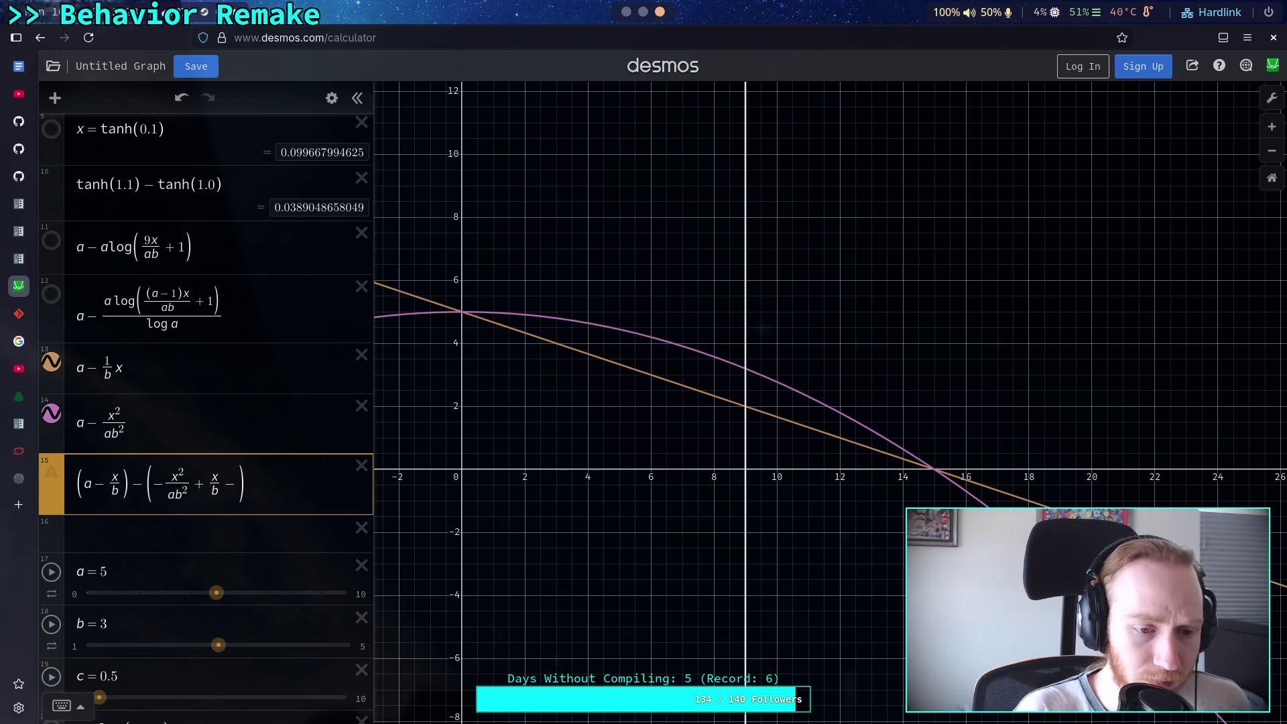
{"action": "left_click_drag", "start_coordinate": [151, 485], "coordinate": [186, 488]}
{"action": "right_click", "coordinate": [189, 495]}
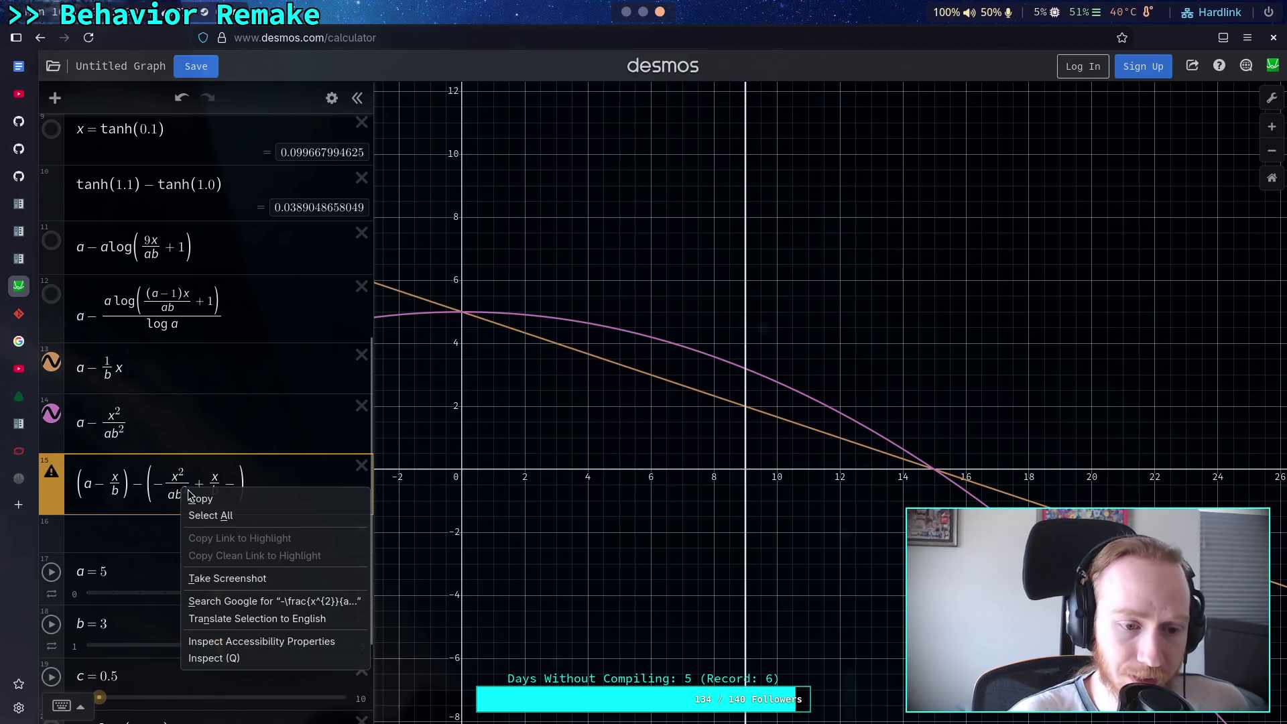
{"action": "left_click", "coordinate": [168, 484]}
{"action": "left_click_drag", "start_coordinate": [155, 484], "coordinate": [185, 485]}
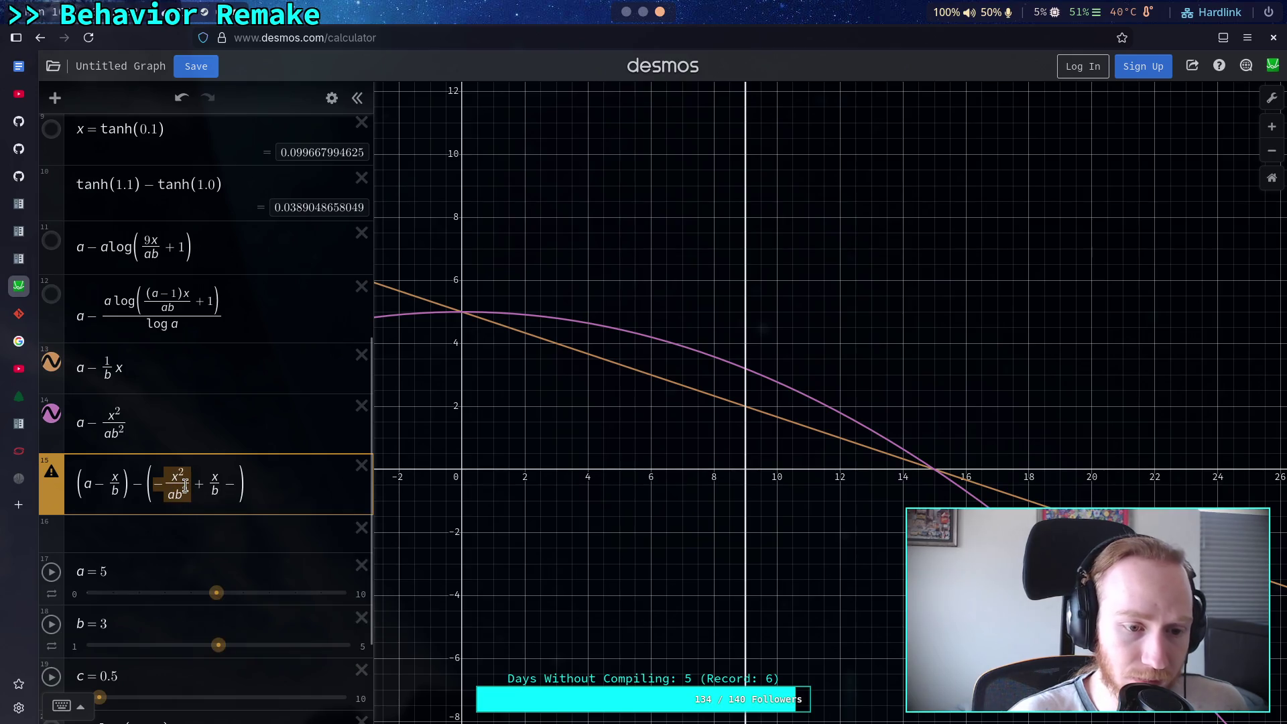
{"action": "key", "text": "BackSpace"}
{"action": "key", "text": "Delete"}
{"action": "left_click", "coordinate": [163, 473]}
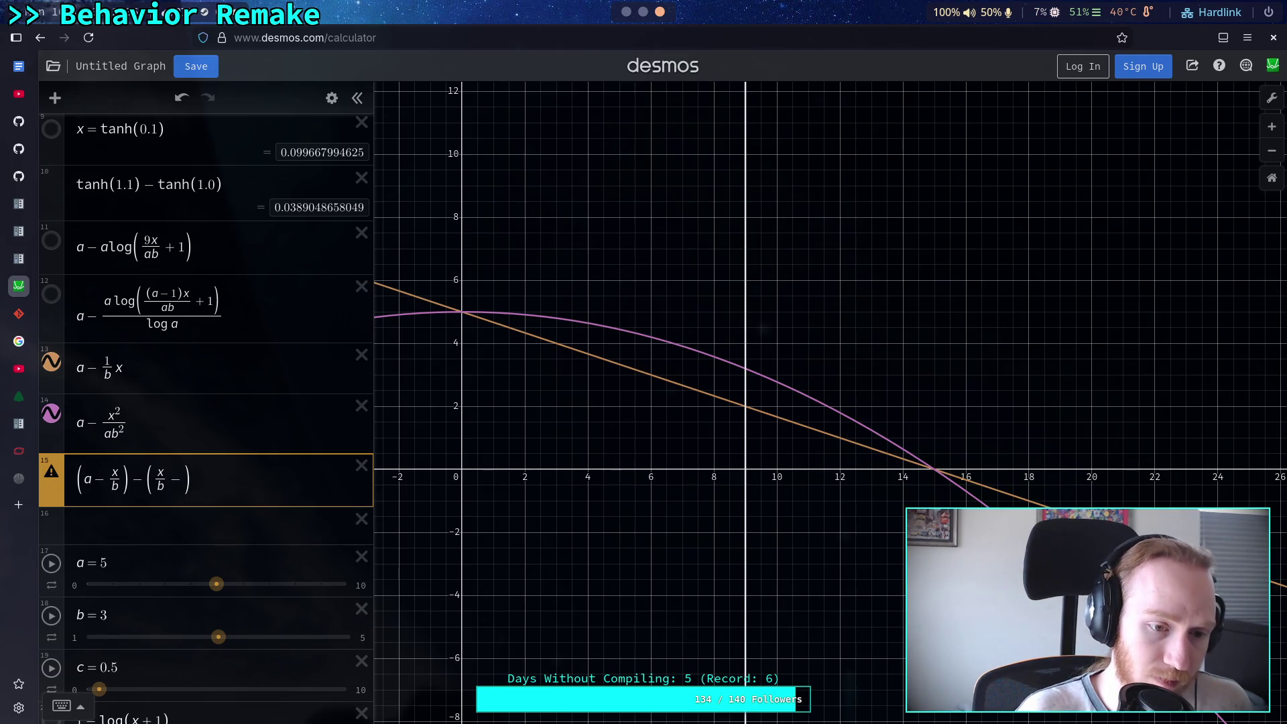
{"action": "key", "text": "ctrl+z"}
{"action": "left_click", "coordinate": [183, 483]}
{"action": "key", "text": "BackSpace"}
{"action": "type", "text": "-"}
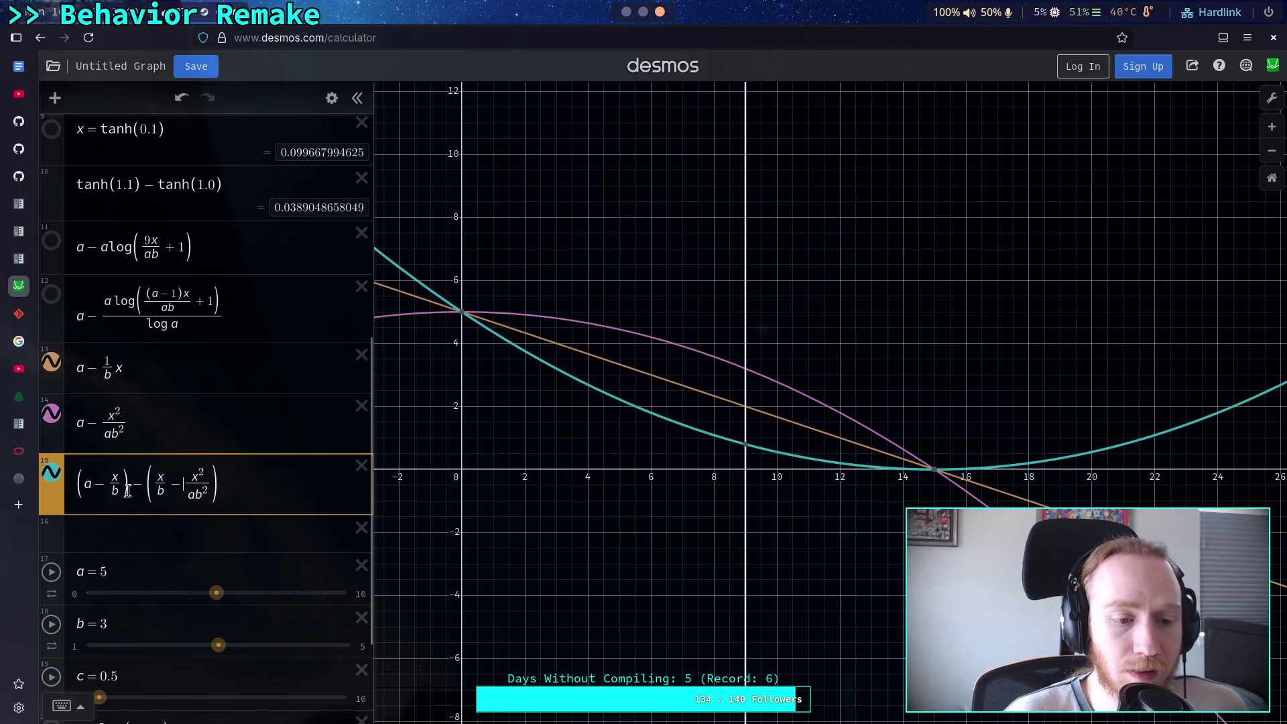
Remove the parentheses, make x²/ab² positive, and combine the terms into a − 2x/b + x²/ab²
{"action": "left_click", "coordinate": [154, 484]}
{"action": "key", "text": "BackSpace"}
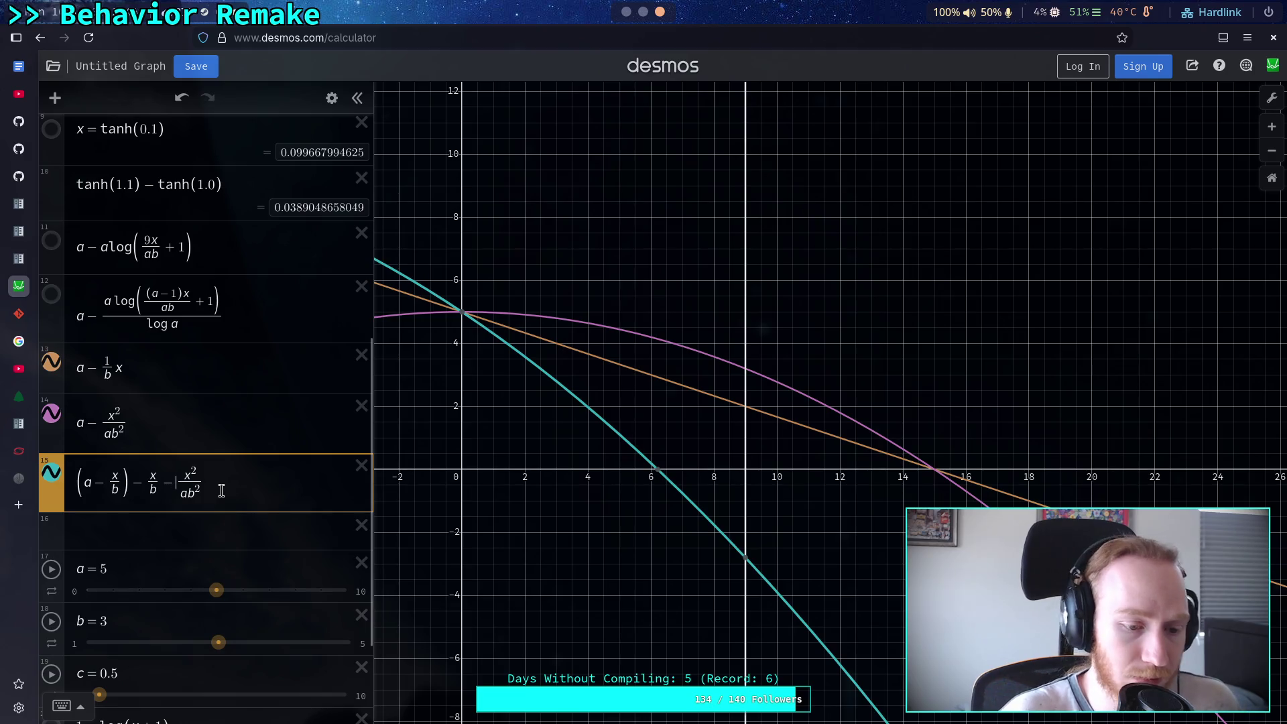
{"action": "key", "text": "BackSpace"}
{"action": "type", "text": "+"}
{"action": "left_click", "coordinate": [129, 484]}
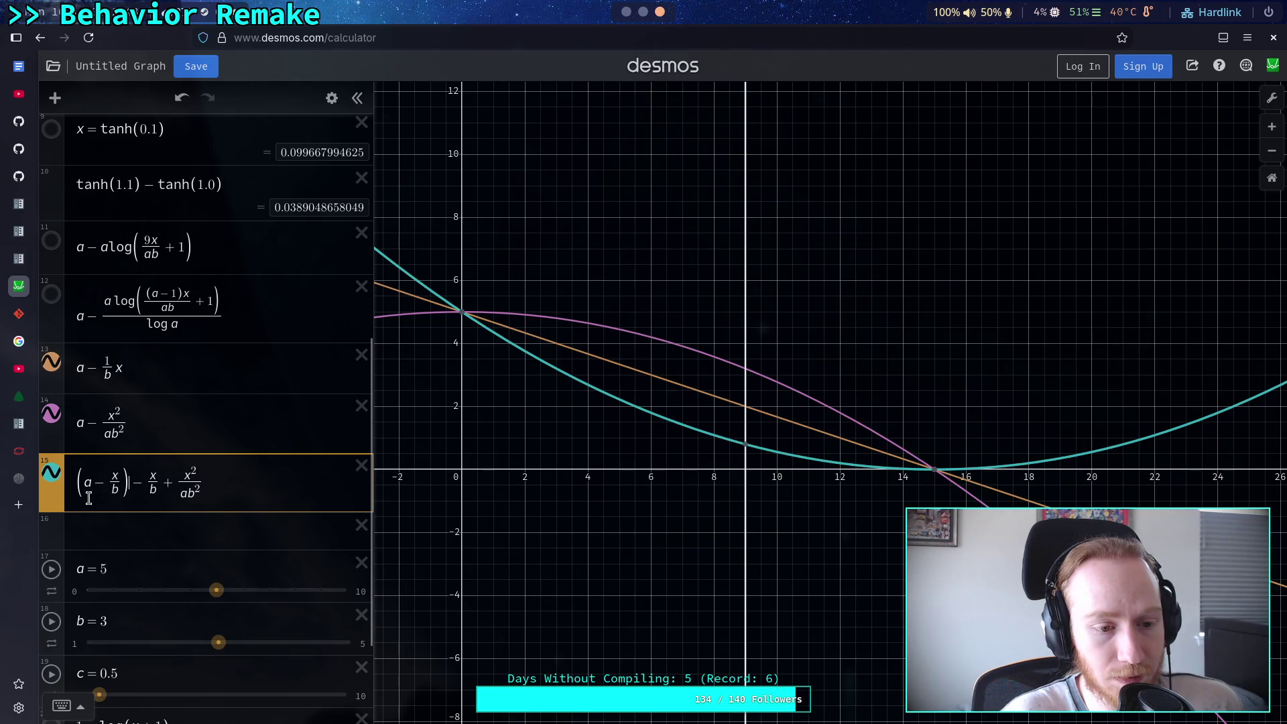
{"action": "key", "text": "BackSpace"}
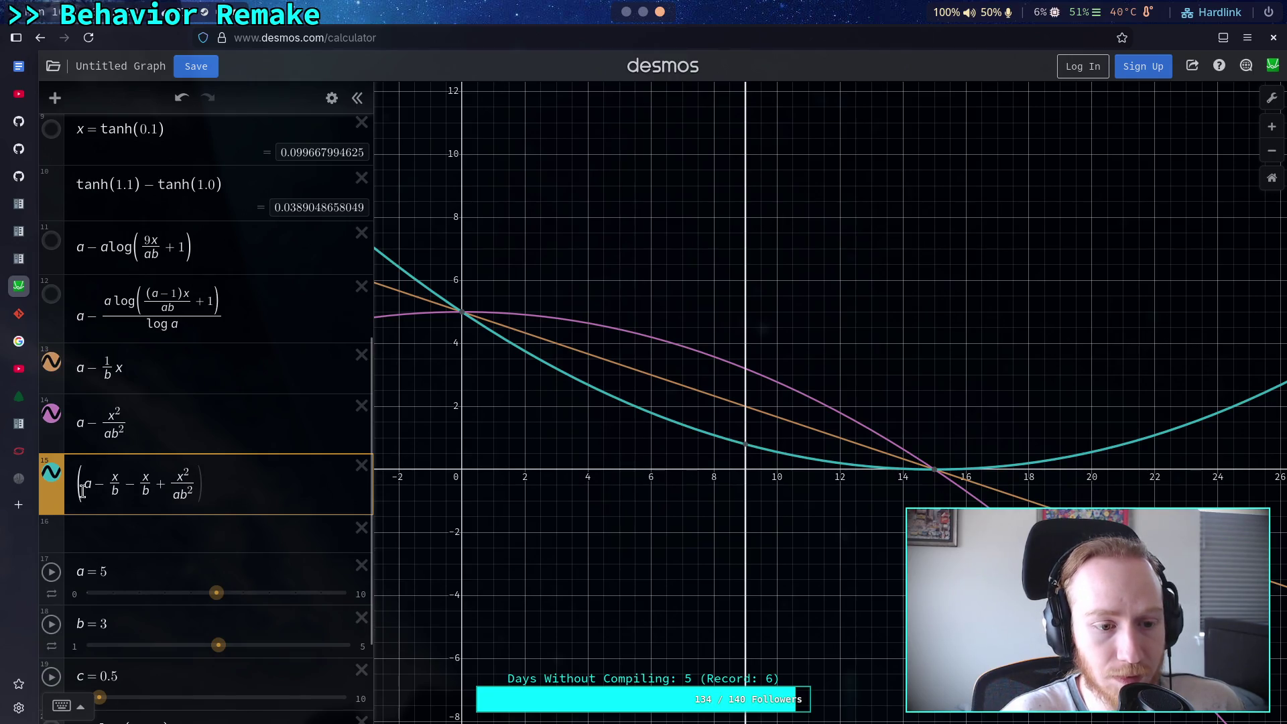
{"action": "left_click", "coordinate": [86, 484]}
{"action": "key", "text": "BackSpace"}
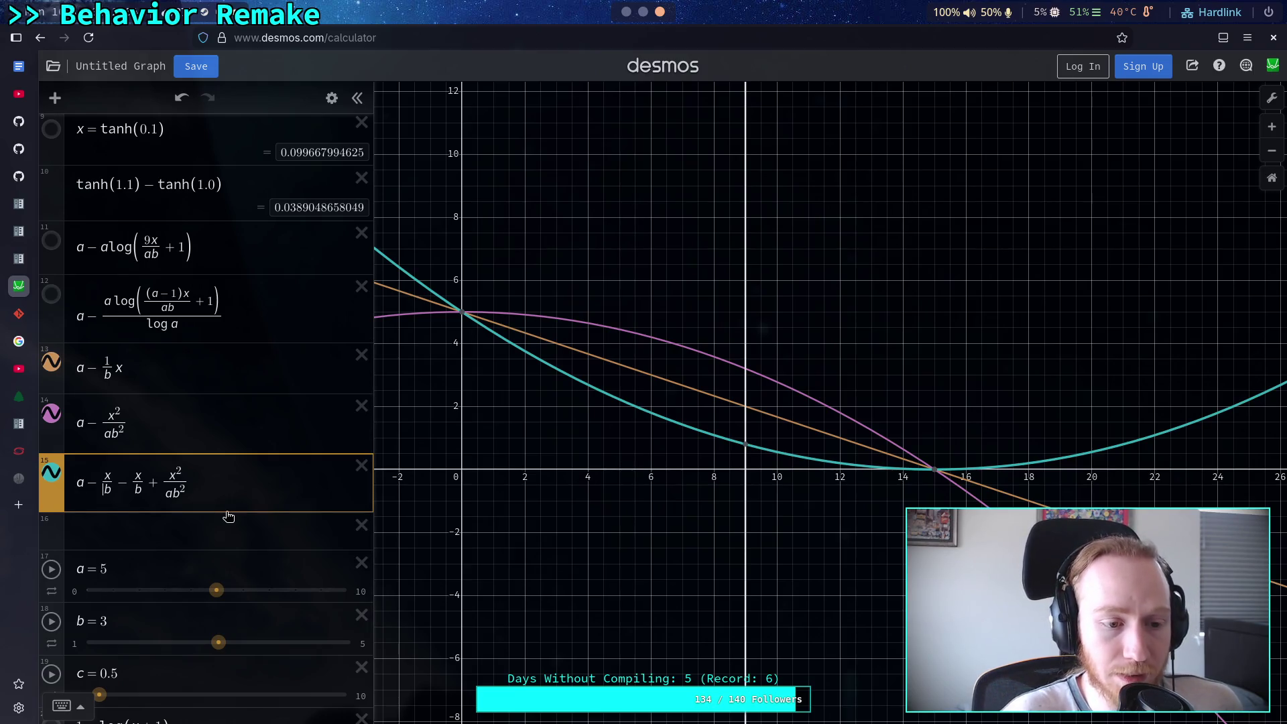
{"action": "key", "text": "Up"}
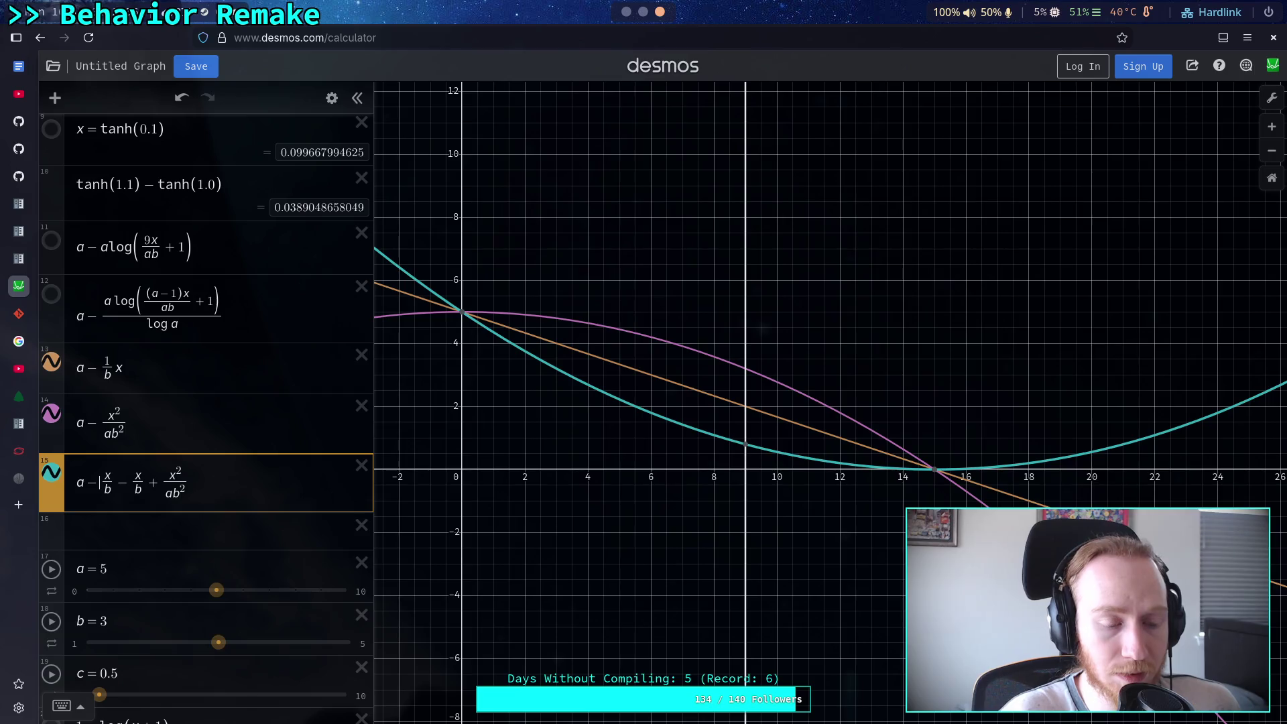
{"action": "type", "text": "2"}
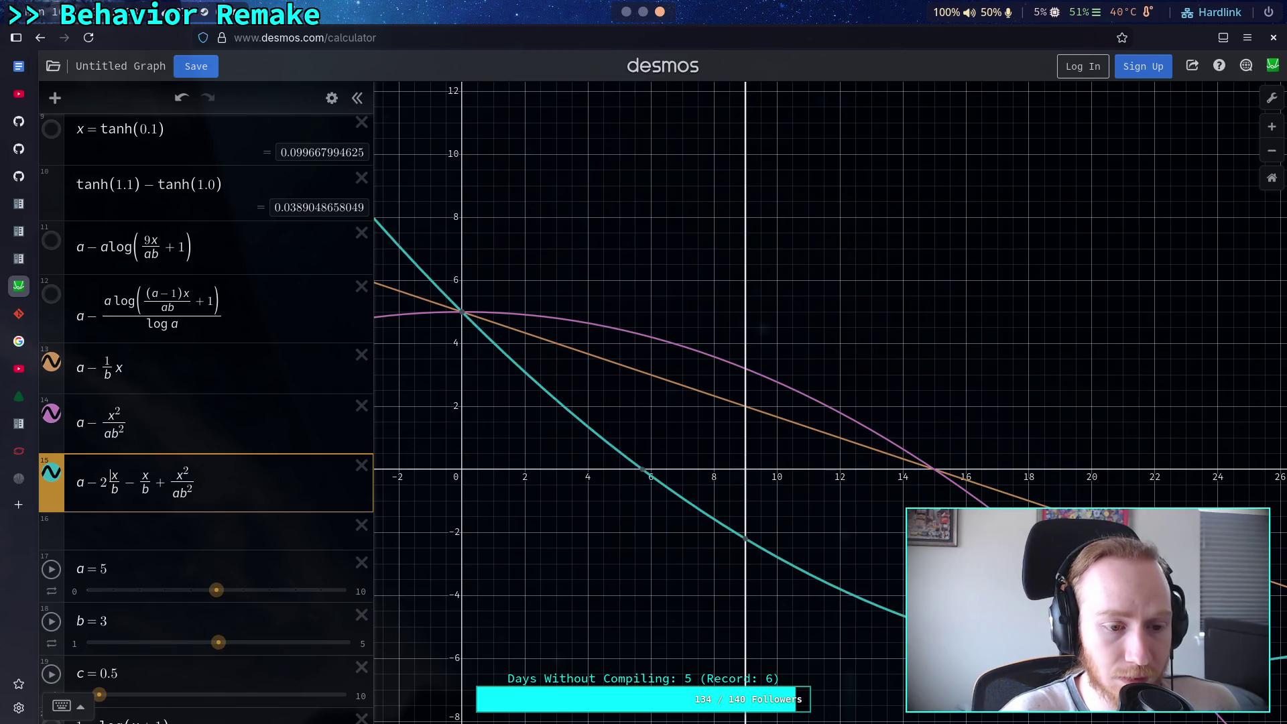
{"action": "key", "text": "BackSpace"}
{"action": "key", "text": "BackSpace"}
{"action": "key", "text": "BackSpace"}
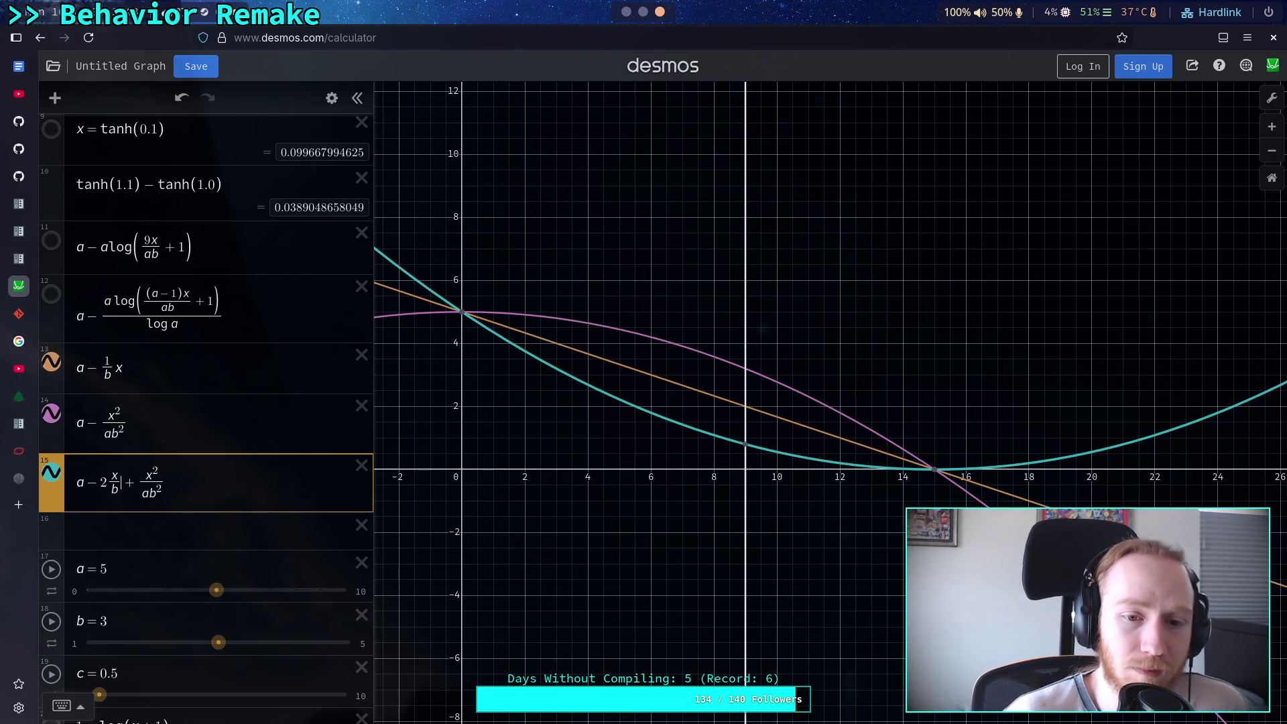
Briefly show expressions 11 and 12, then delete both logarithmic expressions
{"action": "left_click", "coordinate": [52, 241]}
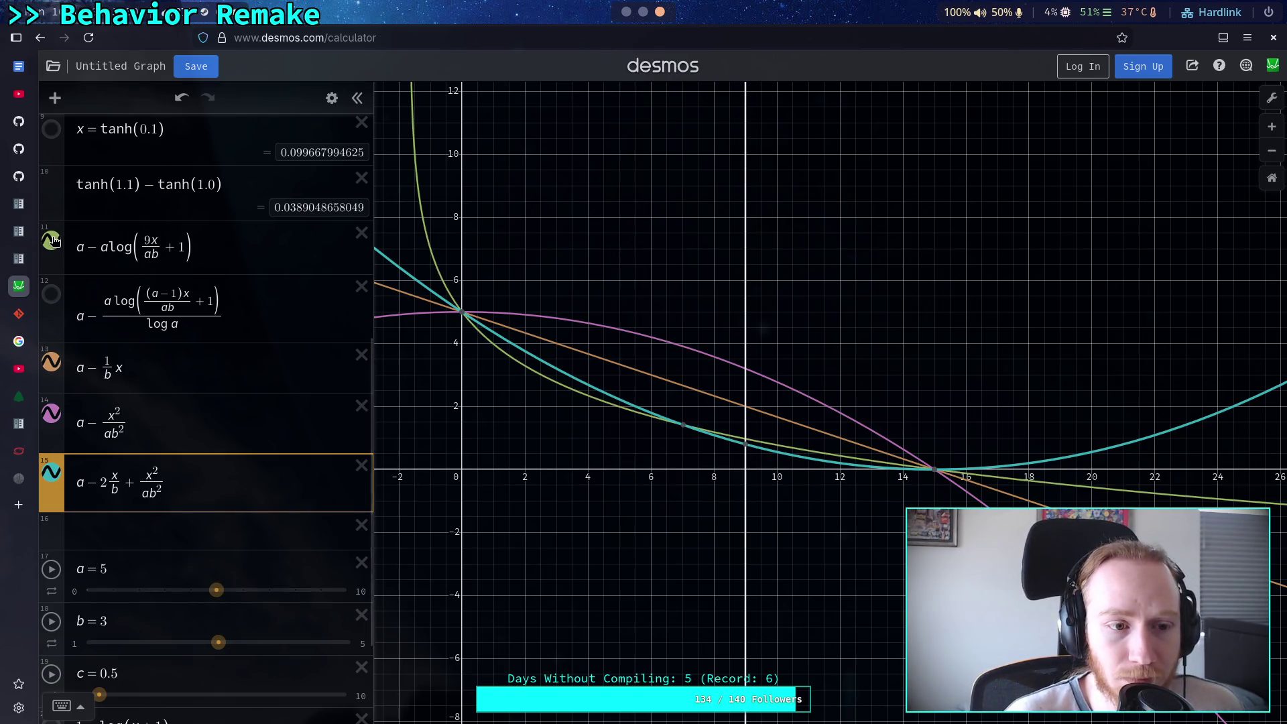
{"action": "left_click", "coordinate": [51, 295]}
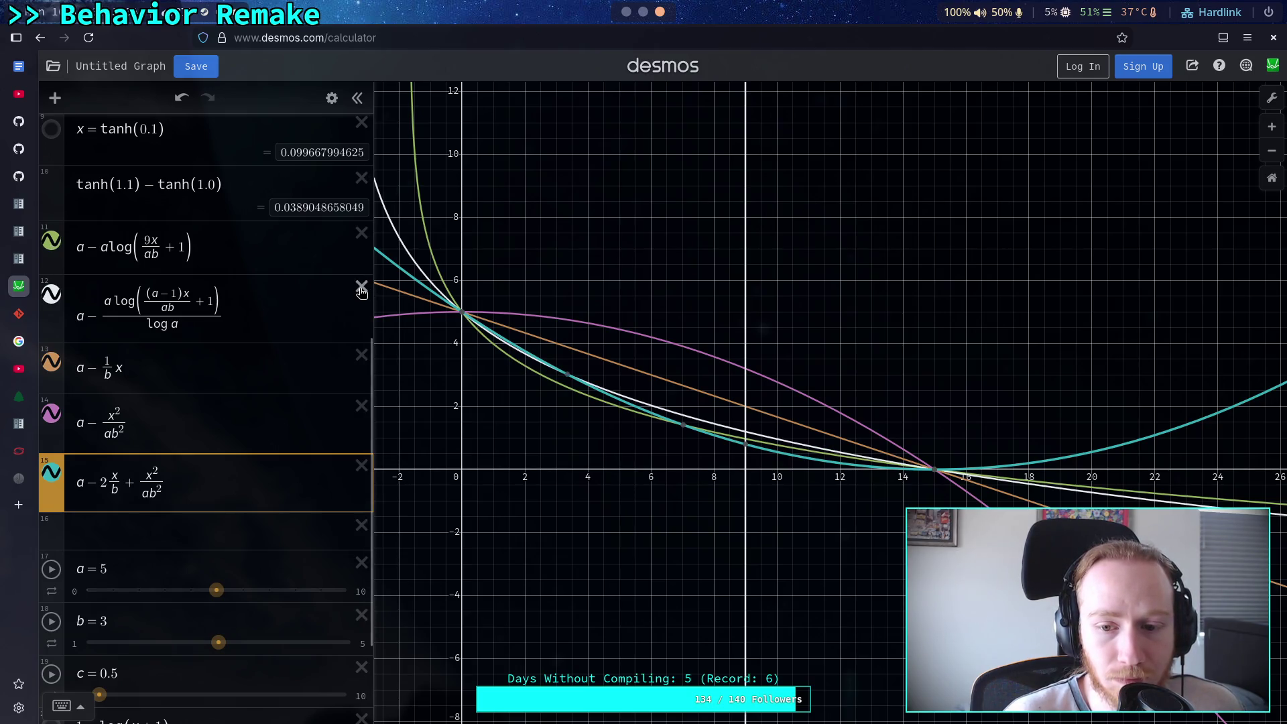
{"action": "left_click", "coordinate": [361, 287]}
{"action": "left_click", "coordinate": [362, 232]}
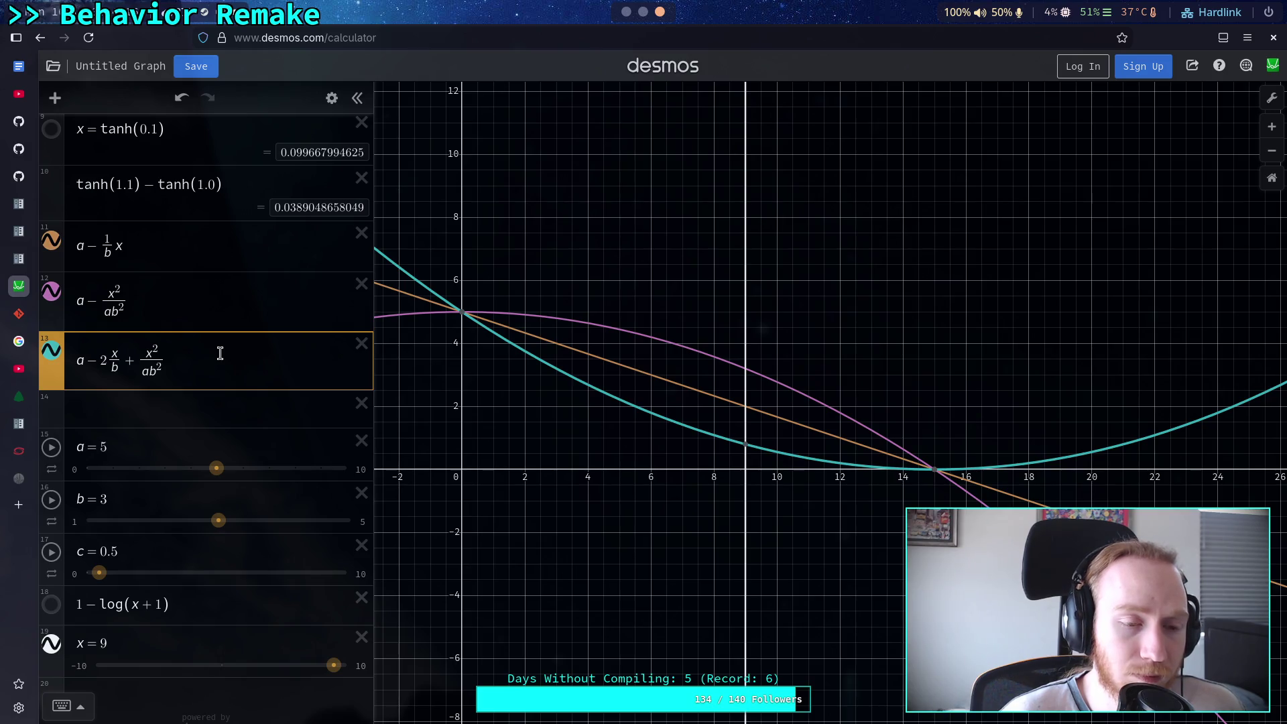
Rewrite the linear curve in expression 11 as a − x/b instead of a − (1/b)x
{"action": "double_click", "coordinate": [107, 240]}
{"action": "type", "text": "x"}
{"action": "left_click", "coordinate": [150, 250]}
{"action": "key", "text": "BackSpace"}
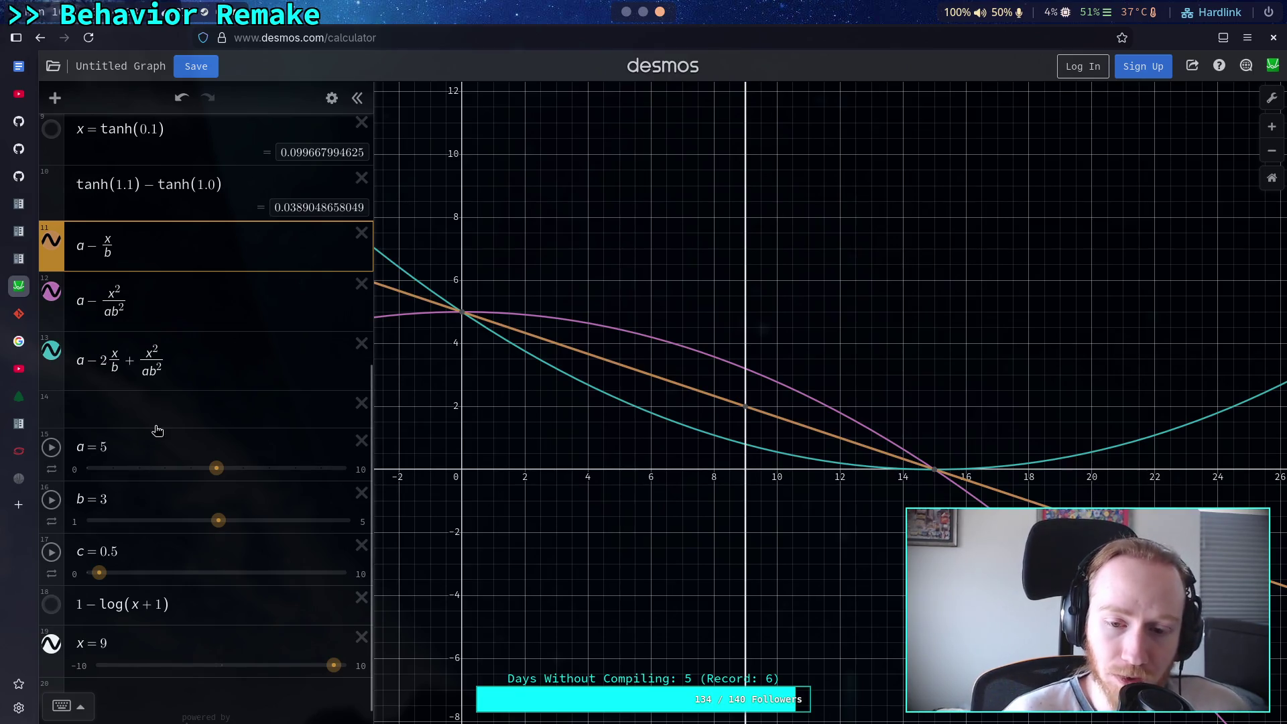
Select the x/b and x²/ab² fractions to compare them, then edit slider c's range limits
{"action": "left_click", "coordinate": [196, 404]}
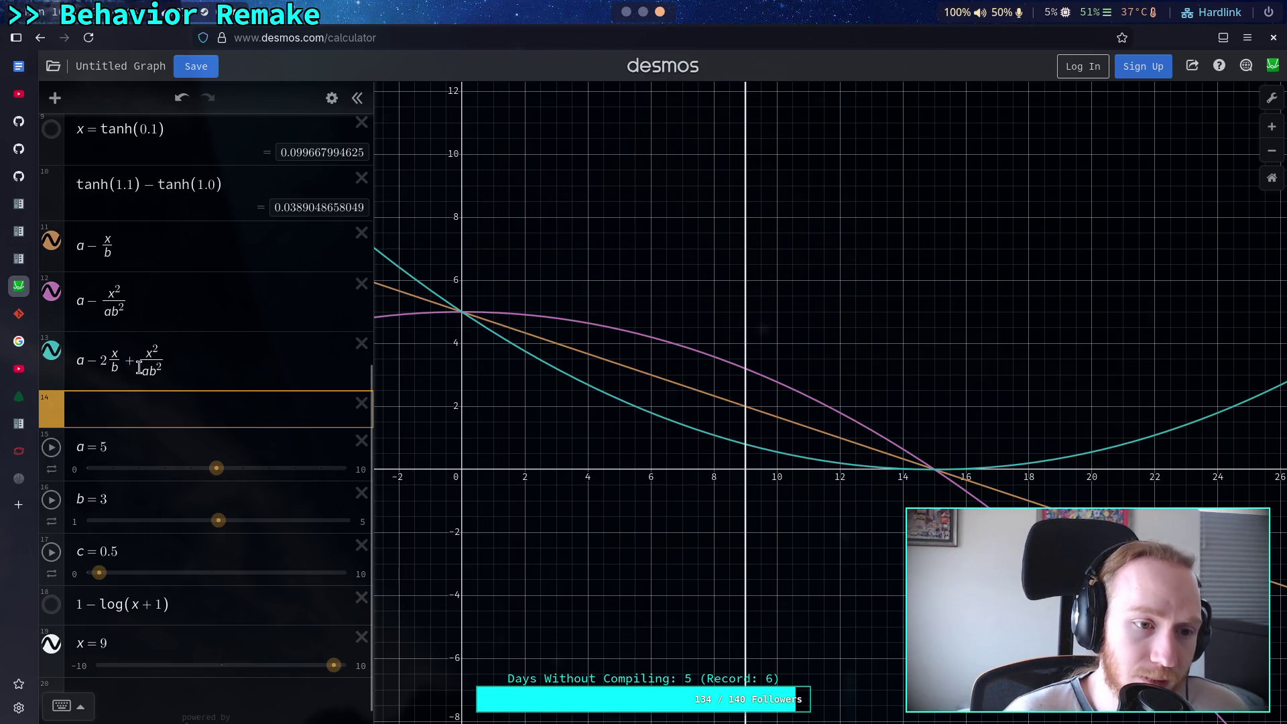
{"action": "double_click", "coordinate": [102, 248]}
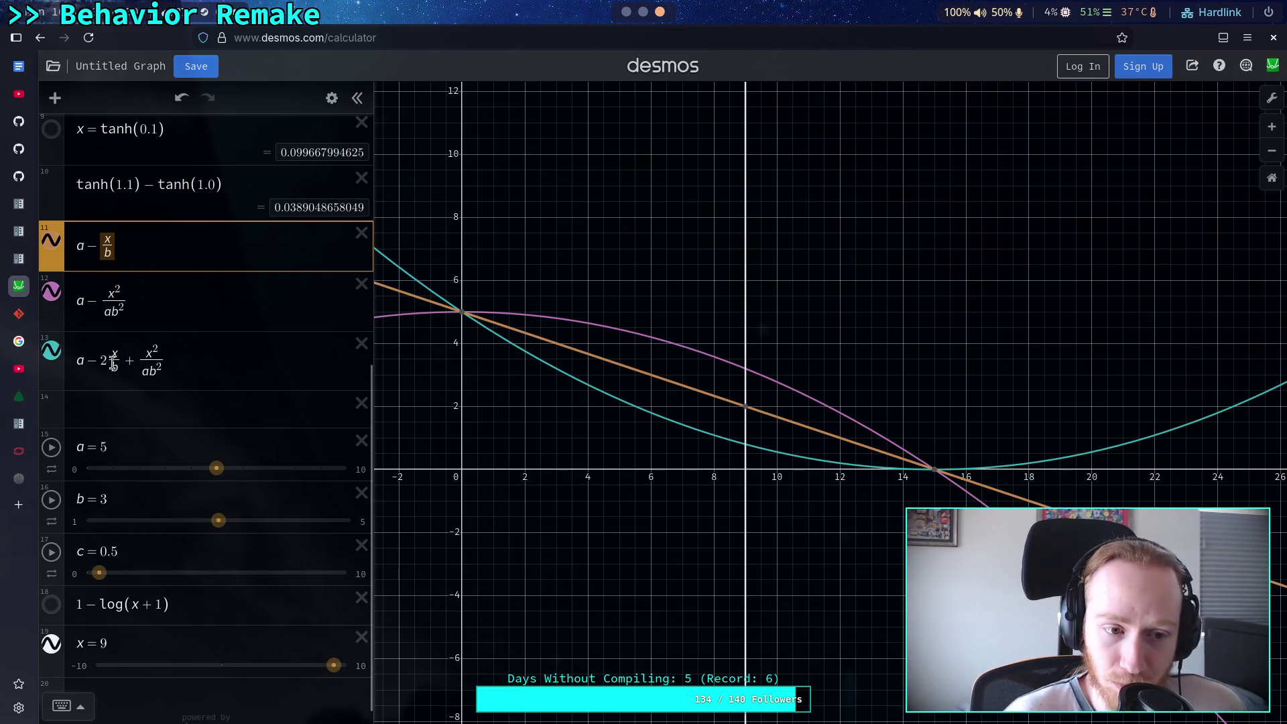
{"action": "double_click", "coordinate": [164, 357]}
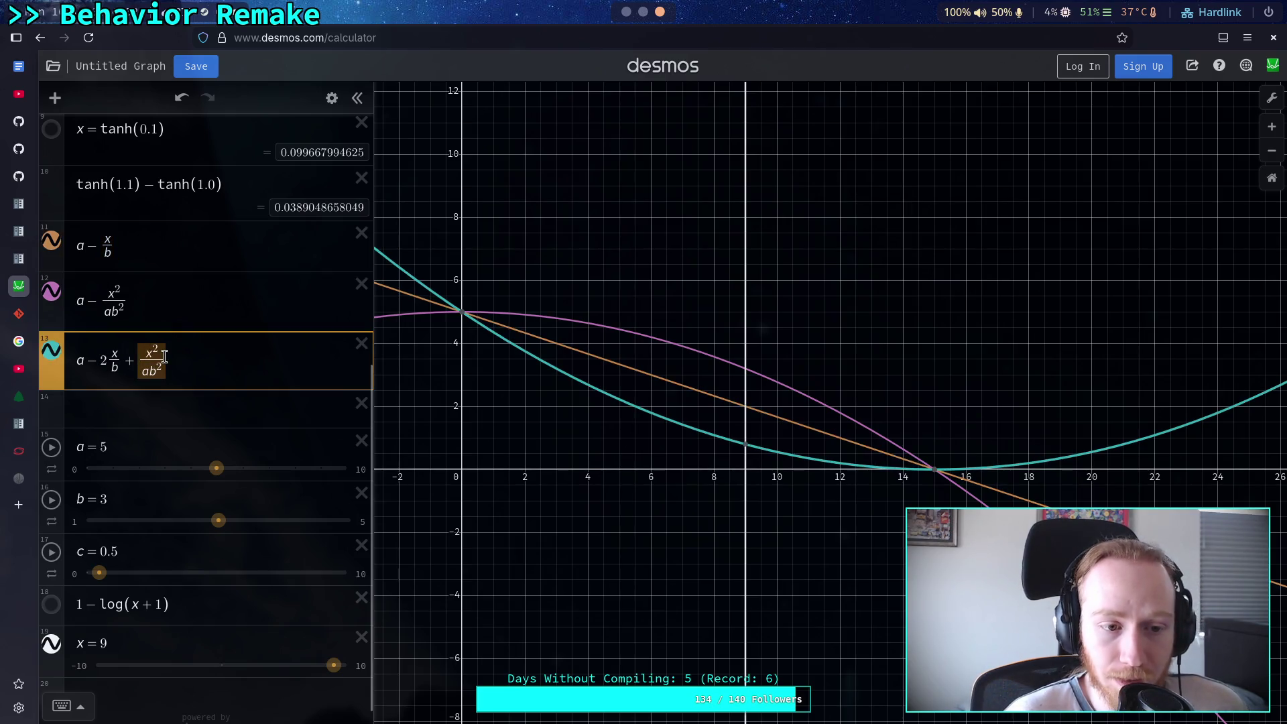
{"action": "left_click_drag", "start_coordinate": [83, 300], "coordinate": [129, 300]}
{"action": "double_click", "coordinate": [146, 358]}
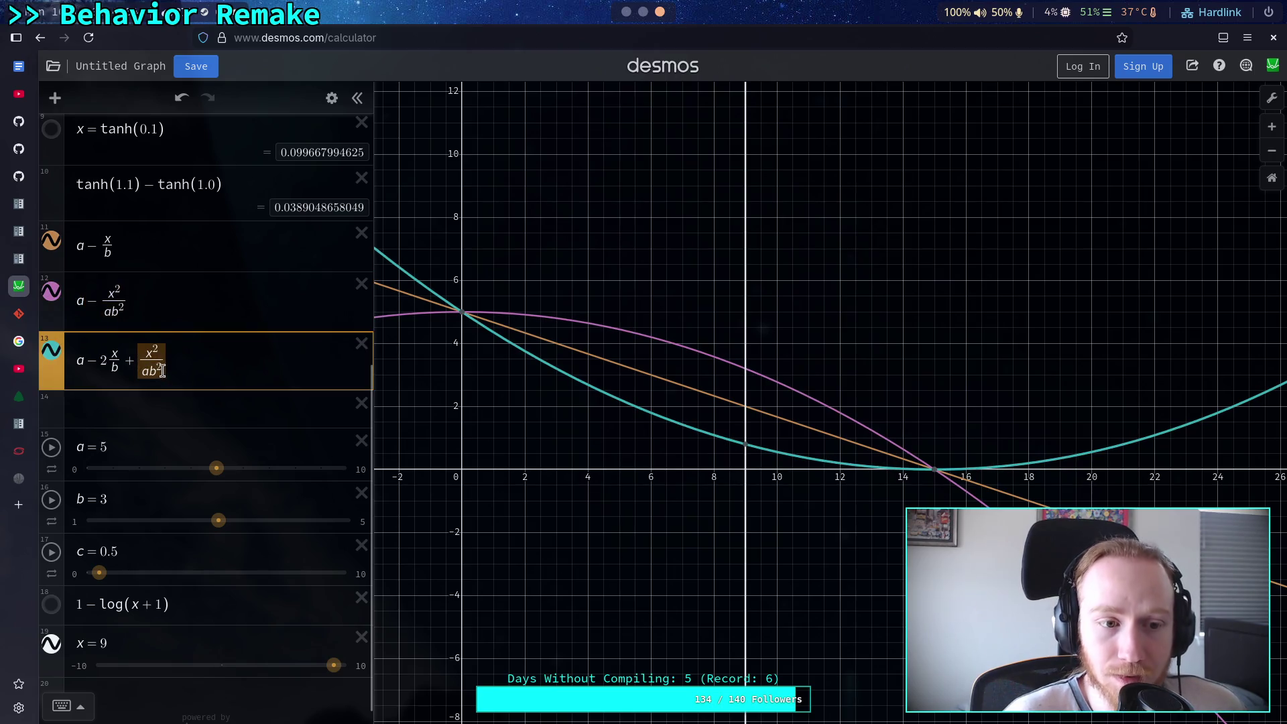
{"action": "left_click", "coordinate": [143, 403]}
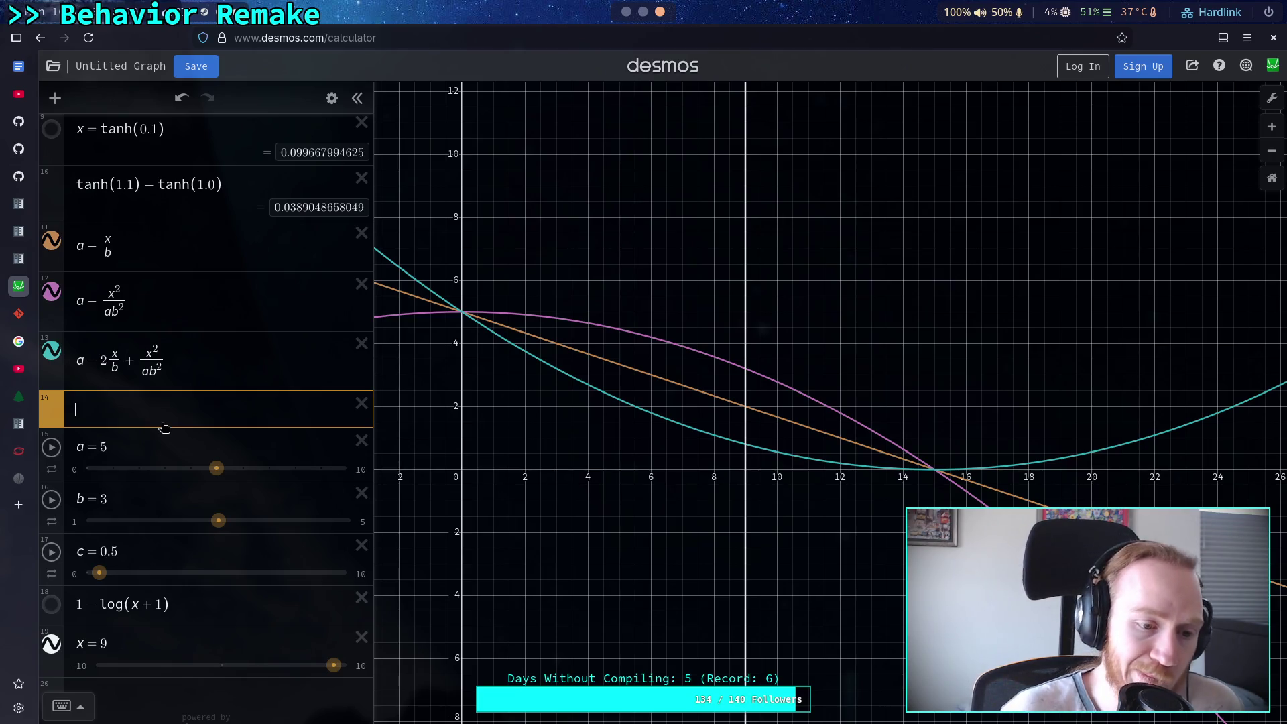
{"action": "left_click", "coordinate": [76, 575]}
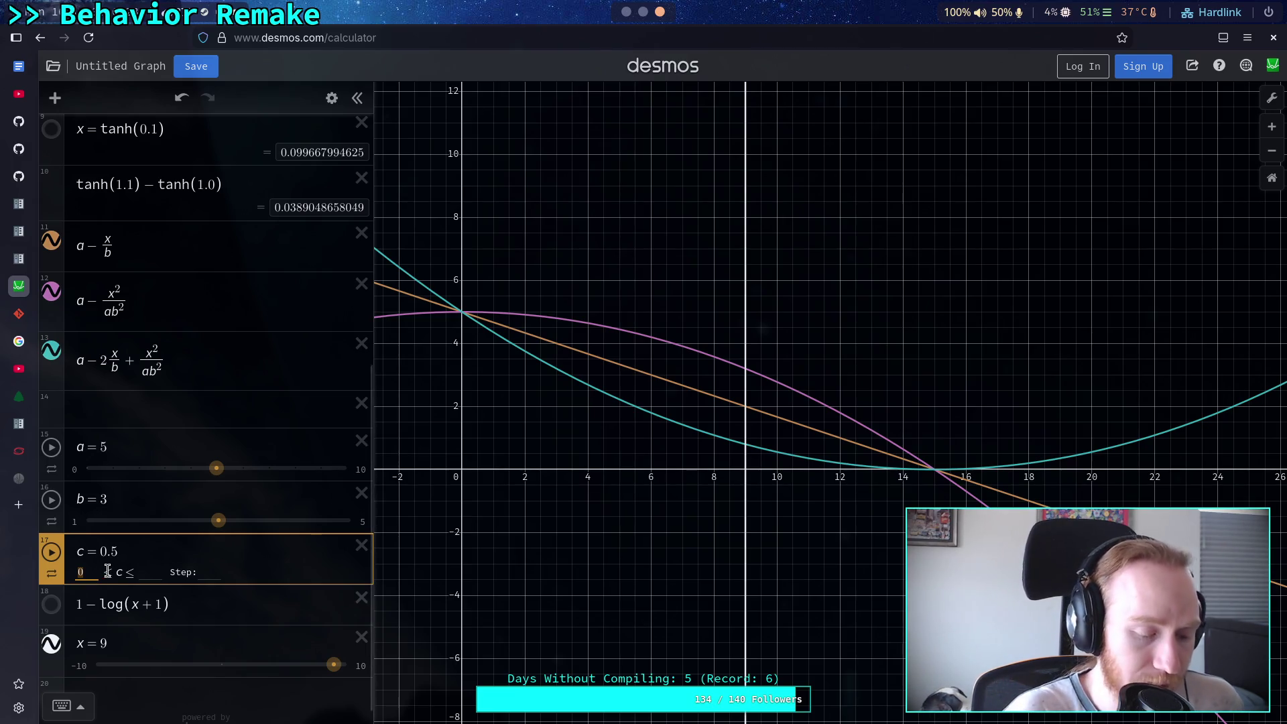
Set slider c's range to −5 to 5 and try c at 1, 0, then 1 again
{"action": "type", "text": "-5"}
{"action": "key", "text": "Tab"}
{"action": "type", "text": "5"}
{"action": "key", "text": "Return"}
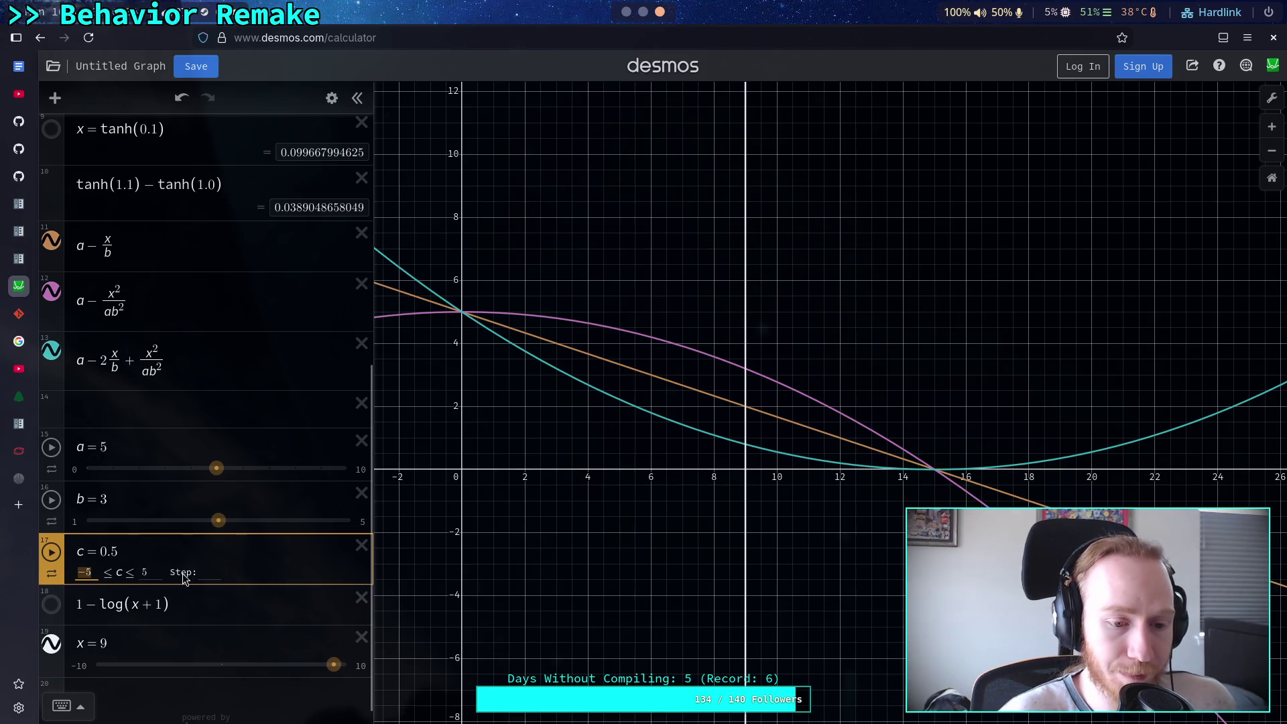
{"action": "left_click", "coordinate": [246, 573]}
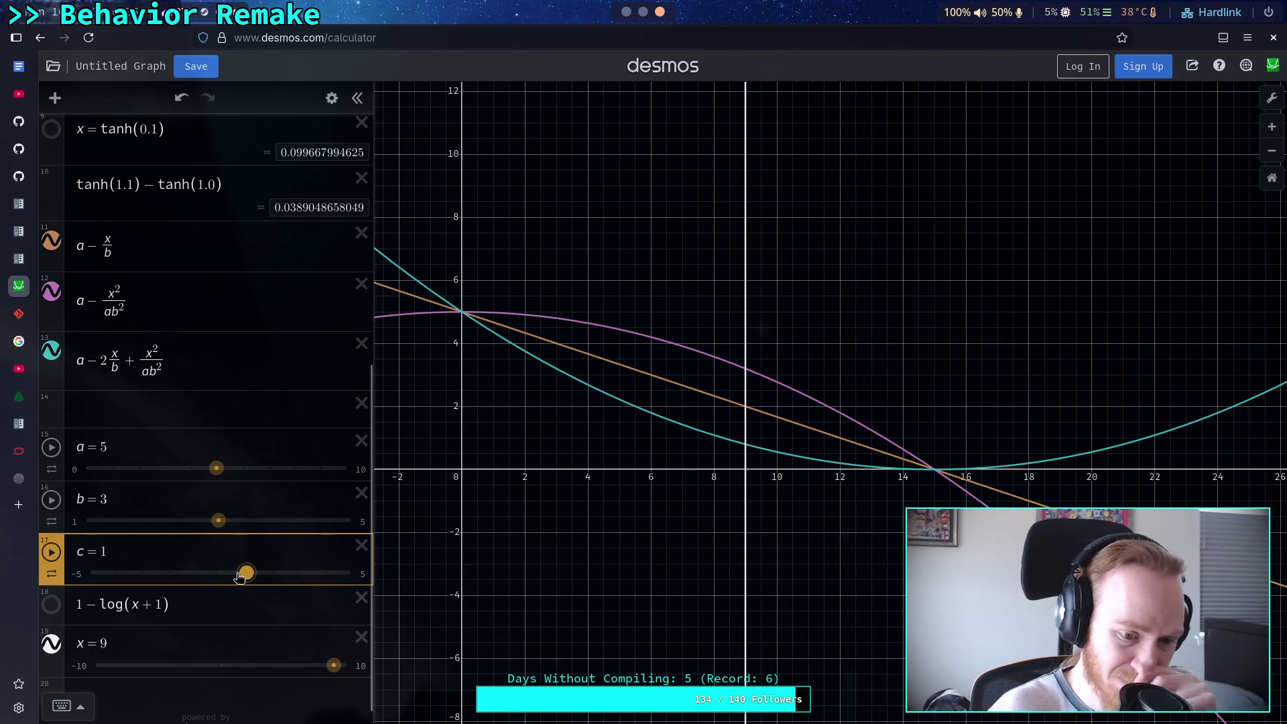
{"action": "left_click_drag", "start_coordinate": [246, 572], "coordinate": [221, 572]}
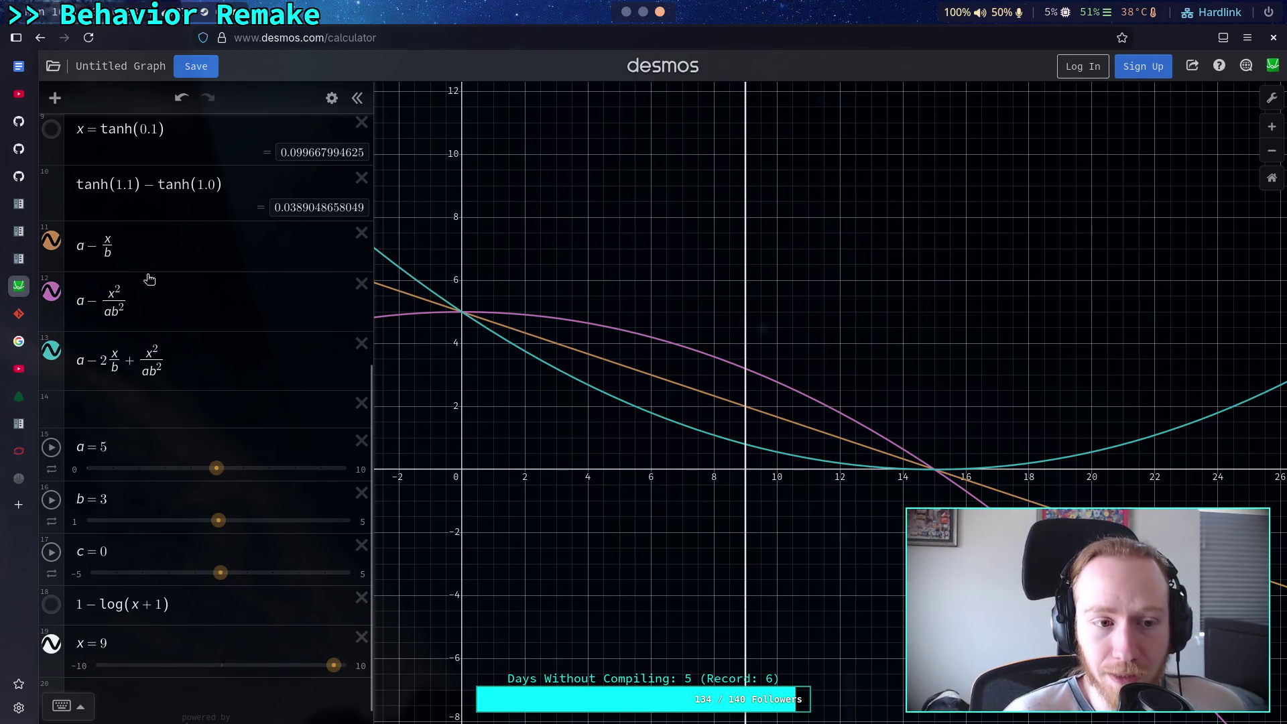
{"action": "left_click", "coordinate": [122, 239]}
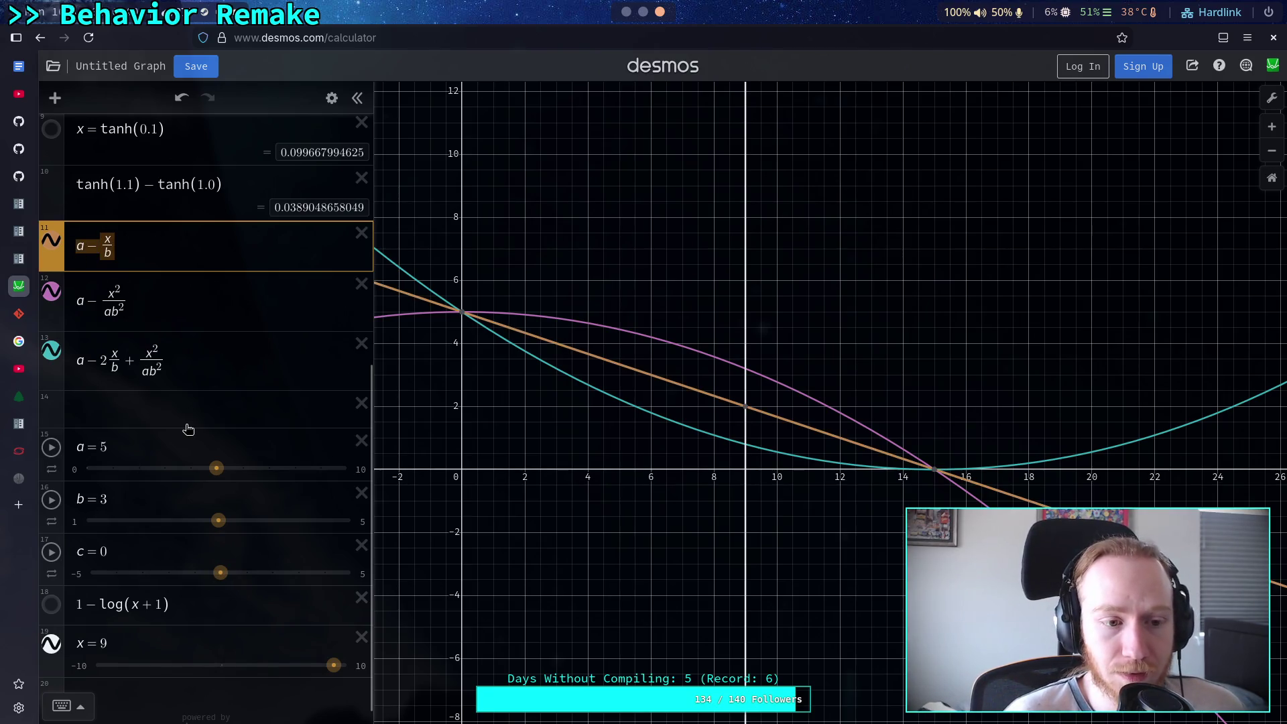
{"action": "left_click_drag", "start_coordinate": [222, 573], "coordinate": [239, 578]}
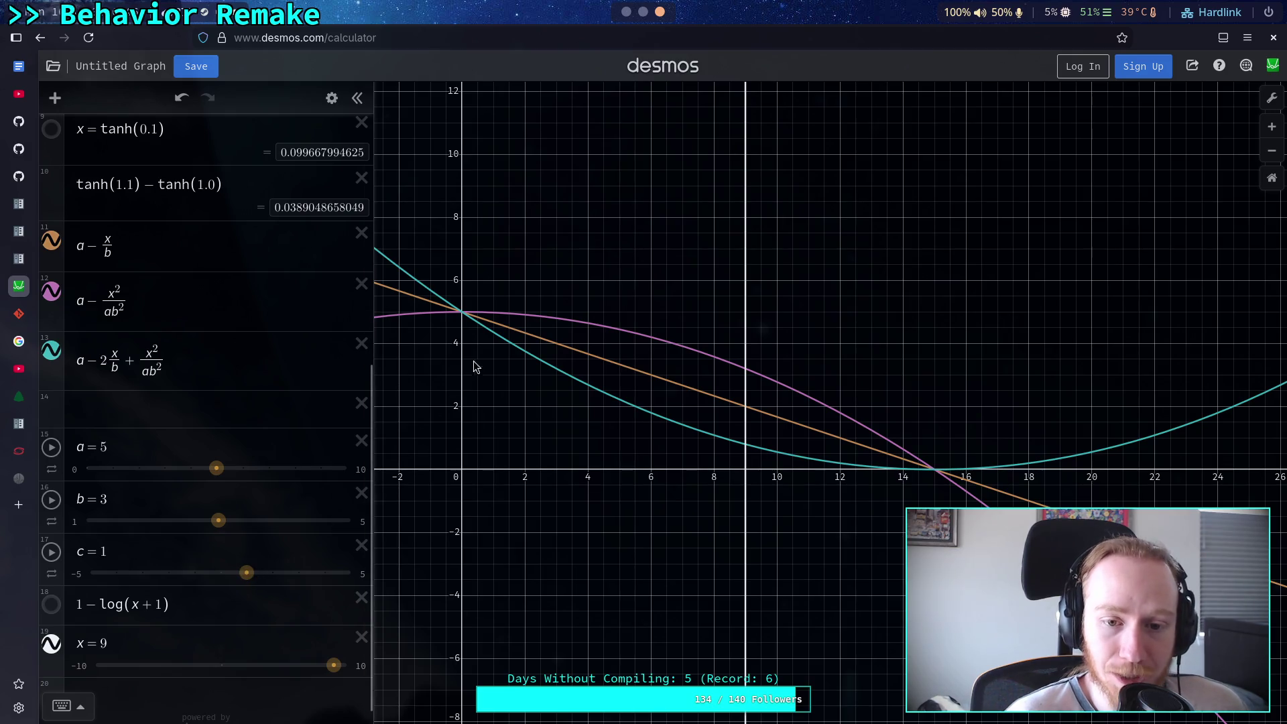
Trace points on the pink and teal curves, set c to −1, and lower b to 1.7
{"action": "left_click", "coordinate": [564, 319]}
{"action": "mouse_move", "coordinate": [566, 316]}
{"action": "left_mouse_down"}
{"action": "mouse_move", "coordinate": [789, 364]}
{"action": "mouse_move", "coordinate": [791, 399]}
{"action": "left_mouse_up"}
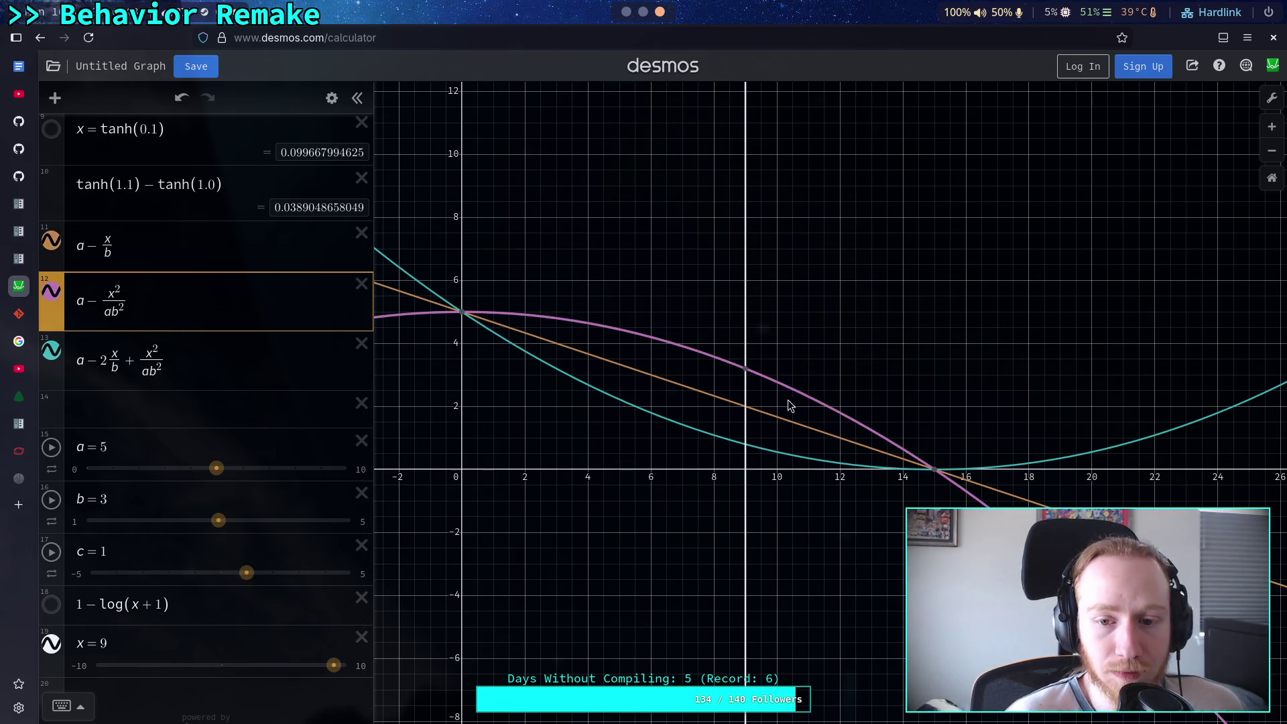
{"action": "left_click_drag", "start_coordinate": [246, 572], "coordinate": [195, 572]}
{"action": "left_click", "coordinate": [598, 392]}
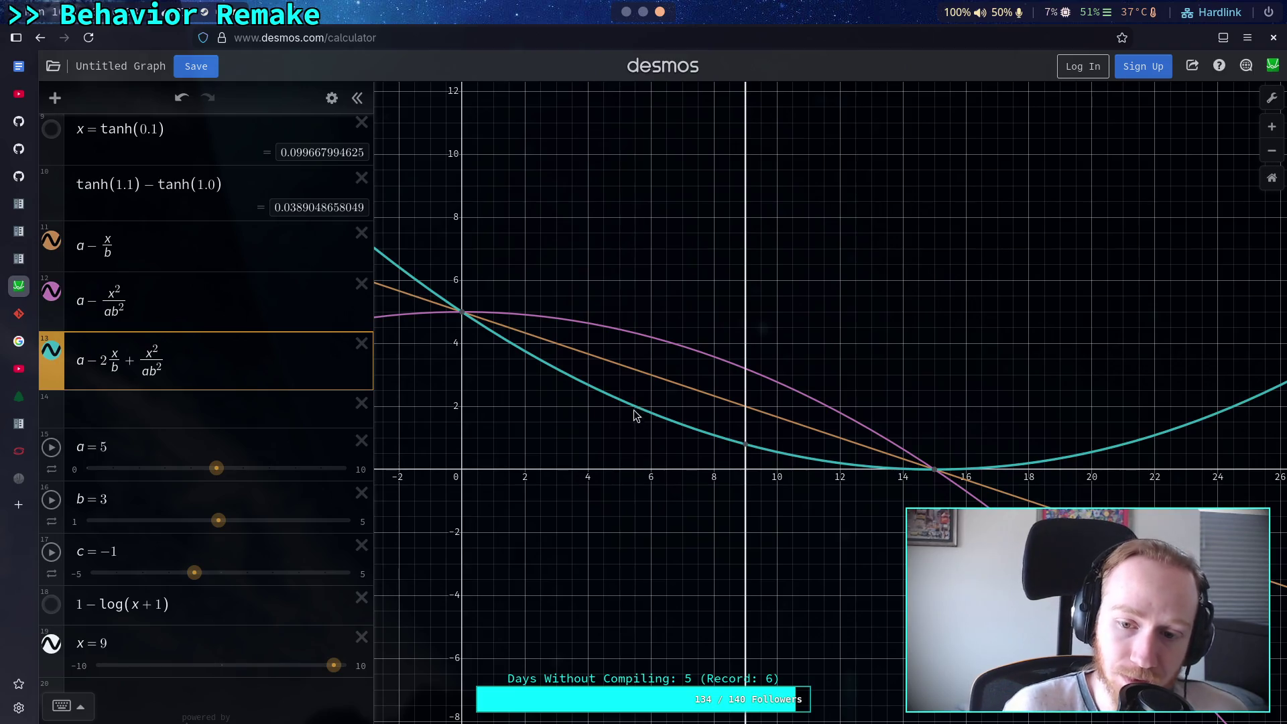
{"action": "mouse_move", "coordinate": [935, 472]}
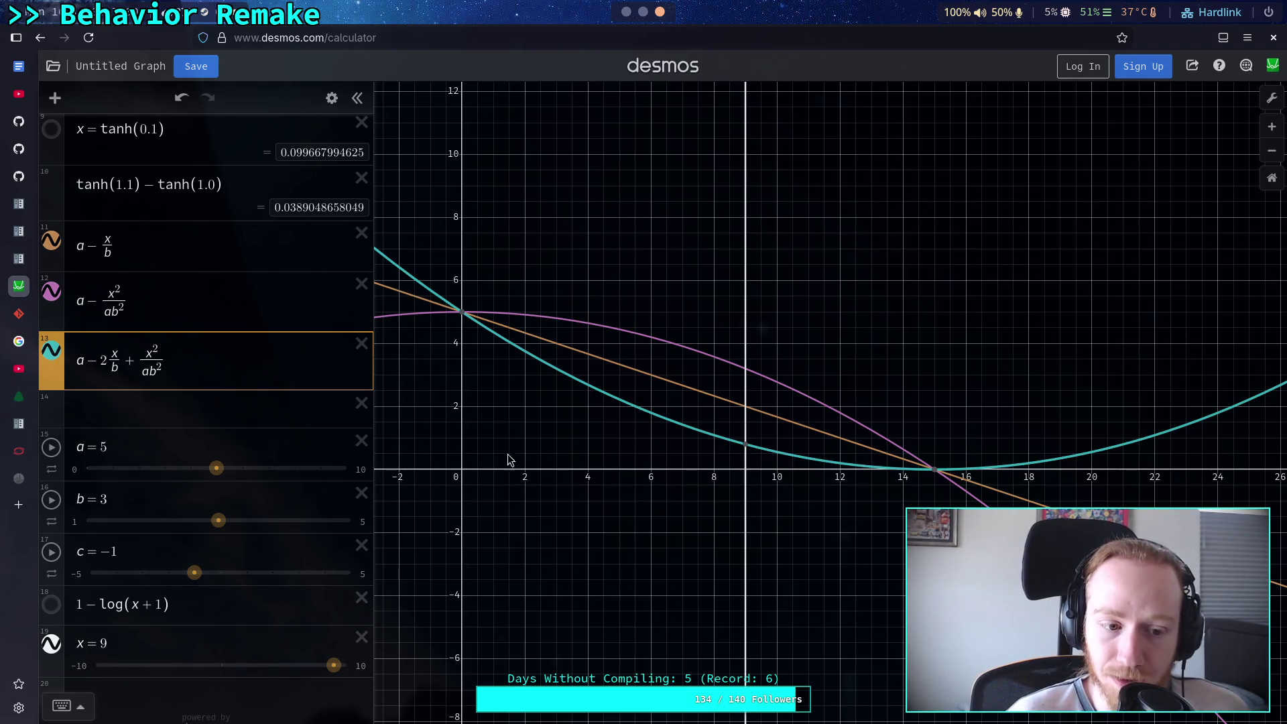
{"action": "mouse_move", "coordinate": [219, 520]}
{"action": "left_mouse_down"}
{"action": "mouse_move", "coordinate": [112, 526]}
{"action": "mouse_move", "coordinate": [218, 533]}
{"action": "mouse_move", "coordinate": [79, 530]}
{"action": "mouse_move", "coordinate": [315, 541]}
{"action": "mouse_move", "coordinate": [131, 536]}
{"action": "left_mouse_up"}
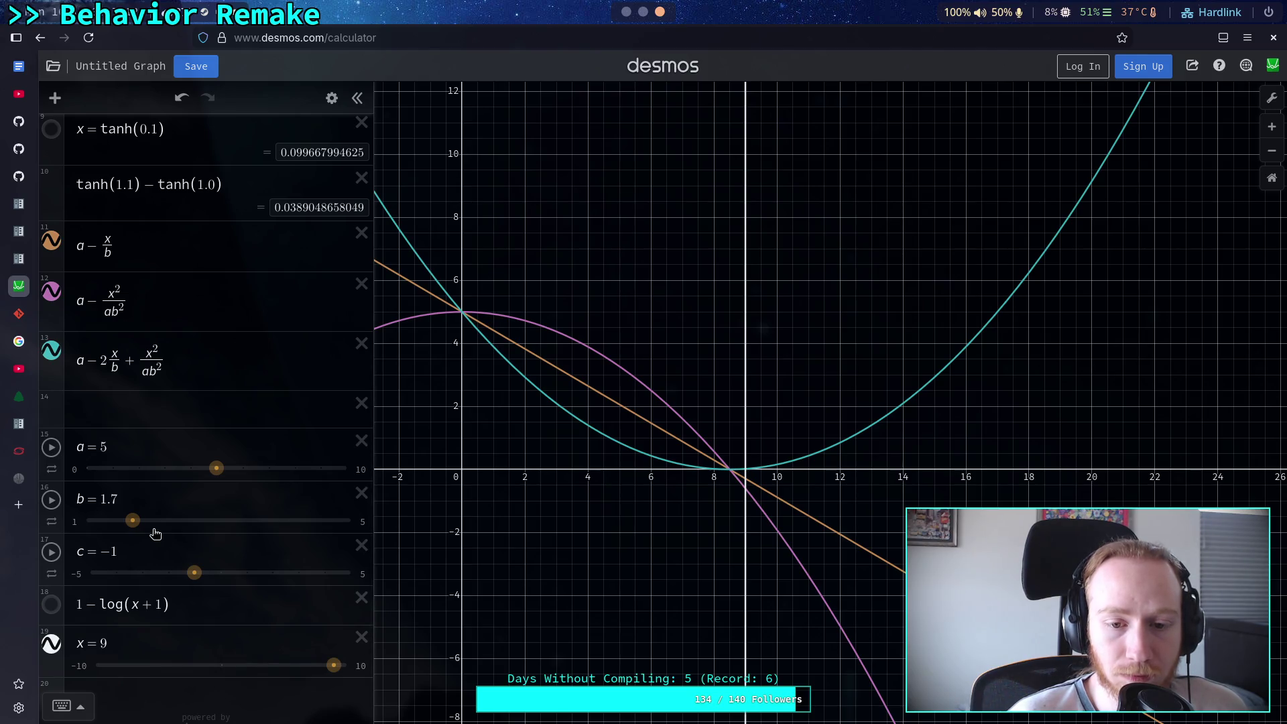
Drag b to 2 so all three curves reach zero at x = 10
{"action": "left_click_drag", "start_coordinate": [134, 522], "coordinate": [154, 532]}
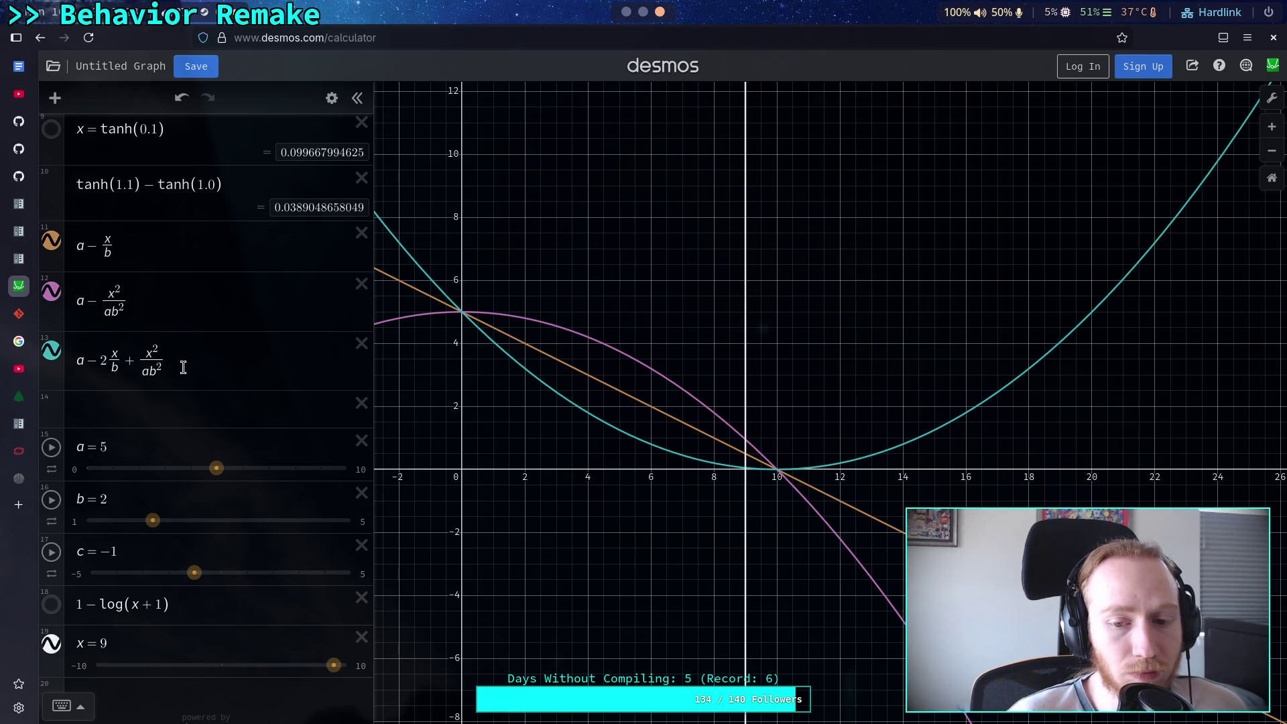
{"action": "scroll", "coordinate": [146, 550], "scroll_direction": "down", "scroll_amount": 1}
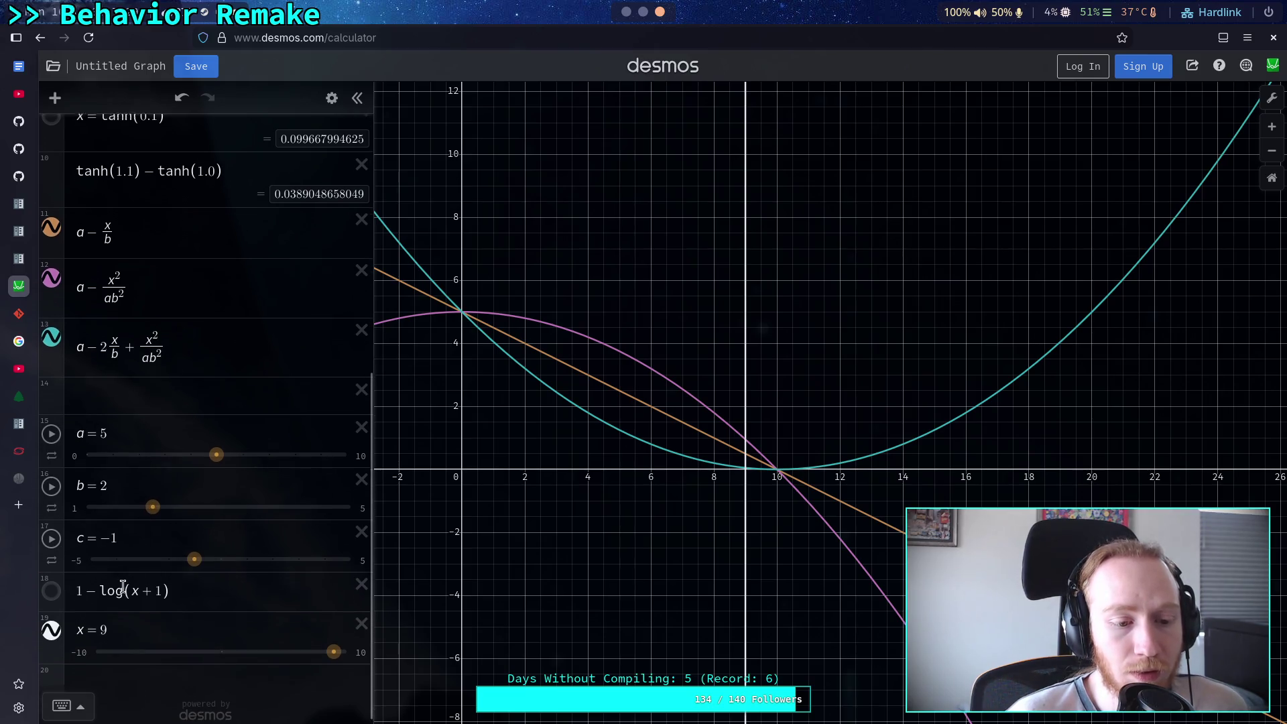
Change the vertical line from x = 9 to x = ab, then set a to 4 and b to 3
{"action": "double_click", "coordinate": [111, 625]}
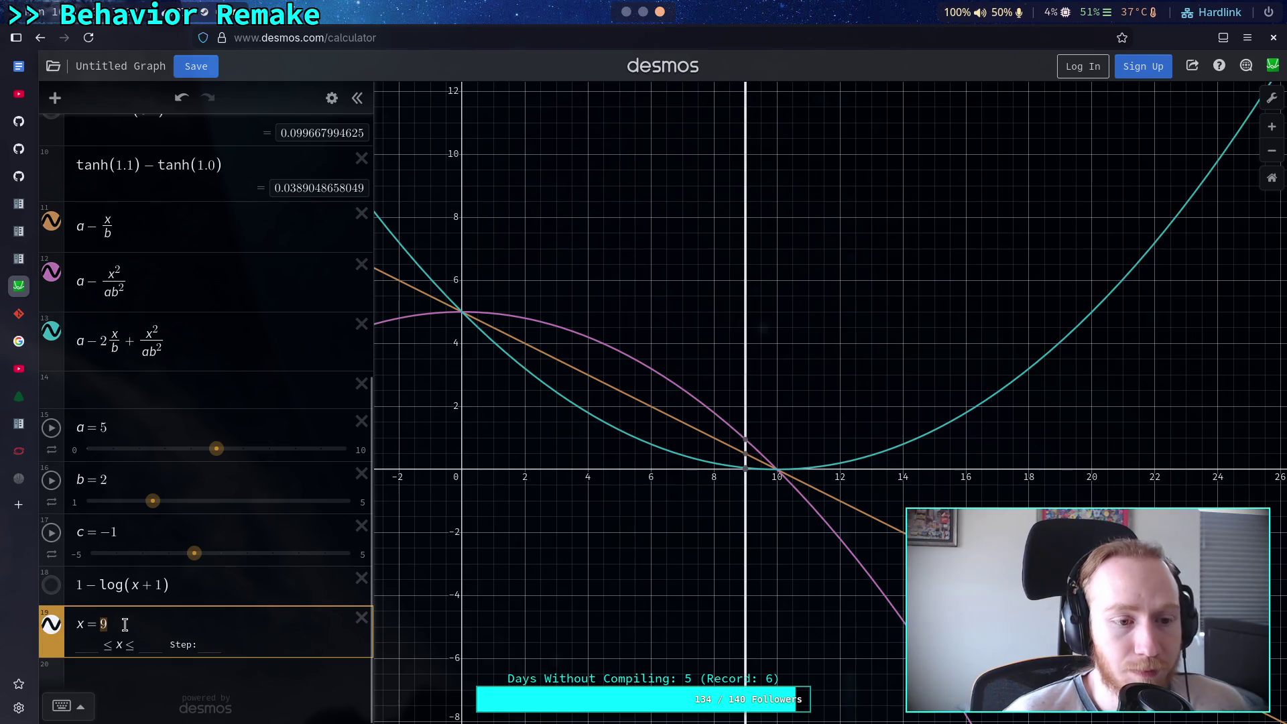
{"action": "type", "text": "ab"}
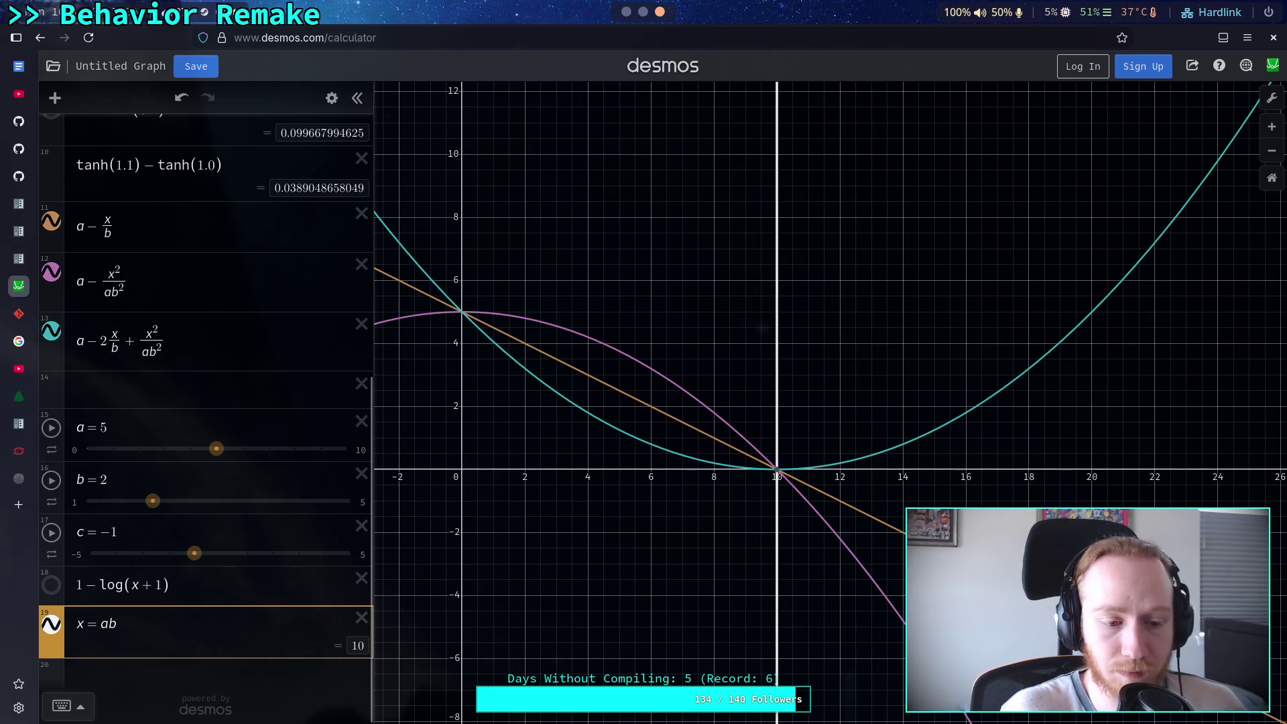
{"action": "mouse_move", "coordinate": [216, 449]}
{"action": "left_mouse_down"}
{"action": "mouse_move", "coordinate": [269, 457]}
{"action": "mouse_move", "coordinate": [215, 460]}
{"action": "left_mouse_up"}
{"action": "left_click_drag", "start_coordinate": [153, 504], "coordinate": [181, 514]}
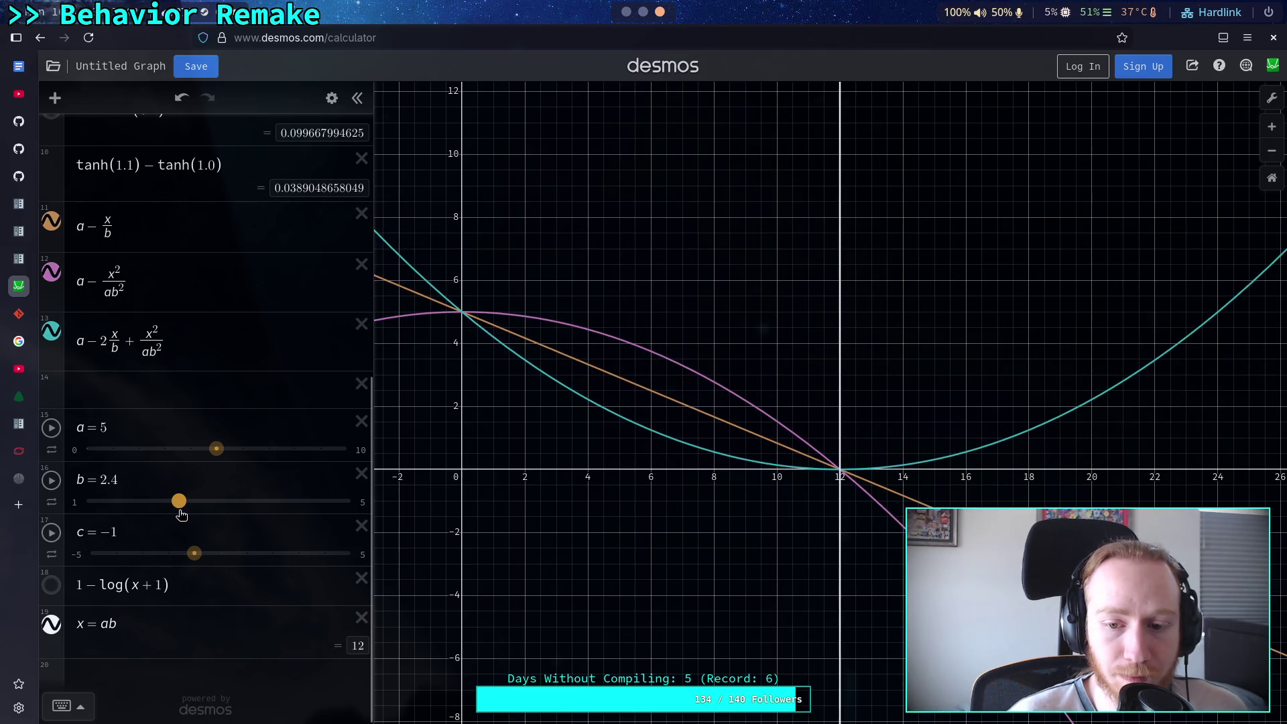
{"action": "mouse_move", "coordinate": [216, 458]}
{"action": "left_mouse_down"}
{"action": "mouse_move", "coordinate": [179, 500]}
{"action": "mouse_move", "coordinate": [218, 501]}
{"action": "left_mouse_up"}
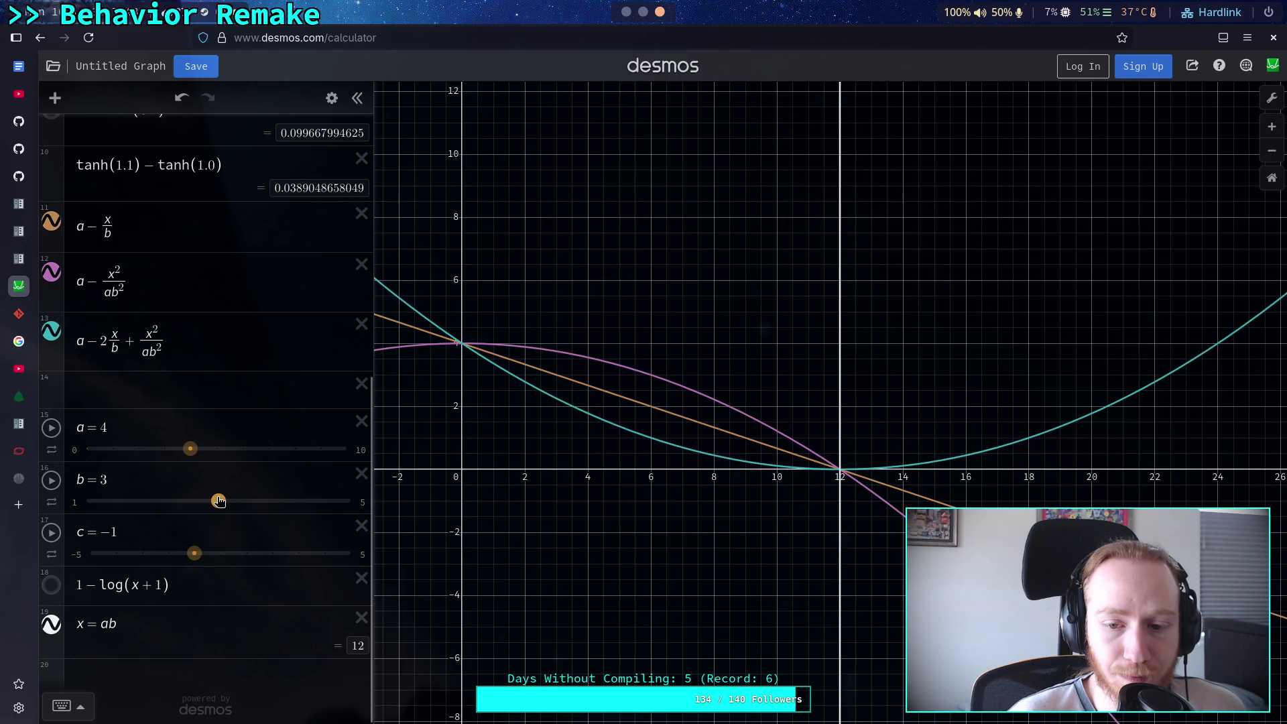
Type a − into empty row 14 to begin a fourth expression, then select expression 12's x²/ab² fraction
{"action": "left_click", "coordinate": [192, 353]}
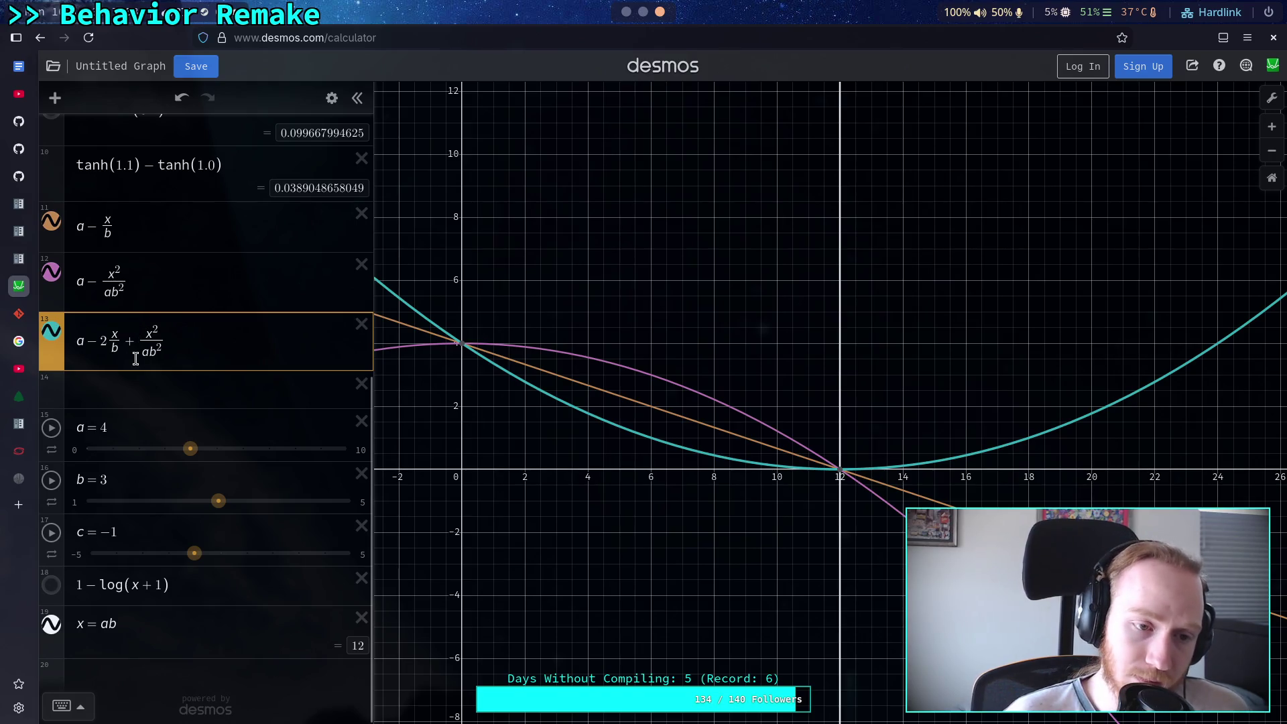
{"action": "left_click", "coordinate": [119, 392]}
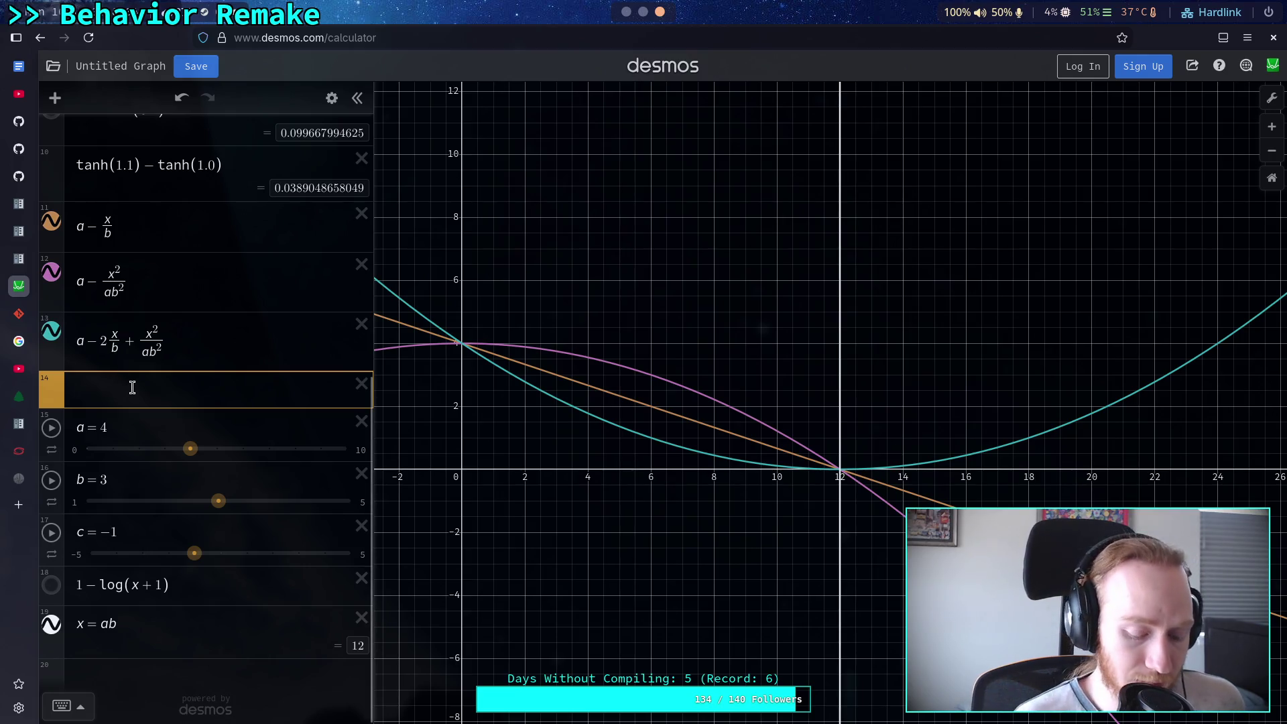
{"action": "type", "text": "-"}
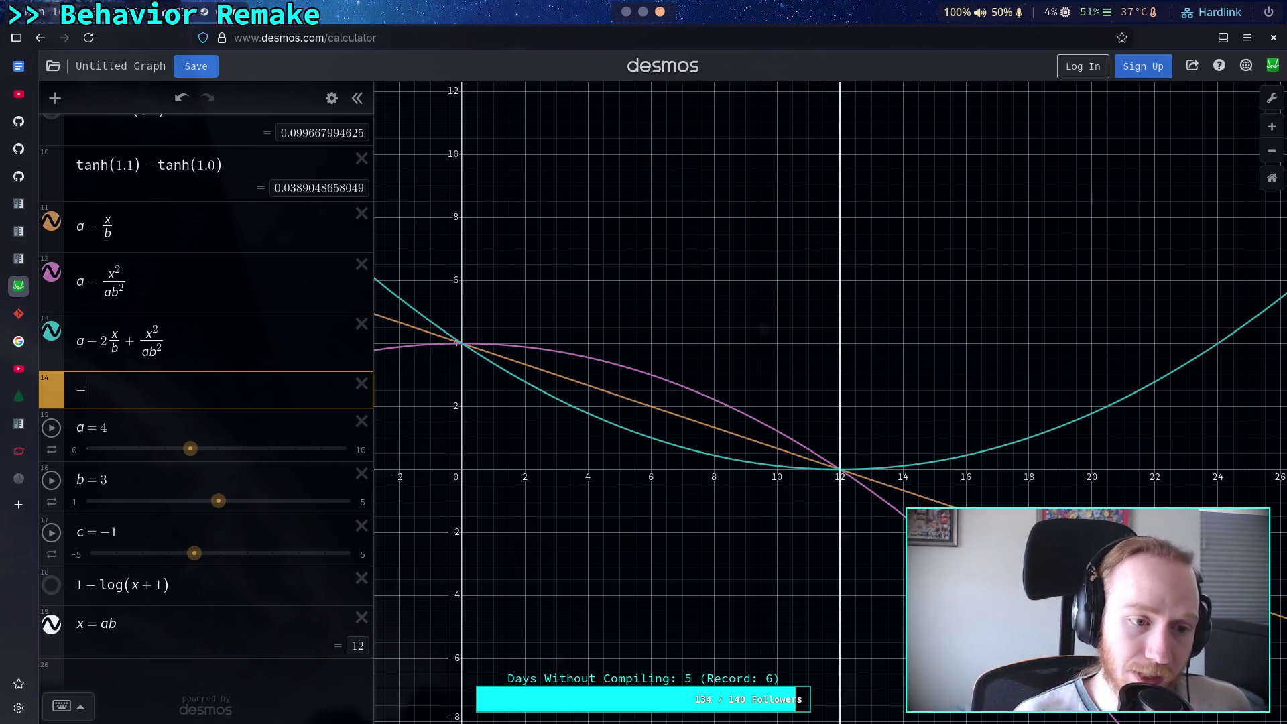
{"action": "key", "text": "BackSpace"}
{"action": "type", "text": "a-"}
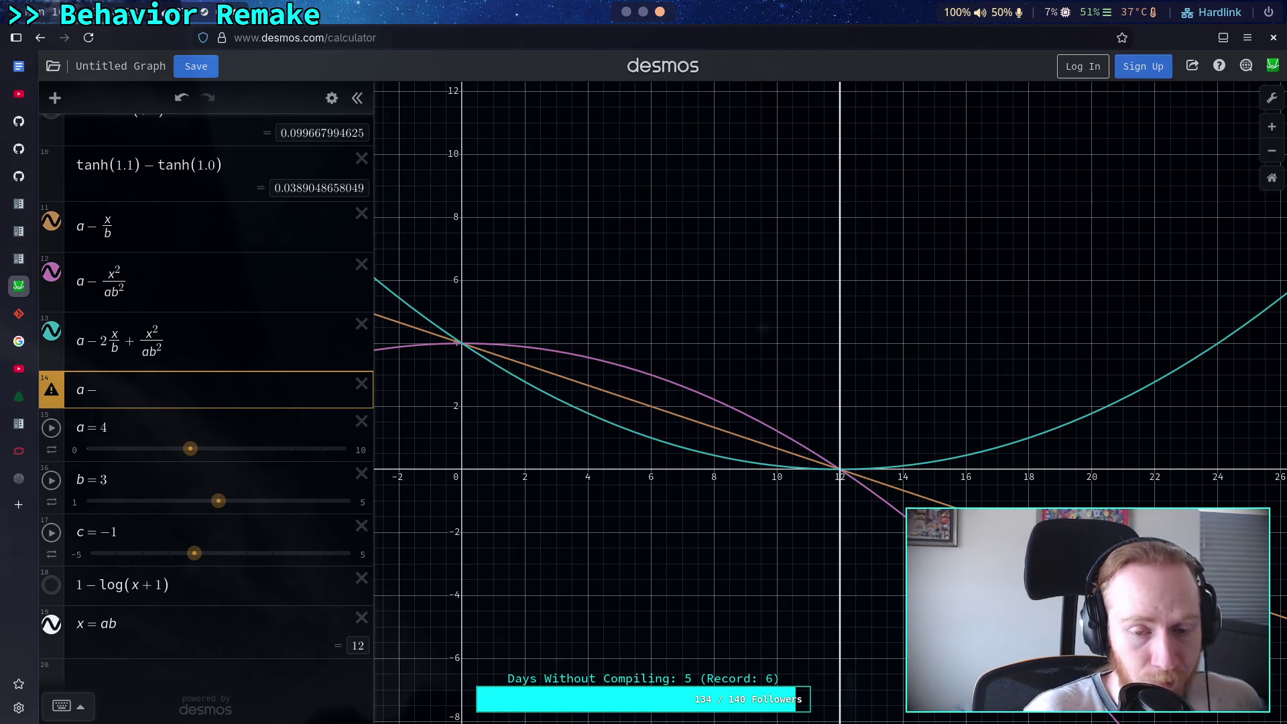
{"action": "left_click_drag", "start_coordinate": [134, 281], "coordinate": [102, 282]}
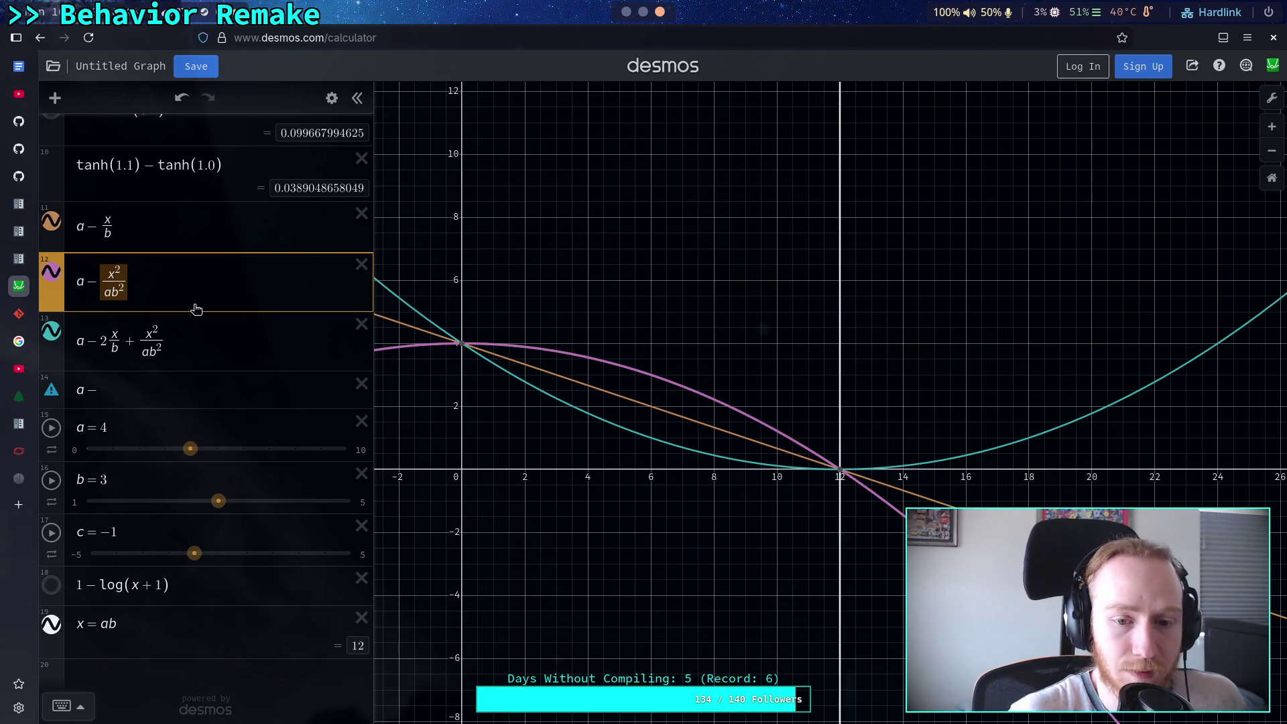
In row 12, drop the stray inserted 2 and change the exponents on x and b to 3
{"action": "key", "text": "Left"}
{"action": "type", "text": "2"}
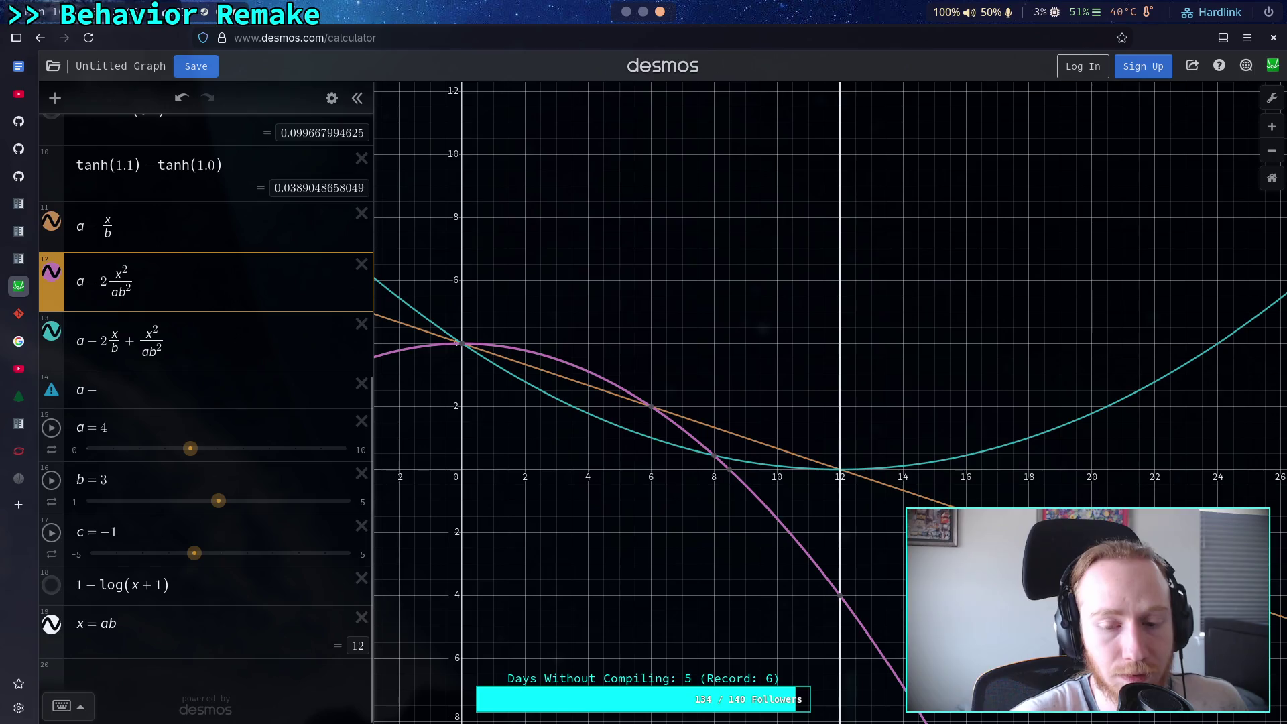
{"action": "key", "text": "shift+Left"}
{"action": "key", "text": "BackSpace"}
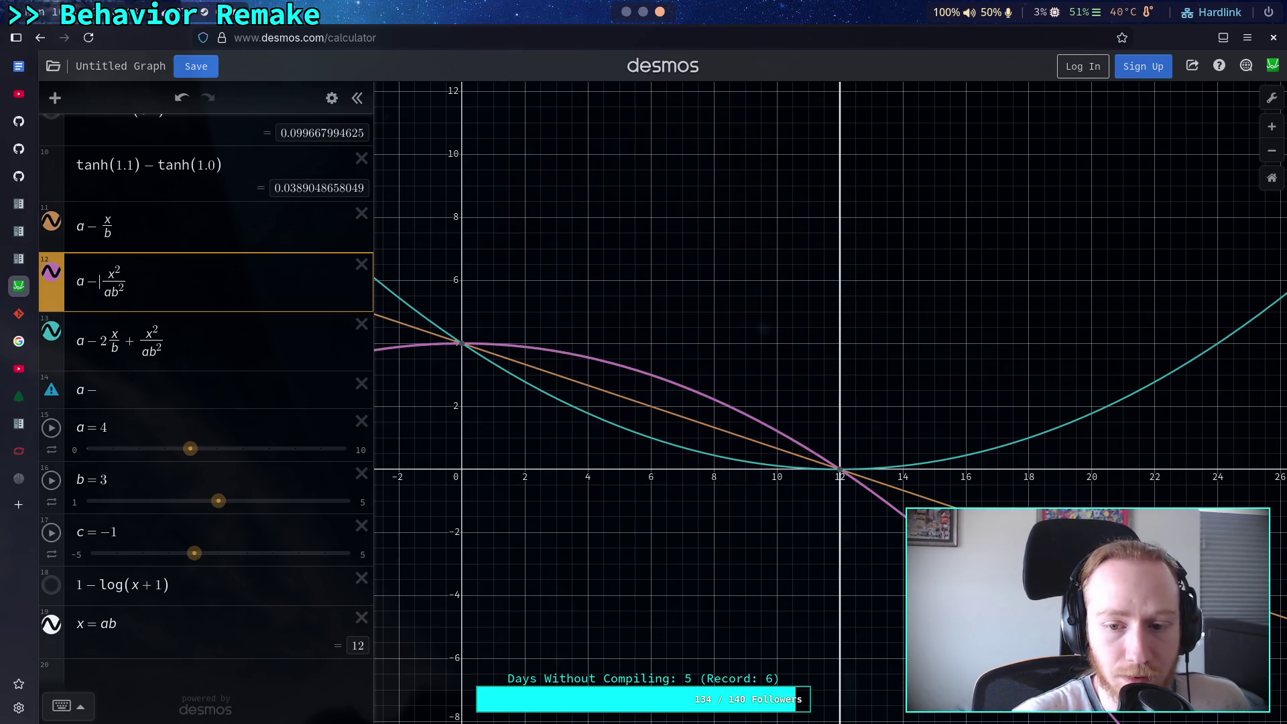
{"action": "left_click", "coordinate": [117, 271]}
{"action": "key", "text": "BackSpace"}
{"action": "type", "text": "3"}
{"action": "key", "text": "Down"}
{"action": "key", "text": "BackSpace"}
{"action": "type", "text": "3"}
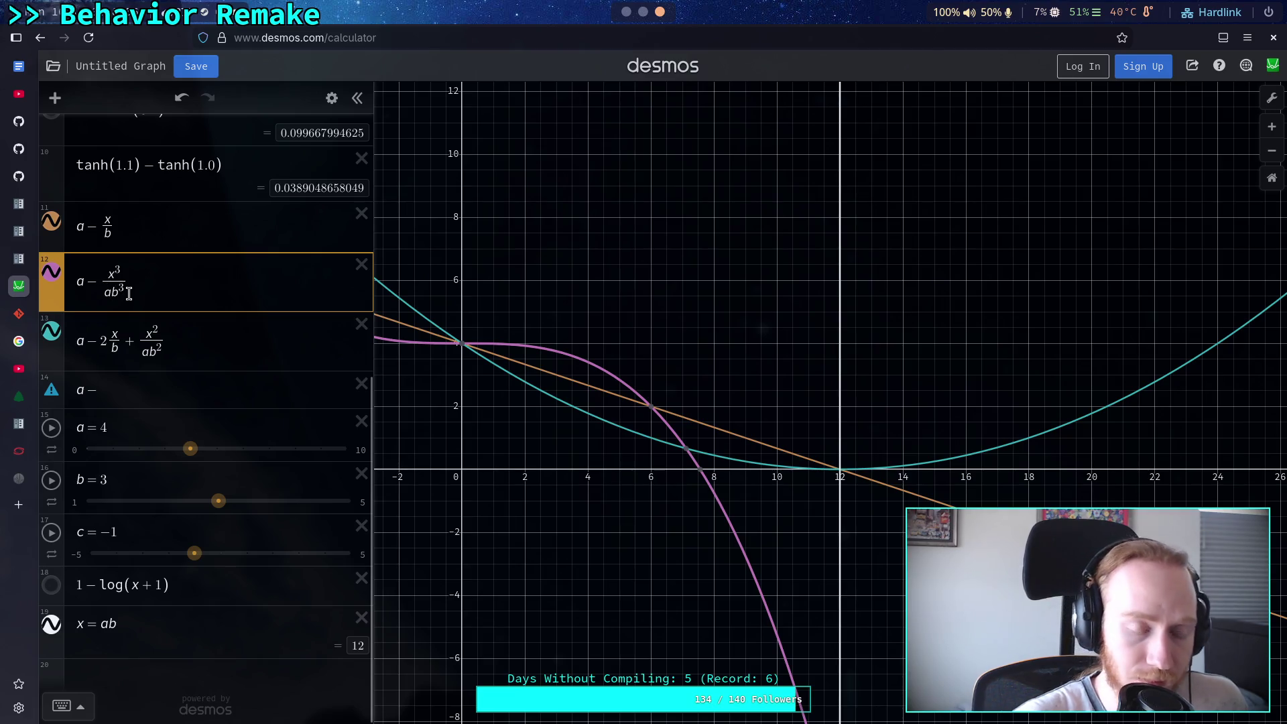
Try divisors under a (3, 2, 1), then coefficients 5, 7 and 8 before a
{"action": "type", "text": "/3"}
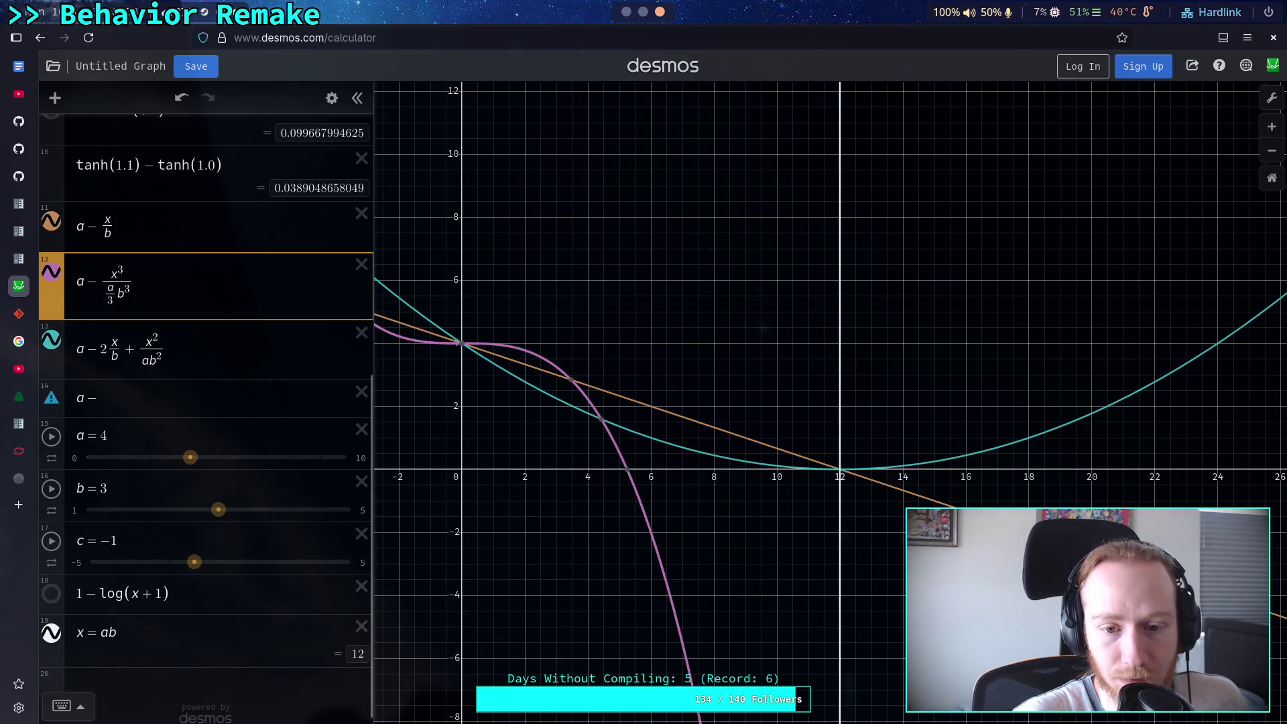
{"action": "key", "text": "BackSpace"}
{"action": "type", "text": "2"}
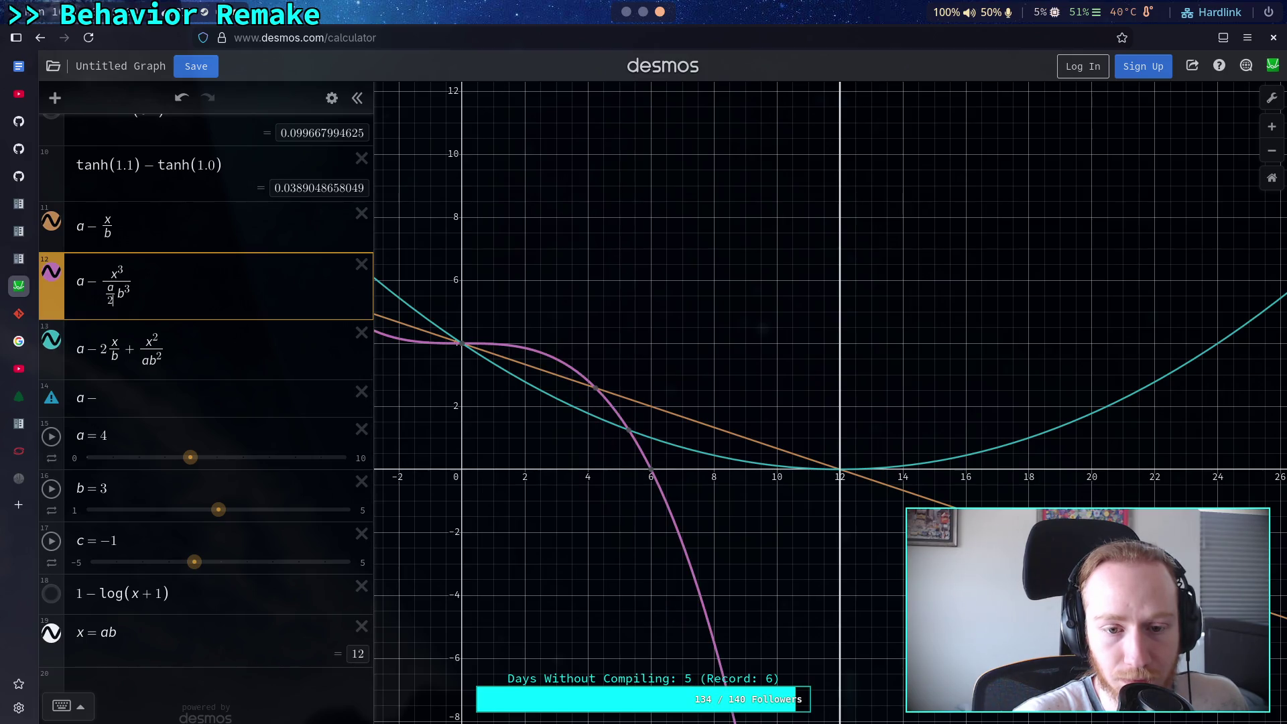
{"action": "key", "text": "BackSpace"}
{"action": "type", "text": "1"}
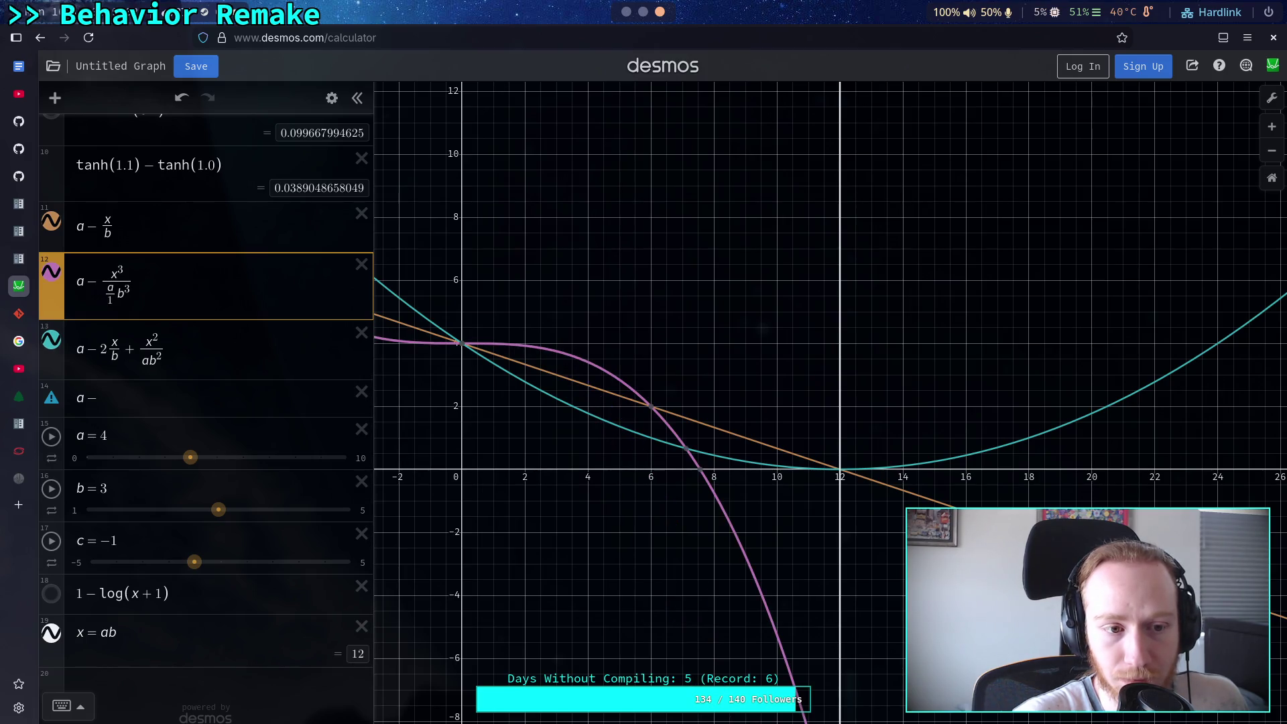
{"action": "key", "text": "BackSpace"}
{"action": "type", "text": "2)b^"}
{"action": "type", "text": "3"}
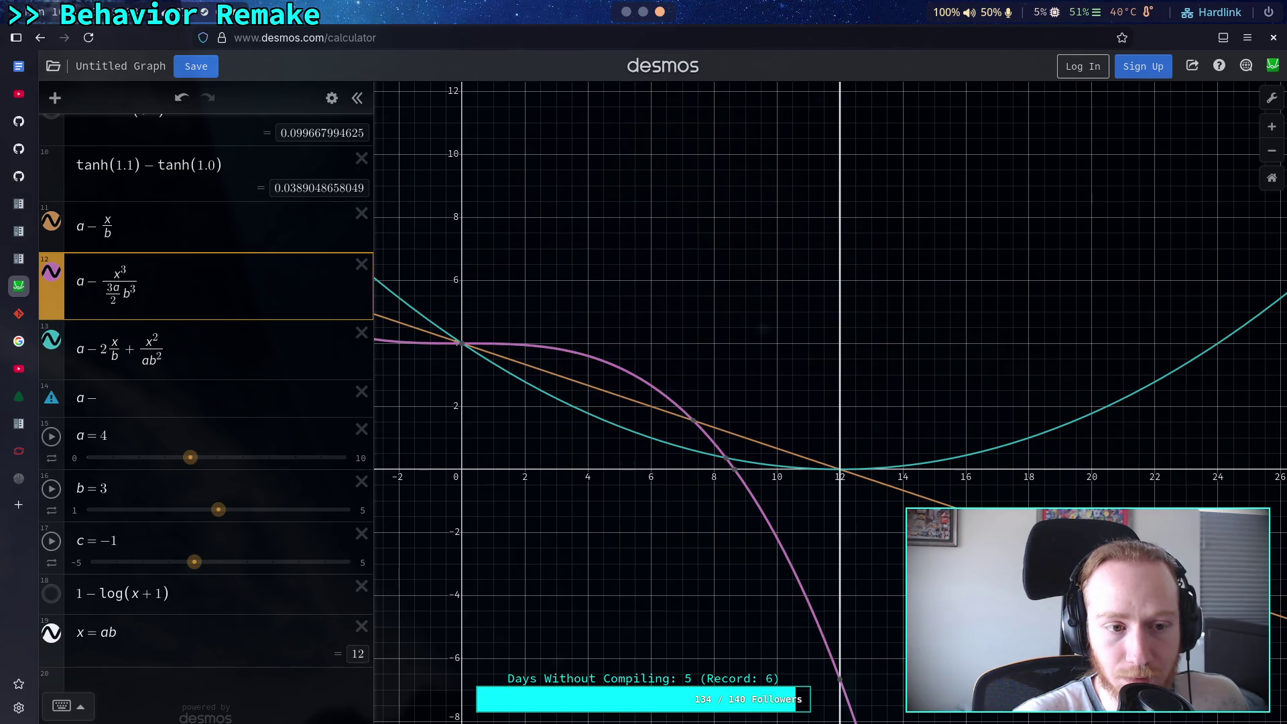
{"action": "key", "text": "BackSpace"}
{"action": "type", "text": "5"}
{"action": "key", "text": "BackSpace"}
{"action": "type", "text": "7"}
{"action": "type", "text": "8"}
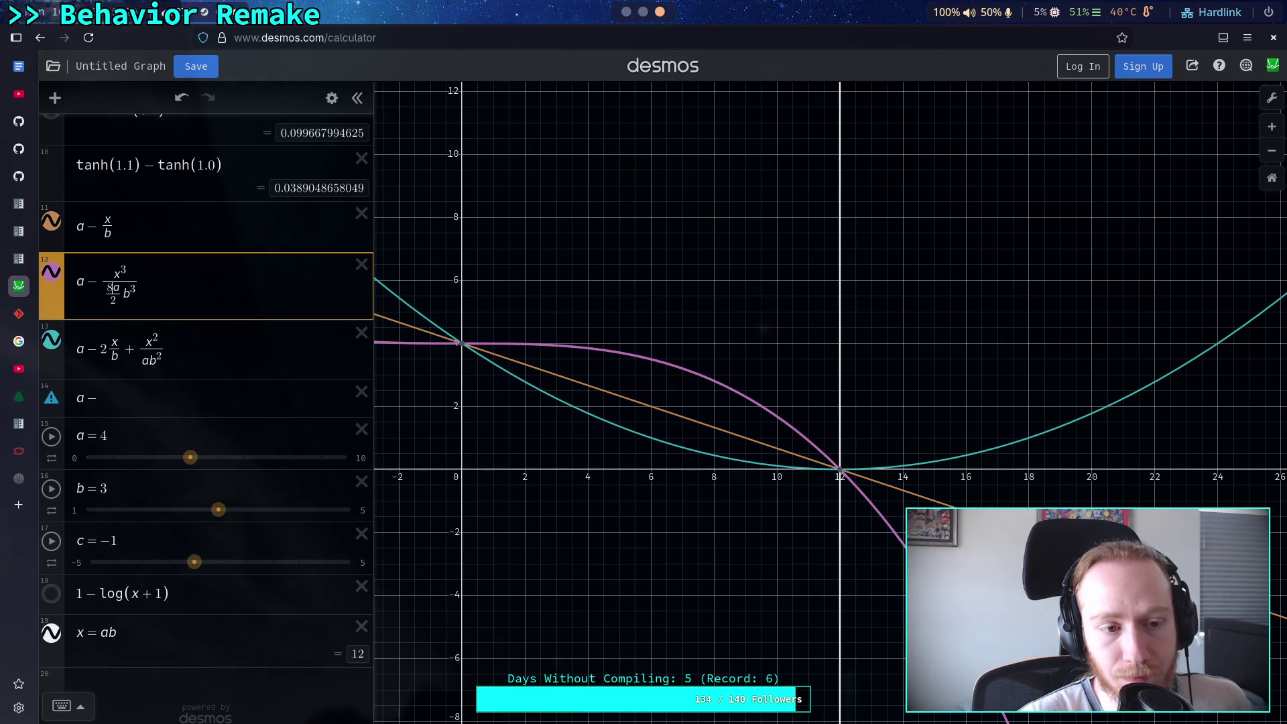
Raise the exponents on x and b to 4 and put 16 before ab⁴
{"action": "left_click", "coordinate": [111, 301]}
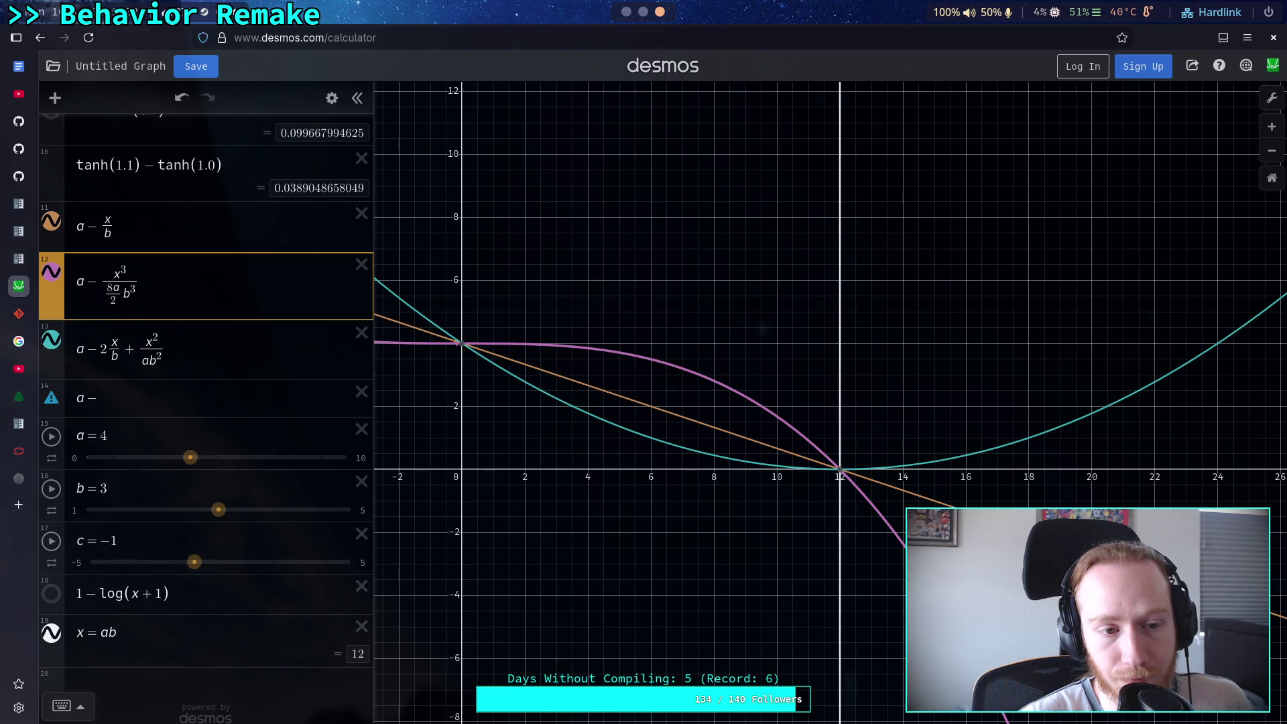
{"action": "left_click", "coordinate": [124, 270]}
{"action": "key", "text": "BackSpace"}
{"action": "type", "text": "4"}
{"action": "left_click", "coordinate": [132, 289]}
{"action": "key", "text": "BackSpace"}
{"action": "type", "text": "4"}
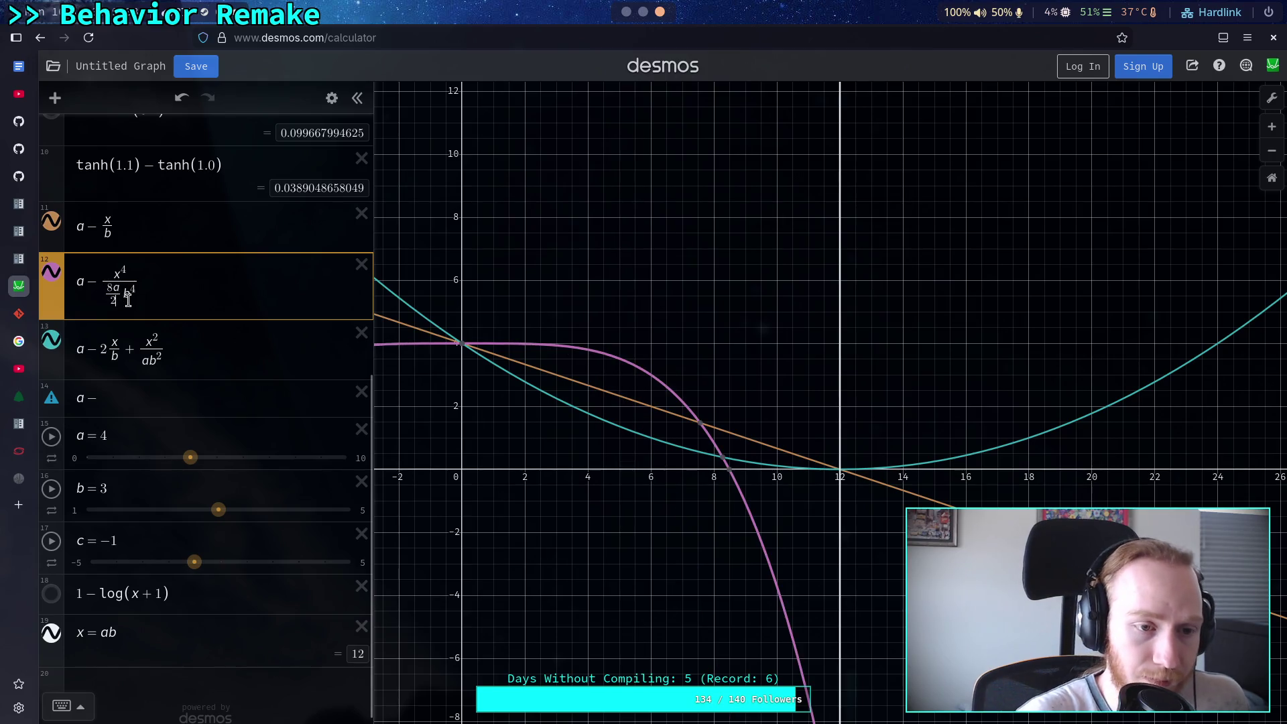
{"action": "key", "text": "ctrl+z"}
{"action": "type", "text": "16"}
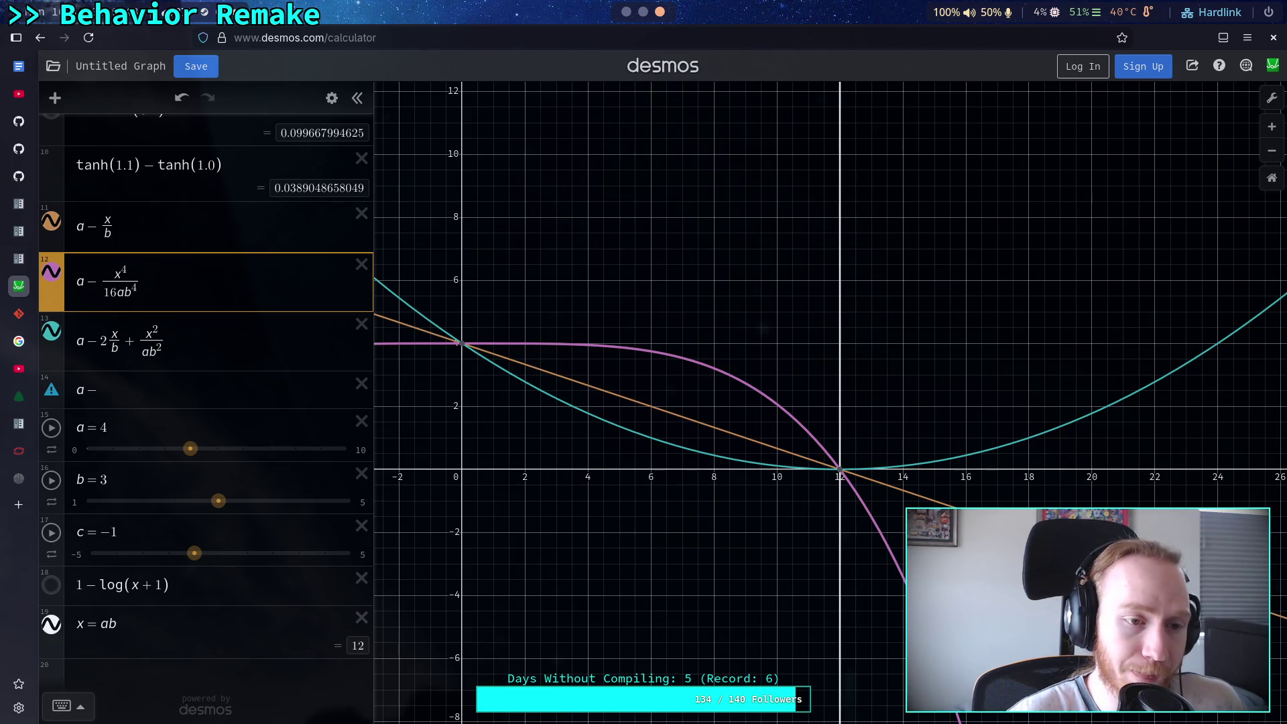
Rework row 12 into a − x³/(4ab³) by lowering exponents to 3 and the coefficient to 4
{"action": "key", "text": "Right"}
{"action": "key", "text": "Right"}
{"action": "key", "text": "Right"}
{"action": "key", "text": "BackSpace"}
{"action": "type", "text": "3"}
{"action": "key", "text": "Up"}
{"action": "key", "text": "BackSpace"}
{"action": "type", "text": "3"}
{"action": "key", "text": "Down"}
{"action": "key", "text": "Home"}
{"action": "key", "text": "Right"}
{"action": "key", "text": "Right"}
{"action": "key", "text": "BackSpace"}
{"action": "key", "text": "BackSpace"}
{"action": "type", "text": "4"}
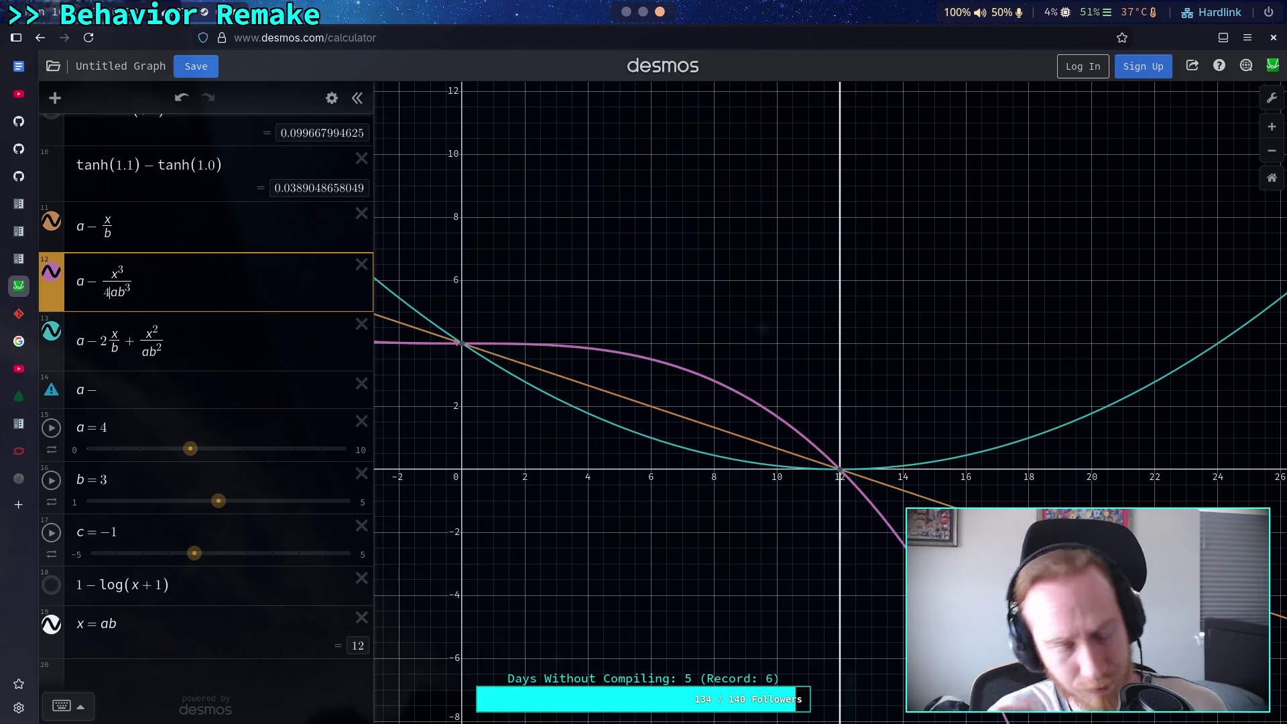
Restore row 12 to a − x²/(ab²), then add a blank row below row 13
{"action": "left_click", "coordinate": [119, 272]}
{"action": "key", "text": "BackSpace"}
{"action": "type", "text": "2"}
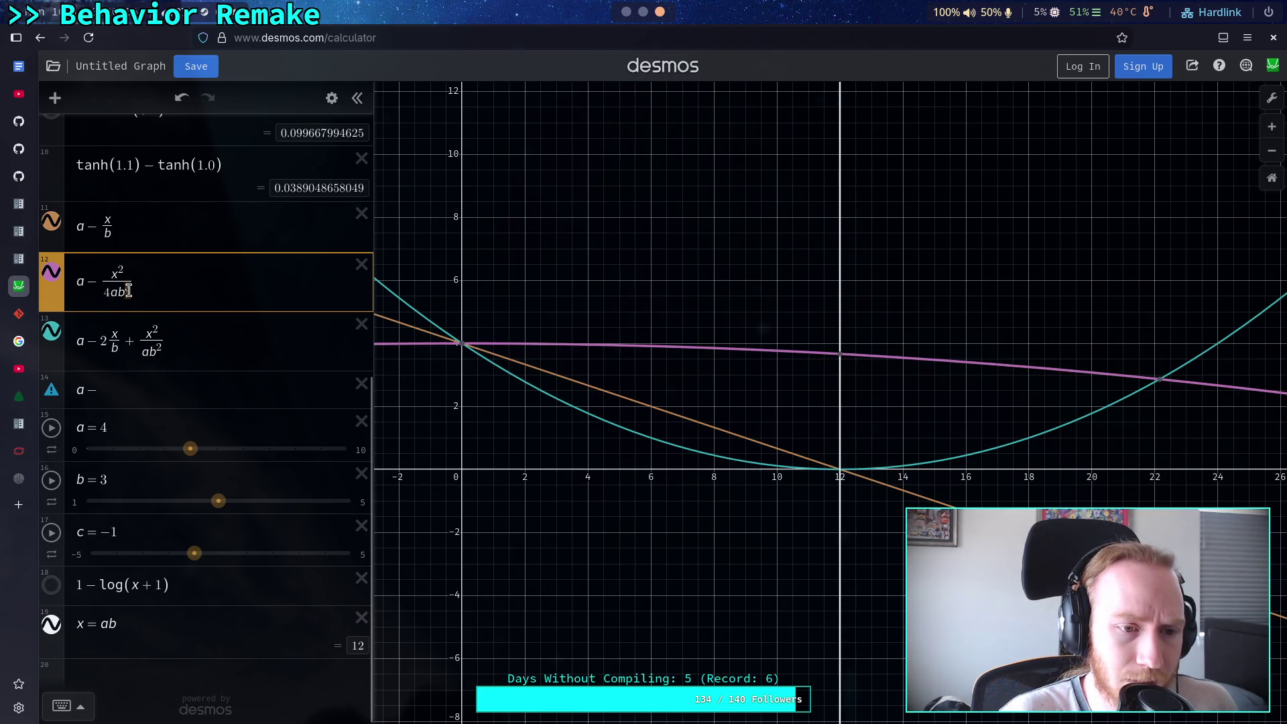
{"action": "key", "text": "BackSpace"}
{"action": "key", "text": "BackSpace"}
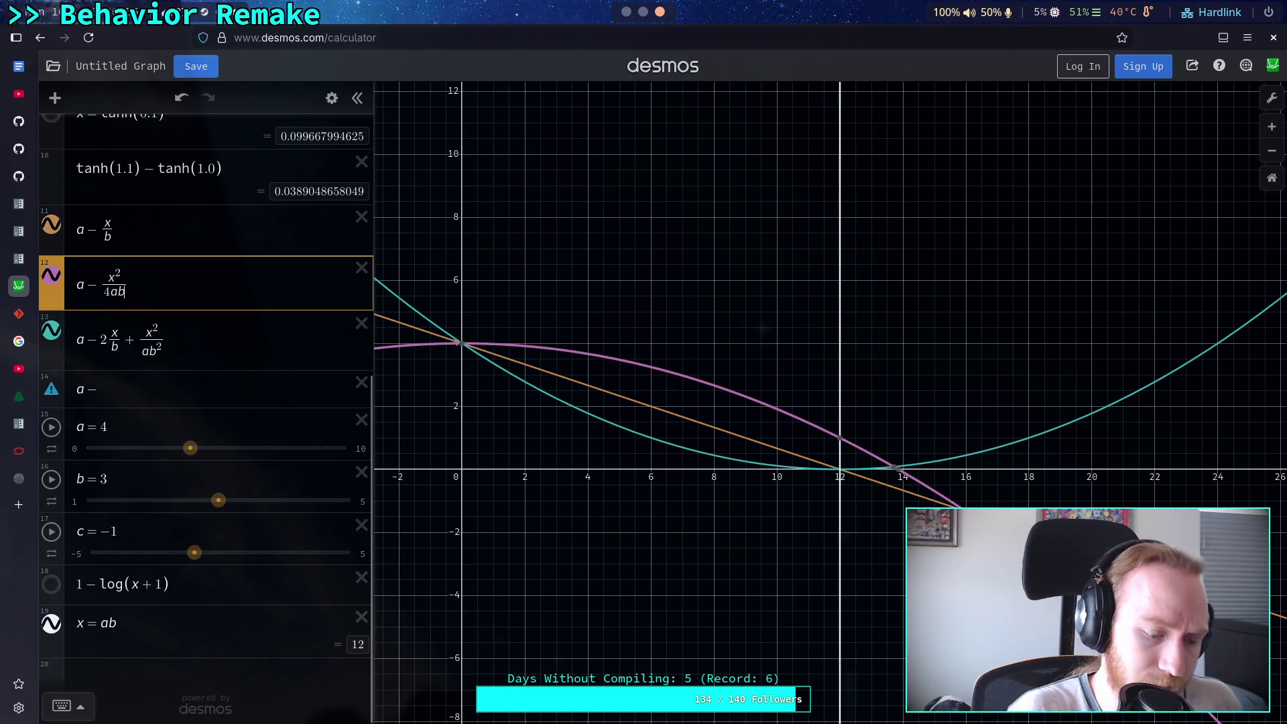
{"action": "type", "text": "^2"}
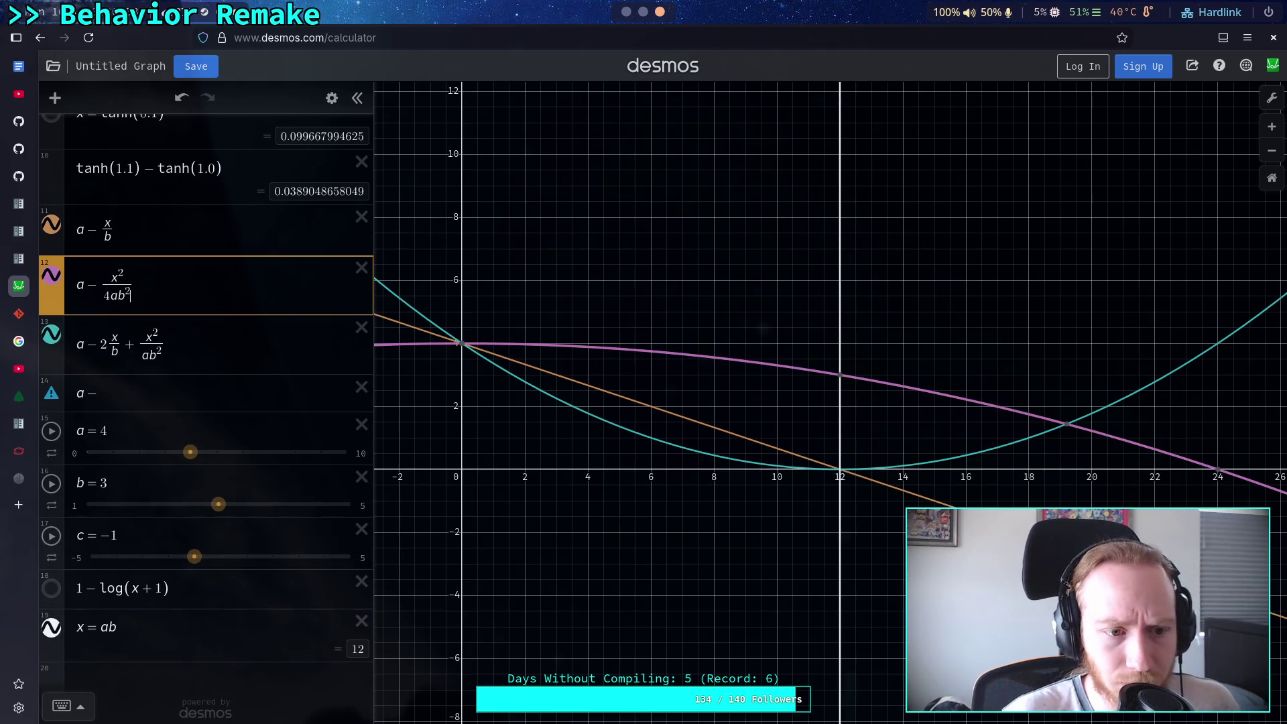
{"action": "key", "text": "BackSpace"}
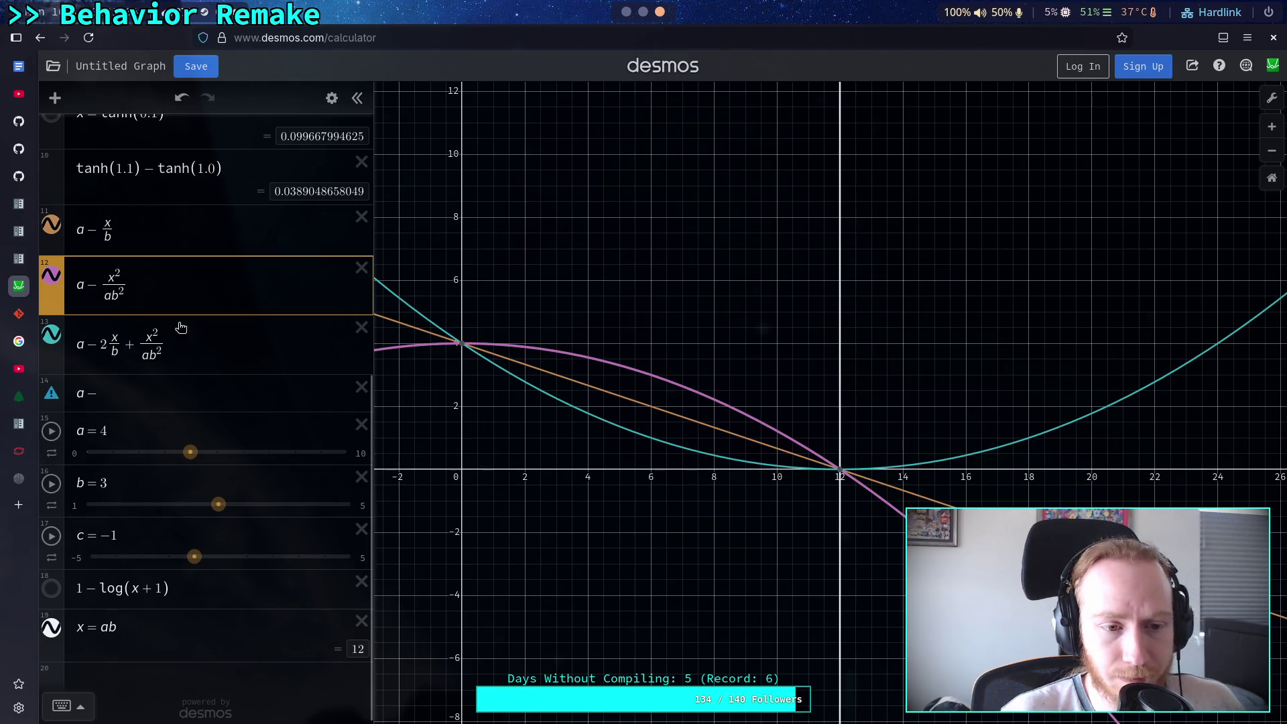
{"action": "left_click", "coordinate": [201, 344]}
{"action": "key", "text": "Return"}
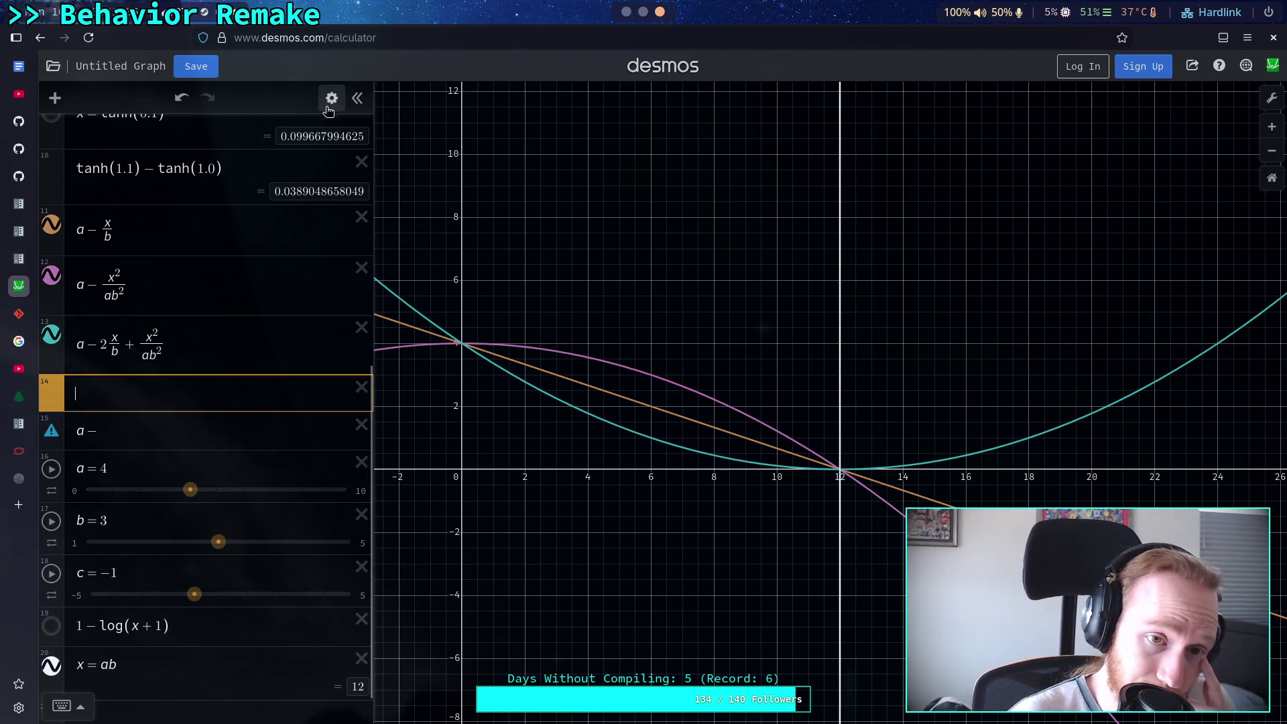
Delete the empty expression row and insert a new table
{"action": "left_click", "coordinate": [332, 98]}
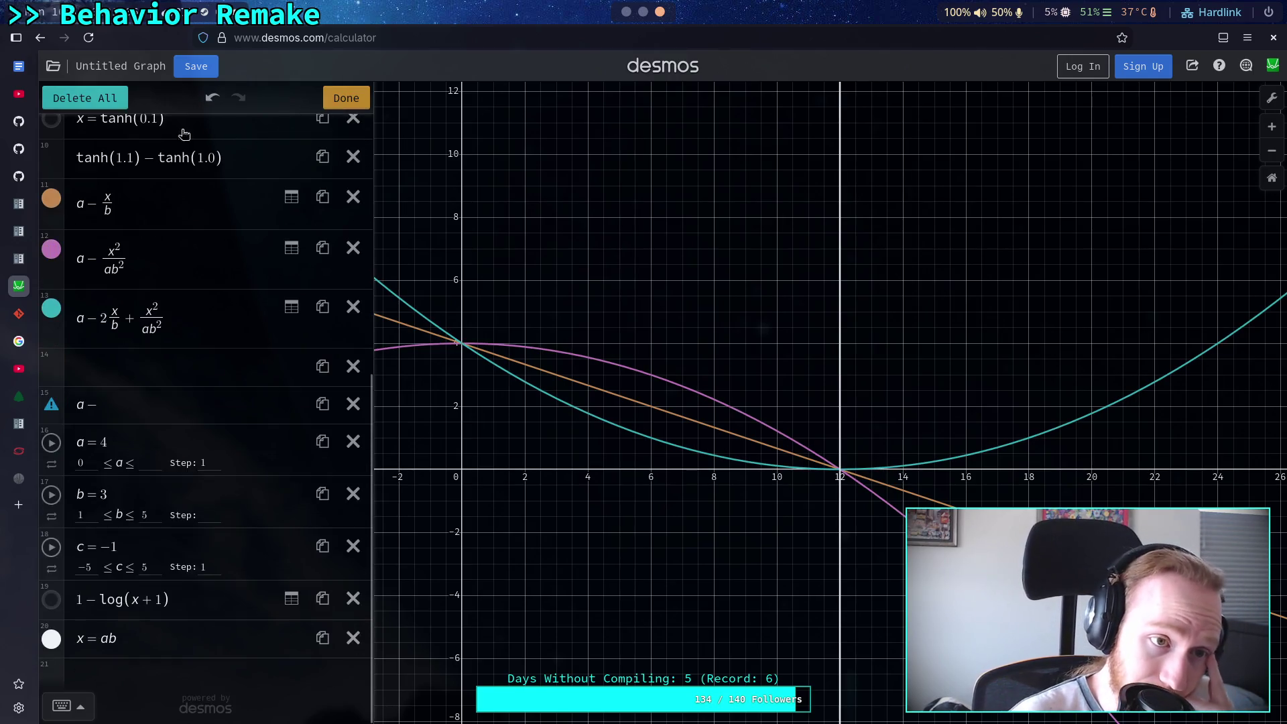
{"action": "left_click", "coordinate": [346, 98]}
{"action": "left_click", "coordinate": [171, 398]}
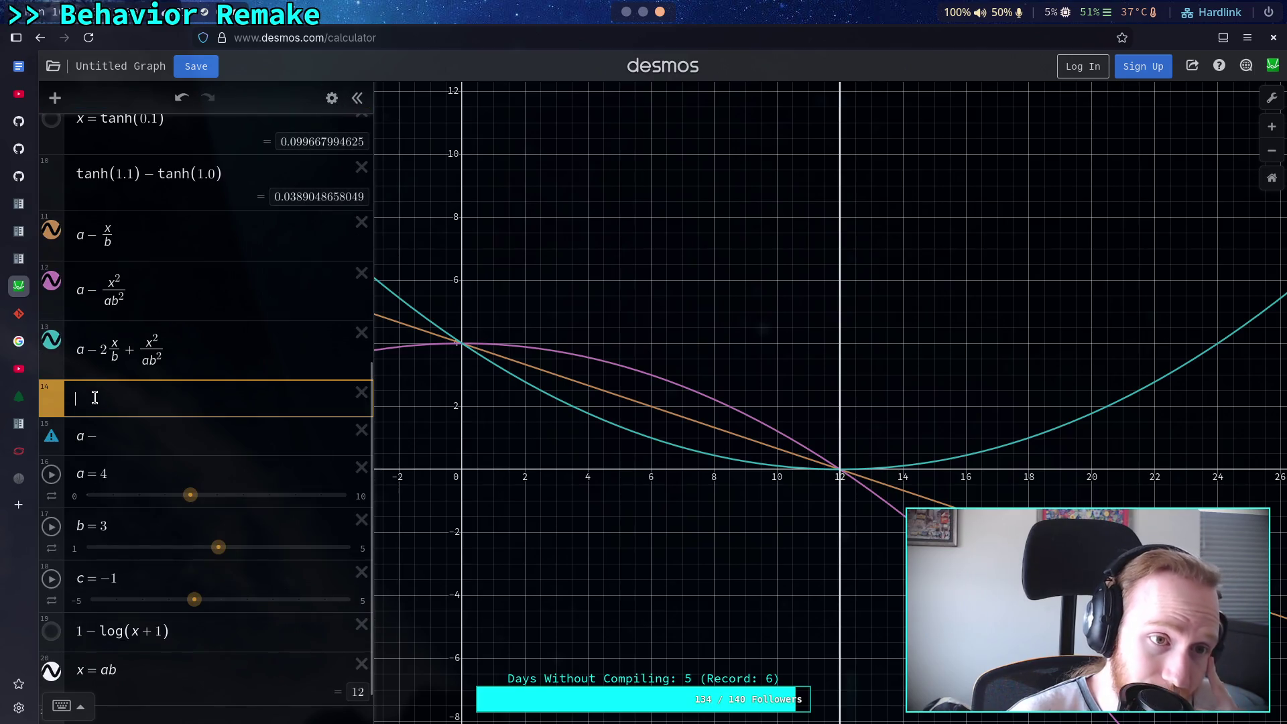
{"action": "left_click", "coordinate": [361, 392]}
{"action": "left_click", "coordinate": [62, 98]}
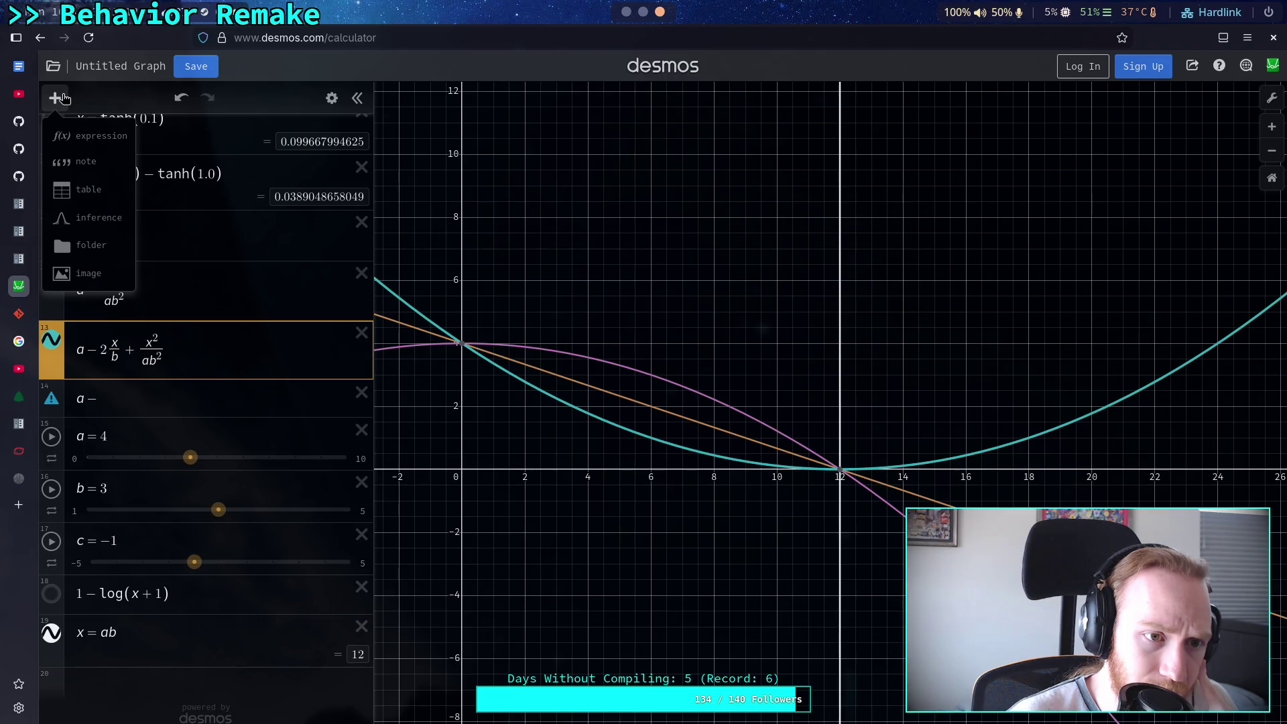
{"action": "left_click", "coordinate": [87, 189]}
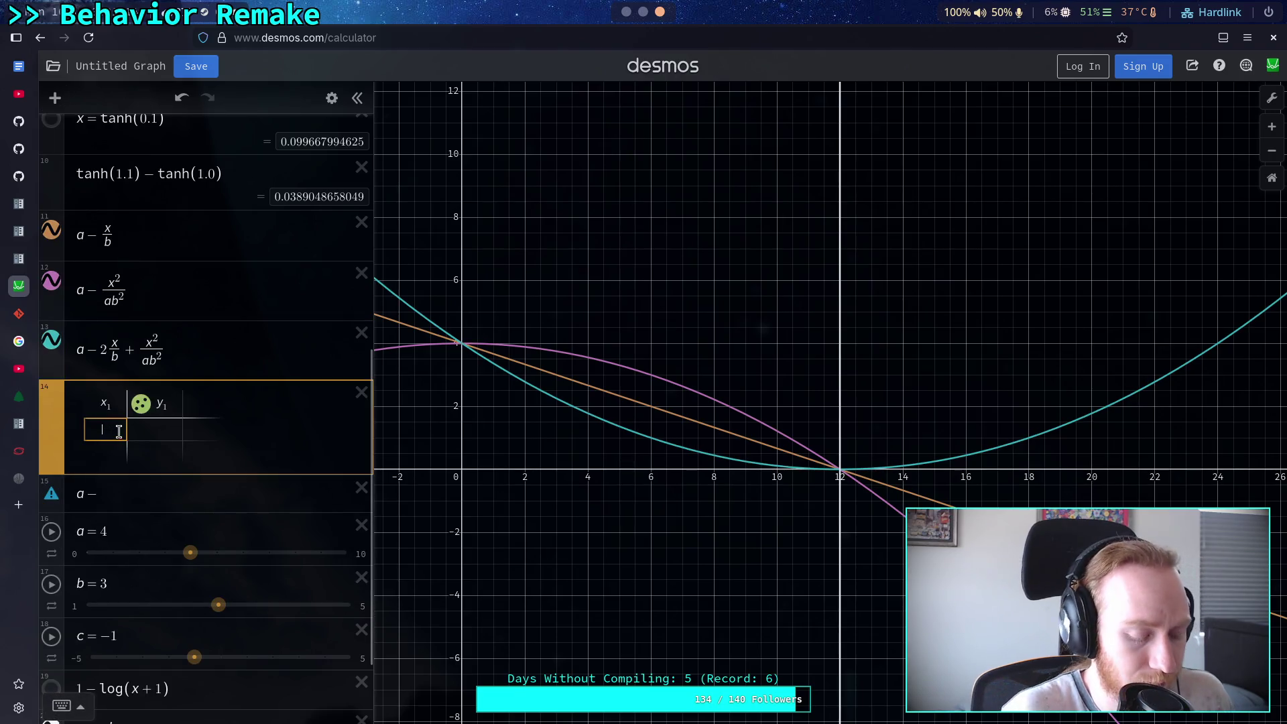
Enter the table points (2, 1) and (3, 4)
{"action": "type", "text": "2"}
{"action": "left_click", "coordinate": [154, 429]}
{"action": "type", "text": "1"}
{"action": "left_click", "coordinate": [104, 451]}
{"action": "type", "text": "3"}
{"action": "key", "text": "Tab"}
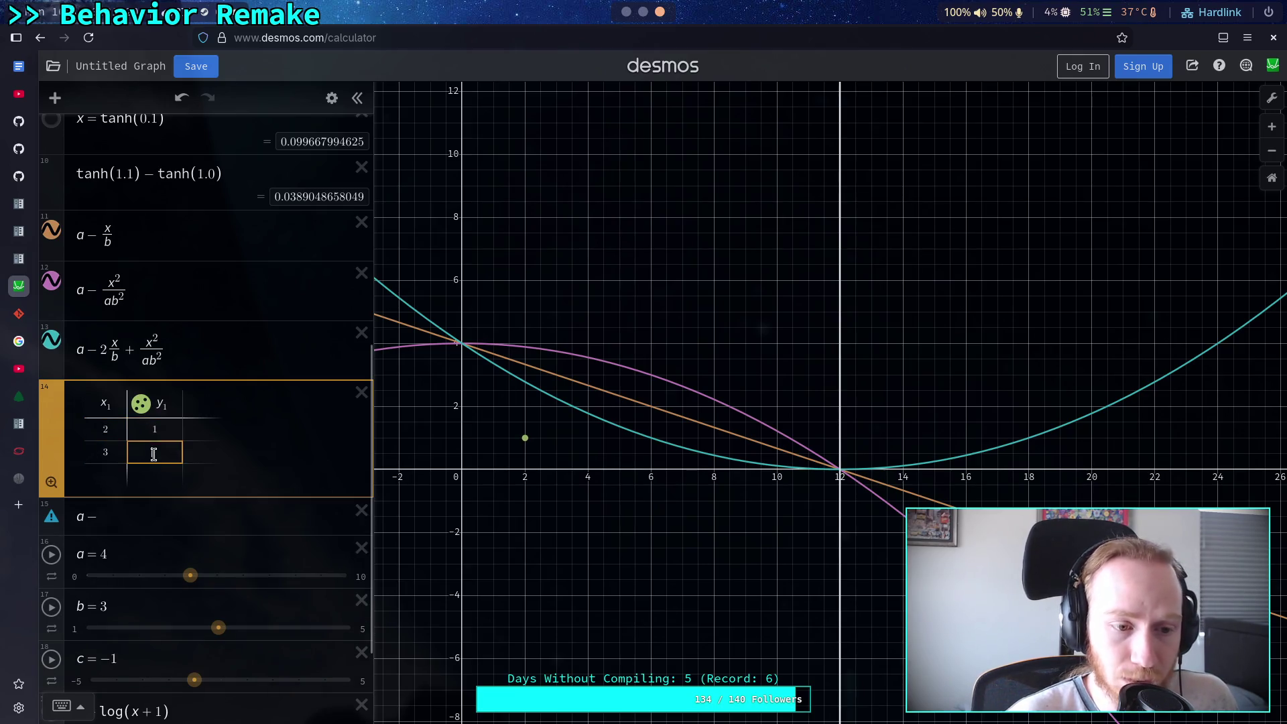
{"action": "type", "text": "4"}
Add the third point (4, 16) and start a new expression row below the table
{"action": "left_click", "coordinate": [113, 469]}
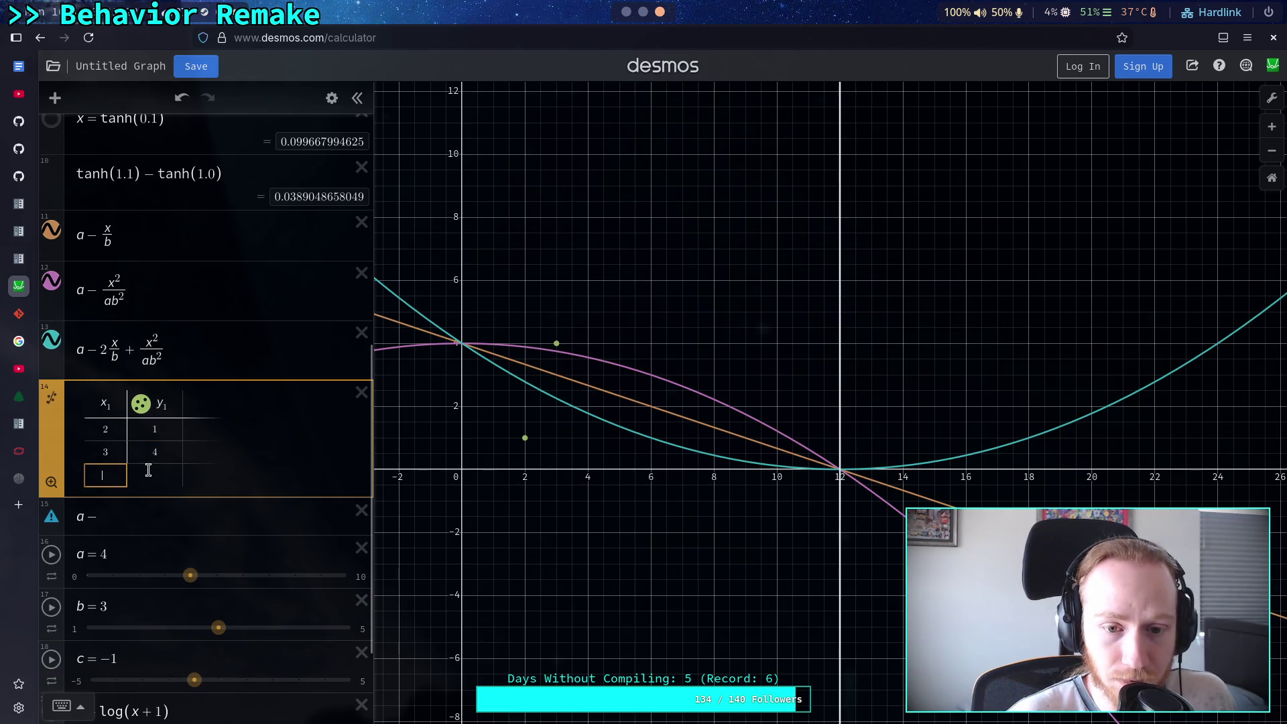
{"action": "type", "text": "4"}
{"action": "key", "text": "Tab"}
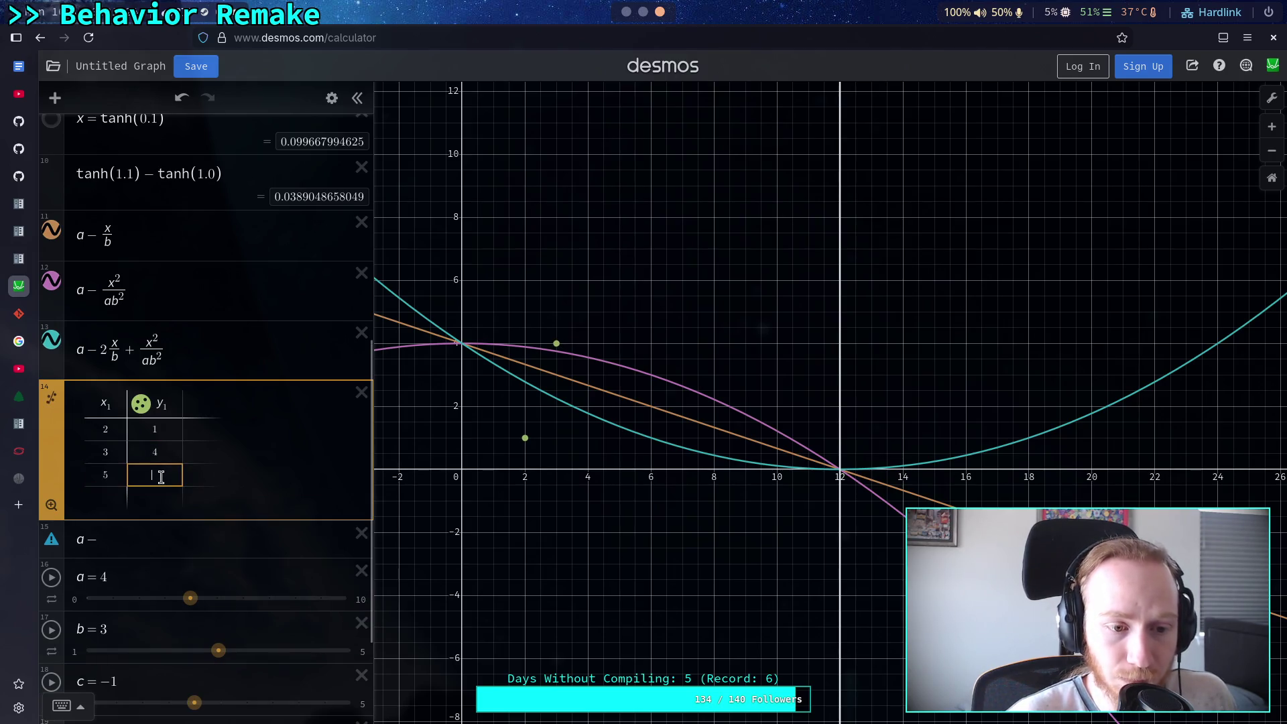
{"action": "left_click", "coordinate": [111, 471]}
{"action": "left_click", "coordinate": [149, 473]}
{"action": "type", "text": "16"}
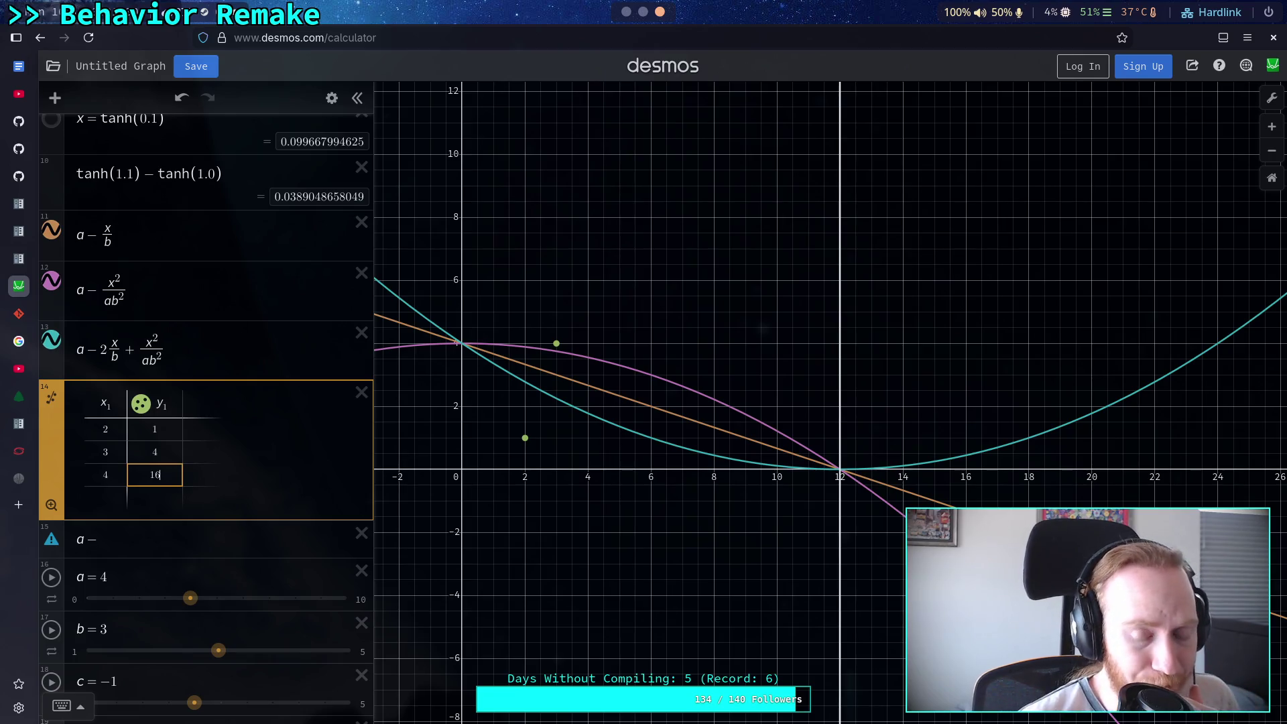
{"action": "left_click", "coordinate": [249, 511]}
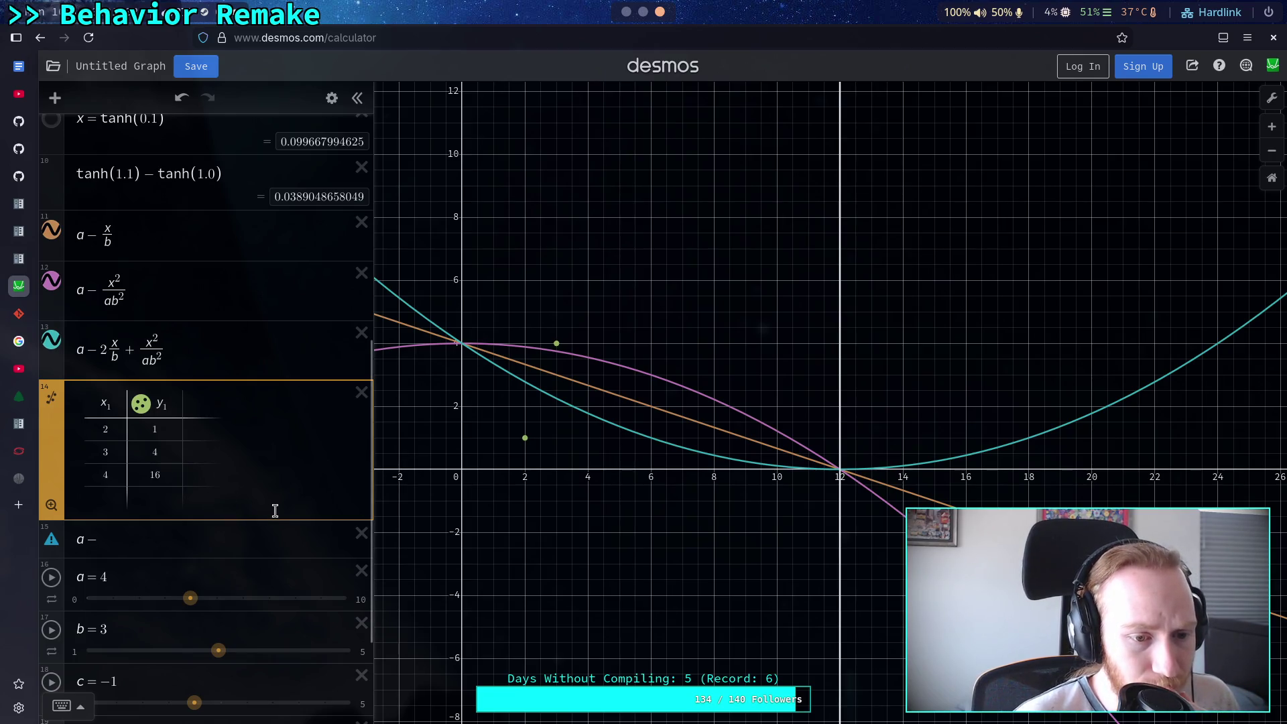
{"action": "key", "text": "Return"}
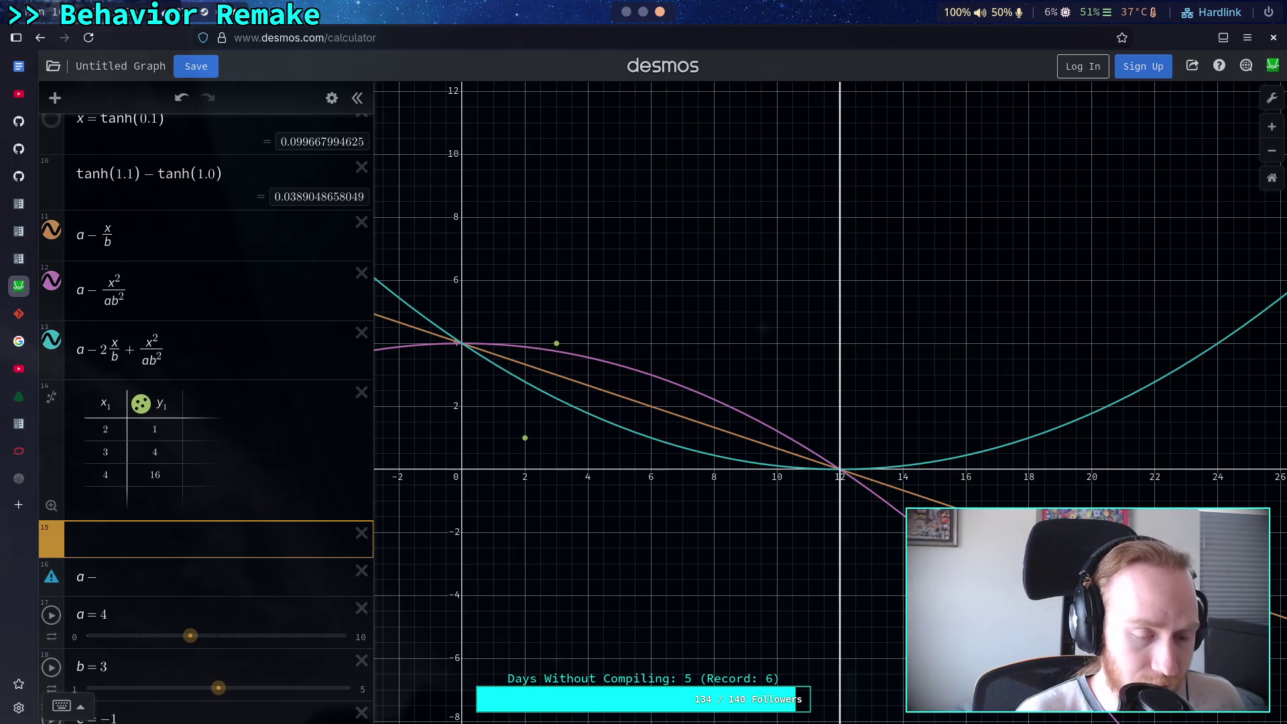
Try 2^x, then x^(x−1) and x^(x−2), as curves through the table points
{"action": "type", "text": "2"}
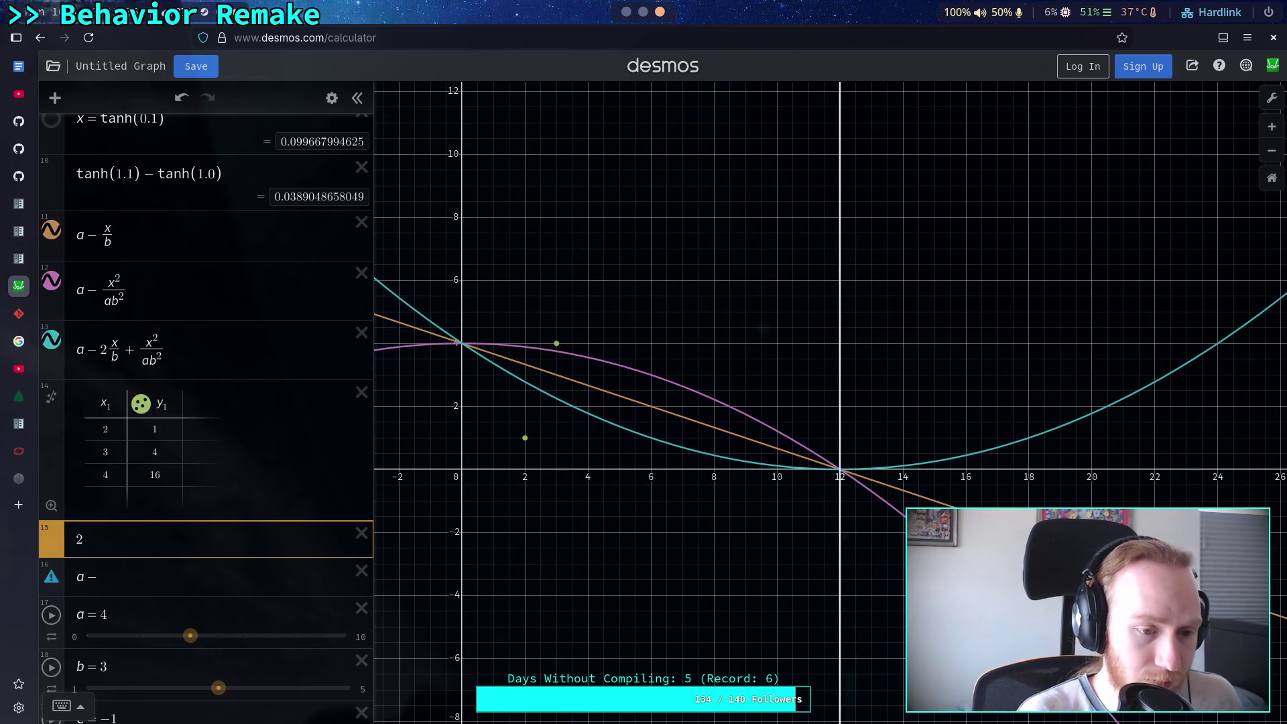
{"action": "type", "text": "^x"}
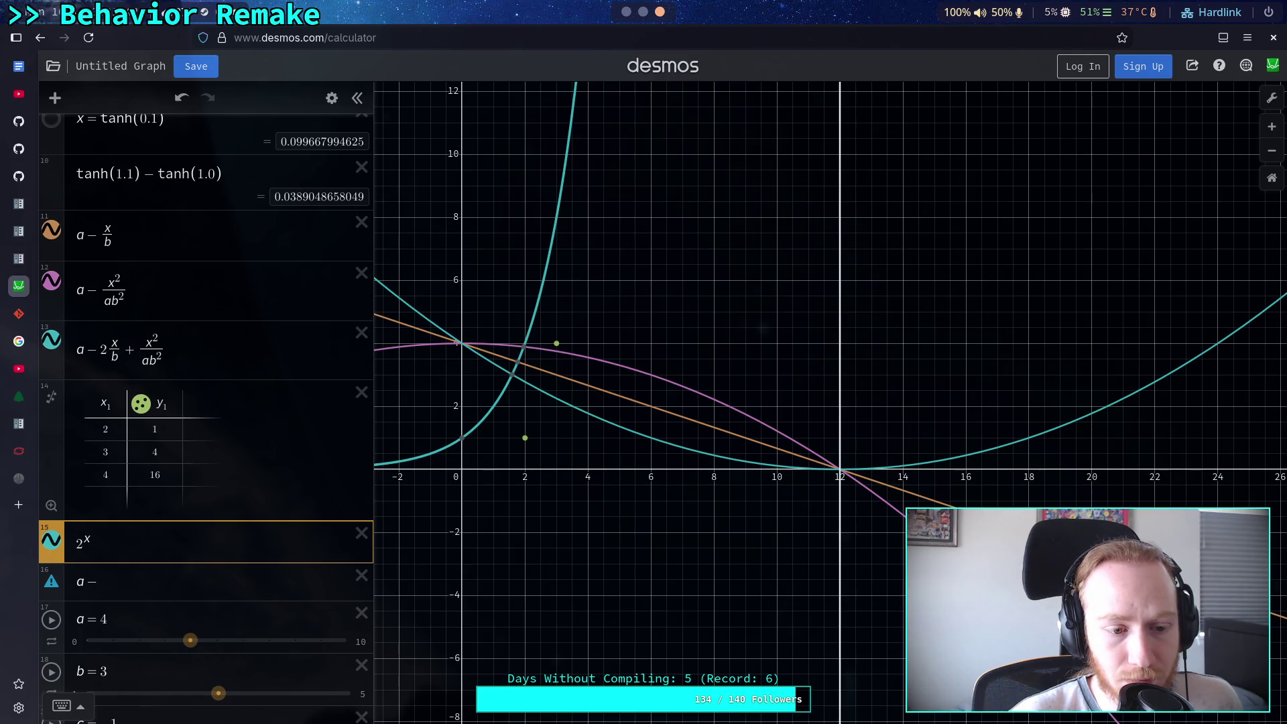
{"action": "key", "text": "shift+Left"}
{"action": "key", "text": "Right"}
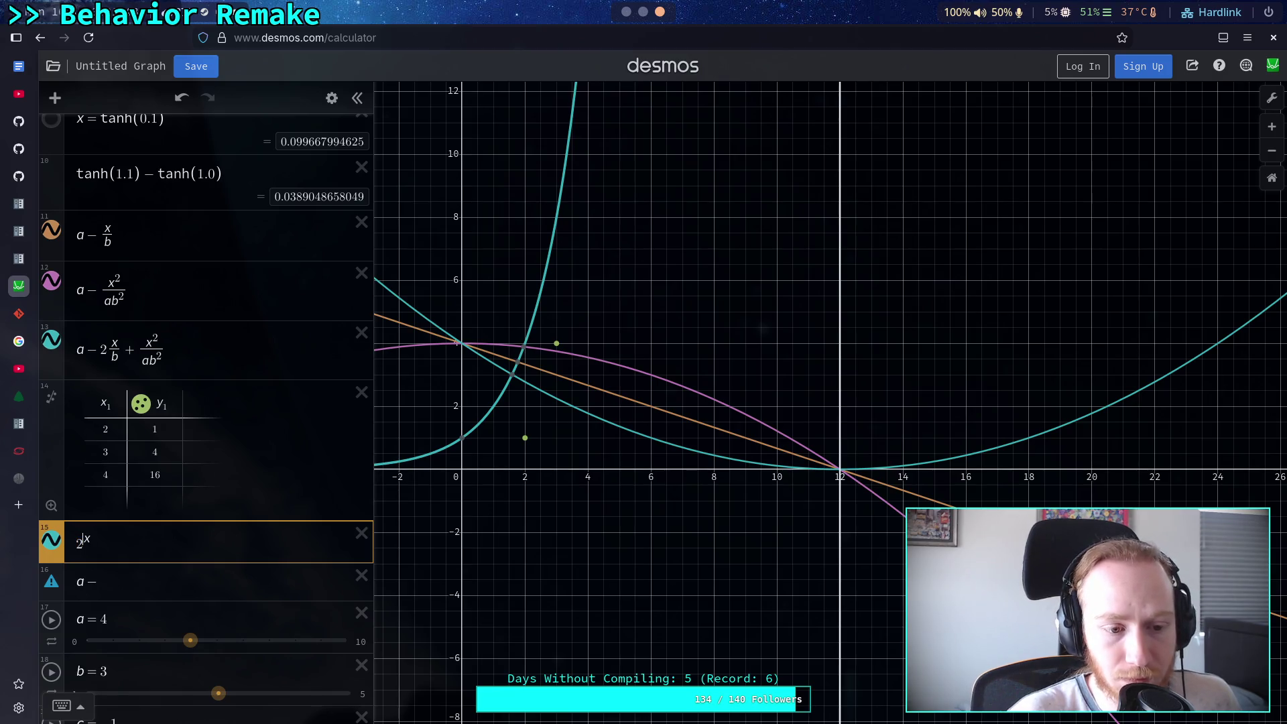
{"action": "key", "text": "BackSpace"}
{"action": "key", "text": "BackSpace"}
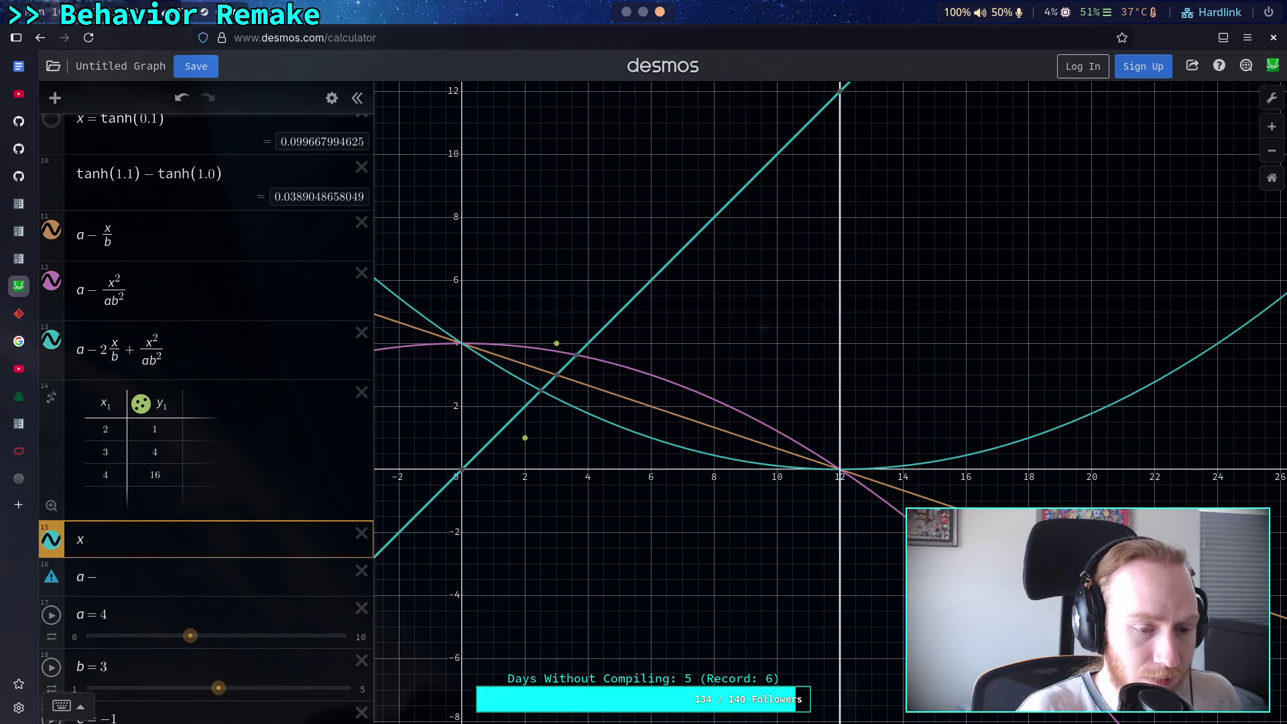
{"action": "type", "text": "^x"}
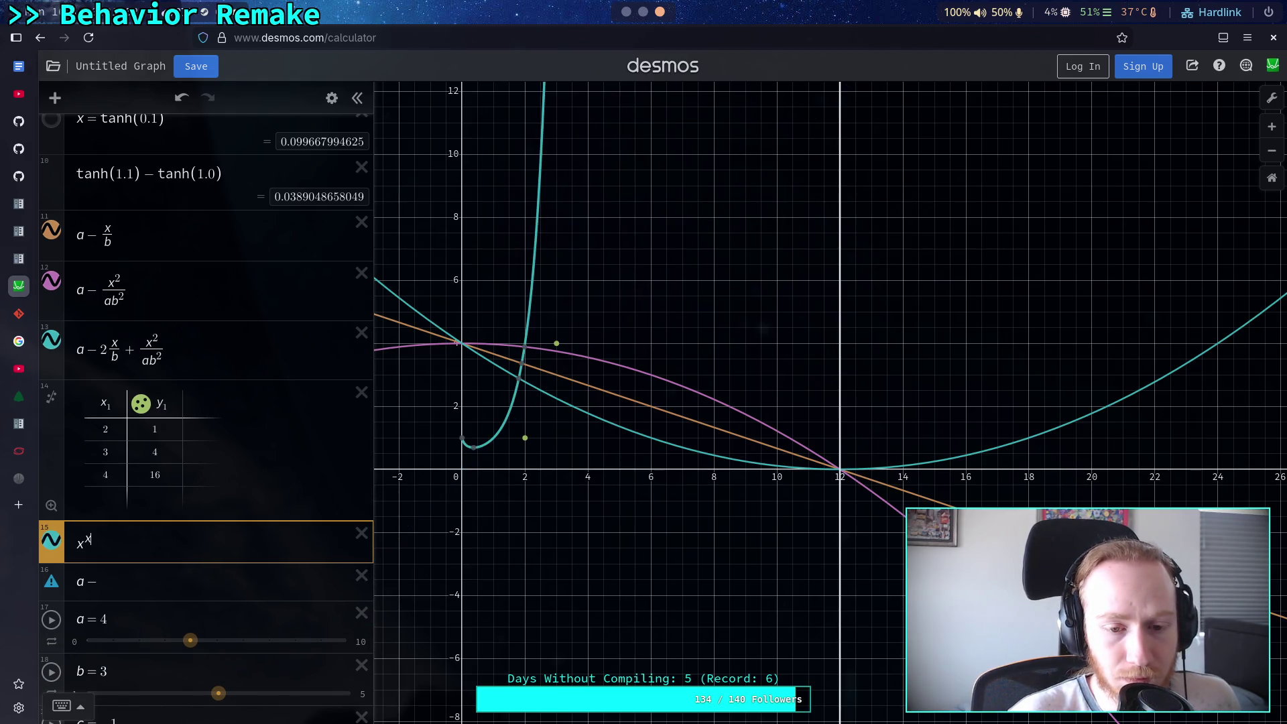
{"action": "type", "text": "(x"}
{"action": "key", "text": "Right"}
{"action": "type", "text": "-1"}
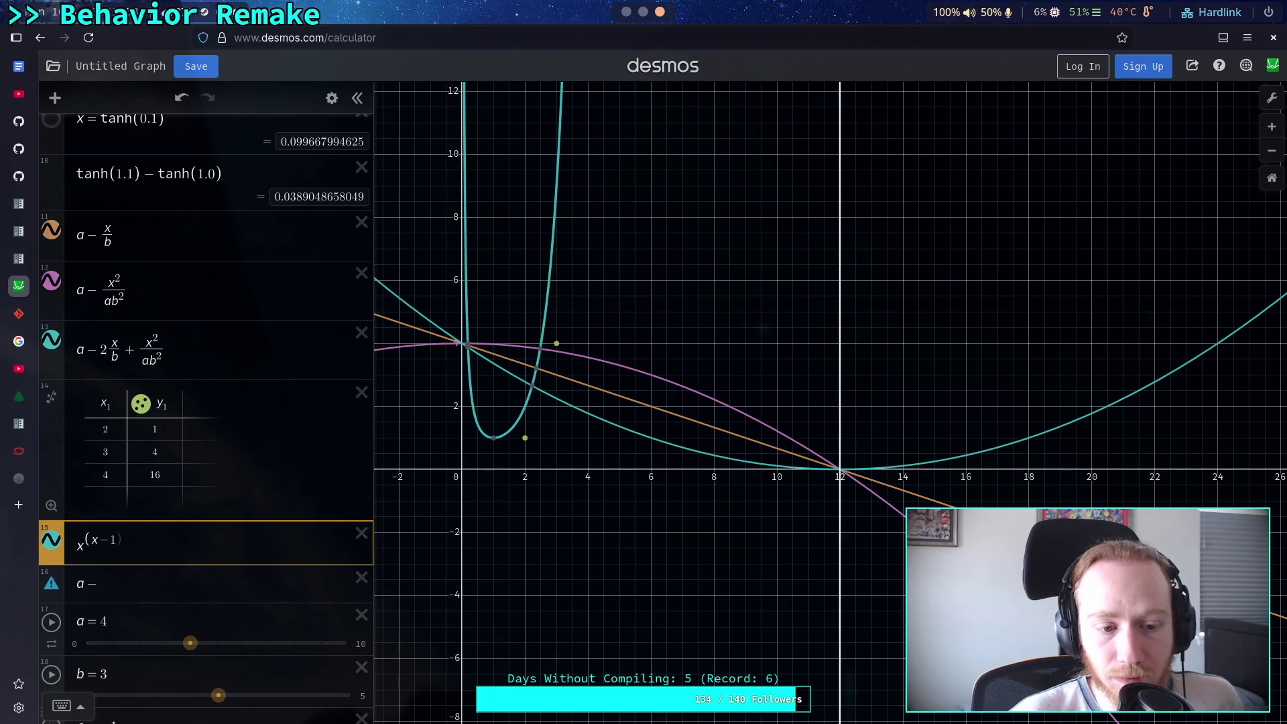
{"action": "key", "text": "BackSpace"}
{"action": "type", "text": "2"}
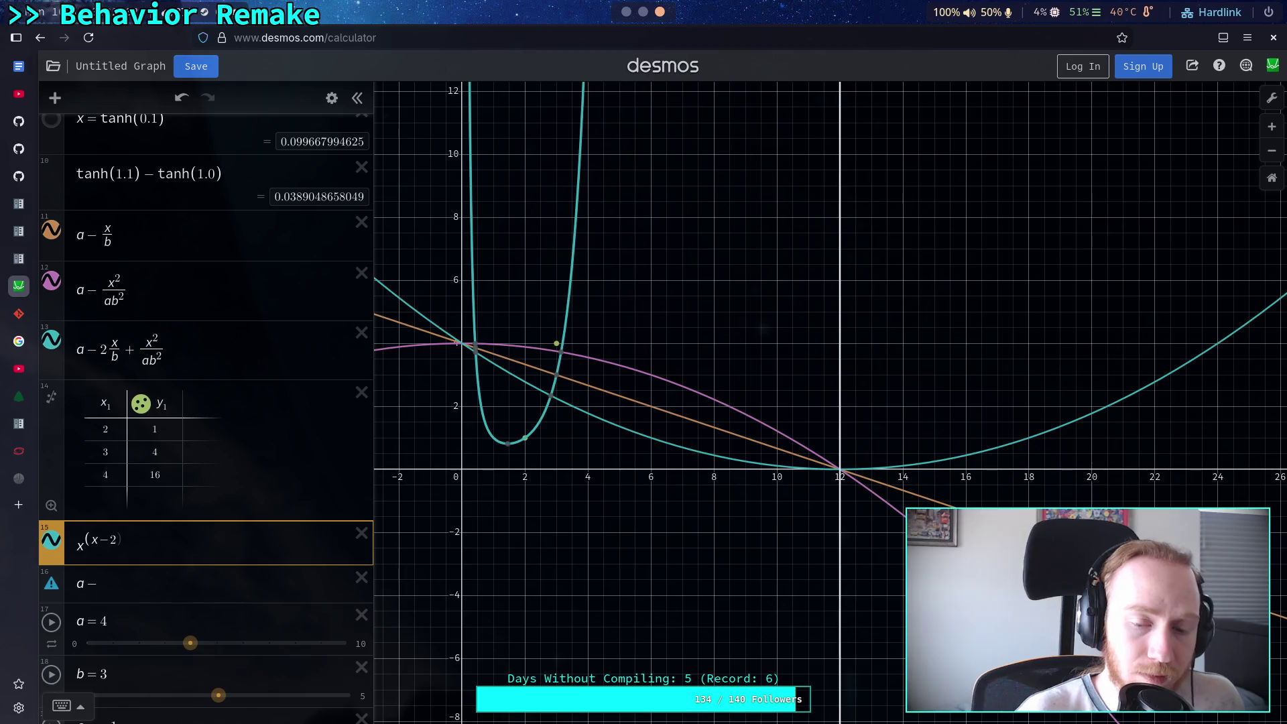
{"action": "type", "text": ")"}
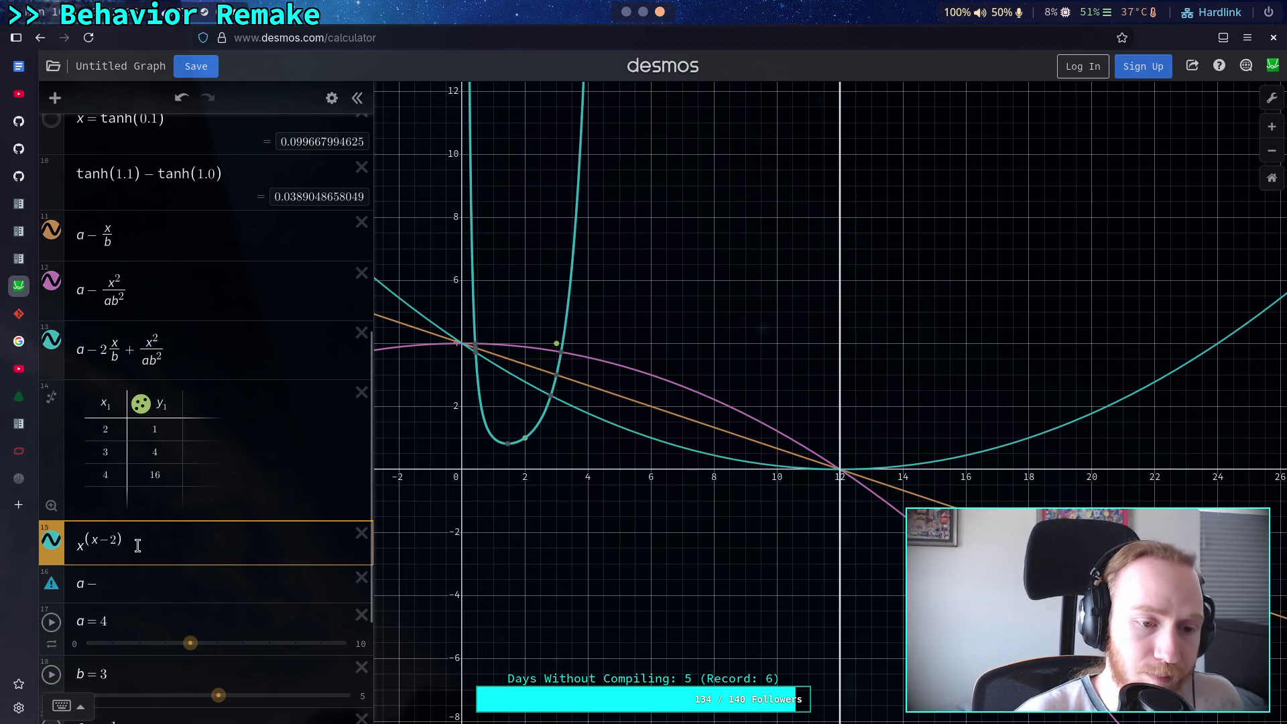
Replace the expression with 4^(x−2) and pan to check it passes through (4, 16)
{"action": "key", "text": "BackSpace"}
{"action": "key", "text": "BackSpace"}
{"action": "key", "text": "BackSpace"}
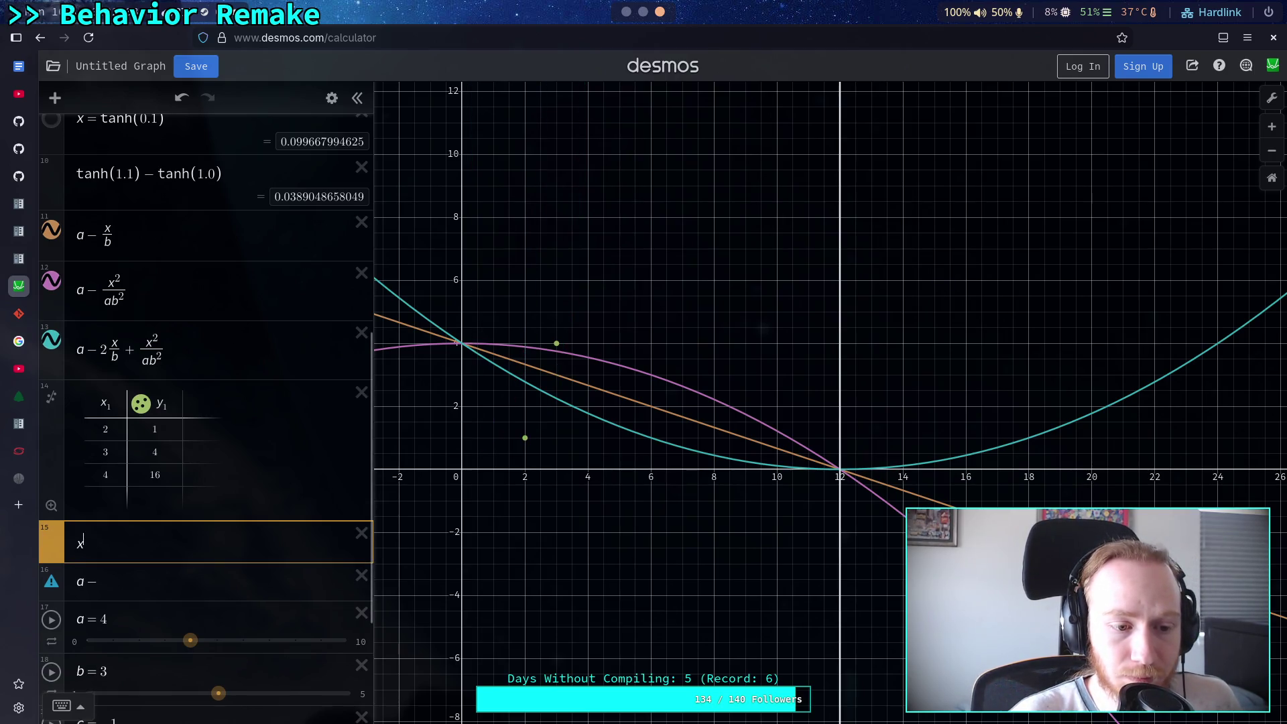
{"action": "key", "text": "BackSpace"}
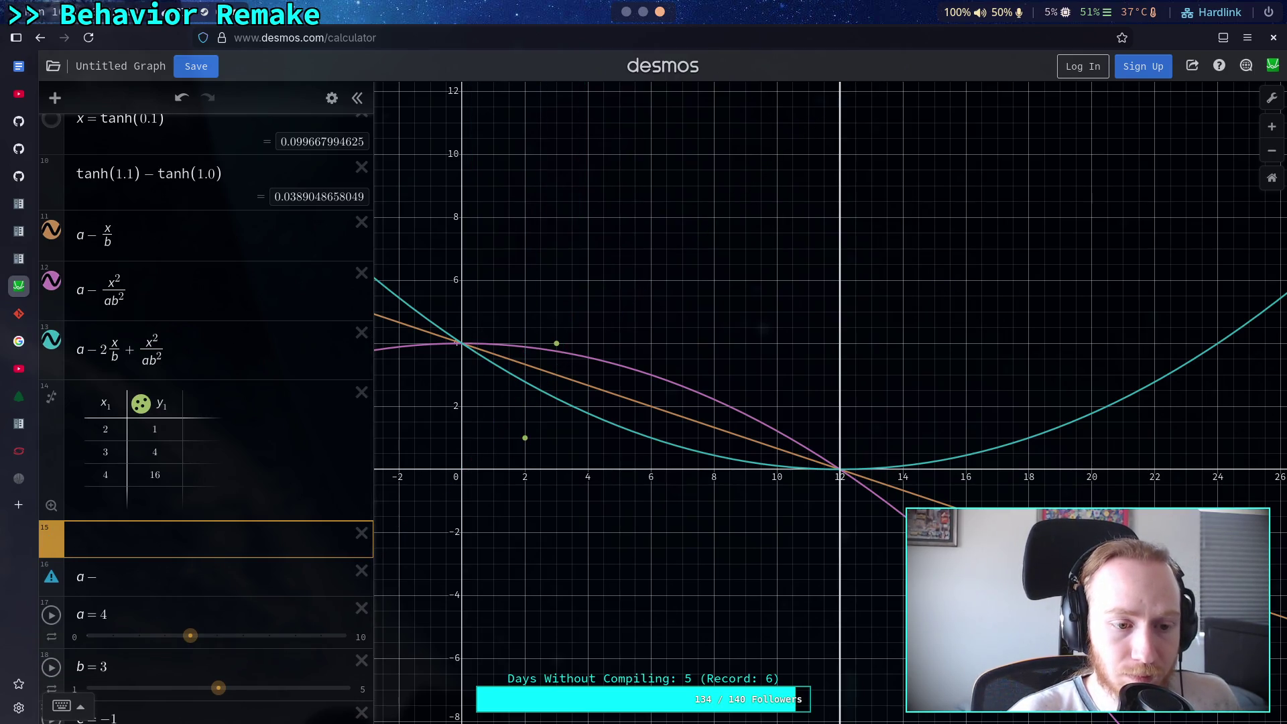
{"action": "type", "text": "4^x"}
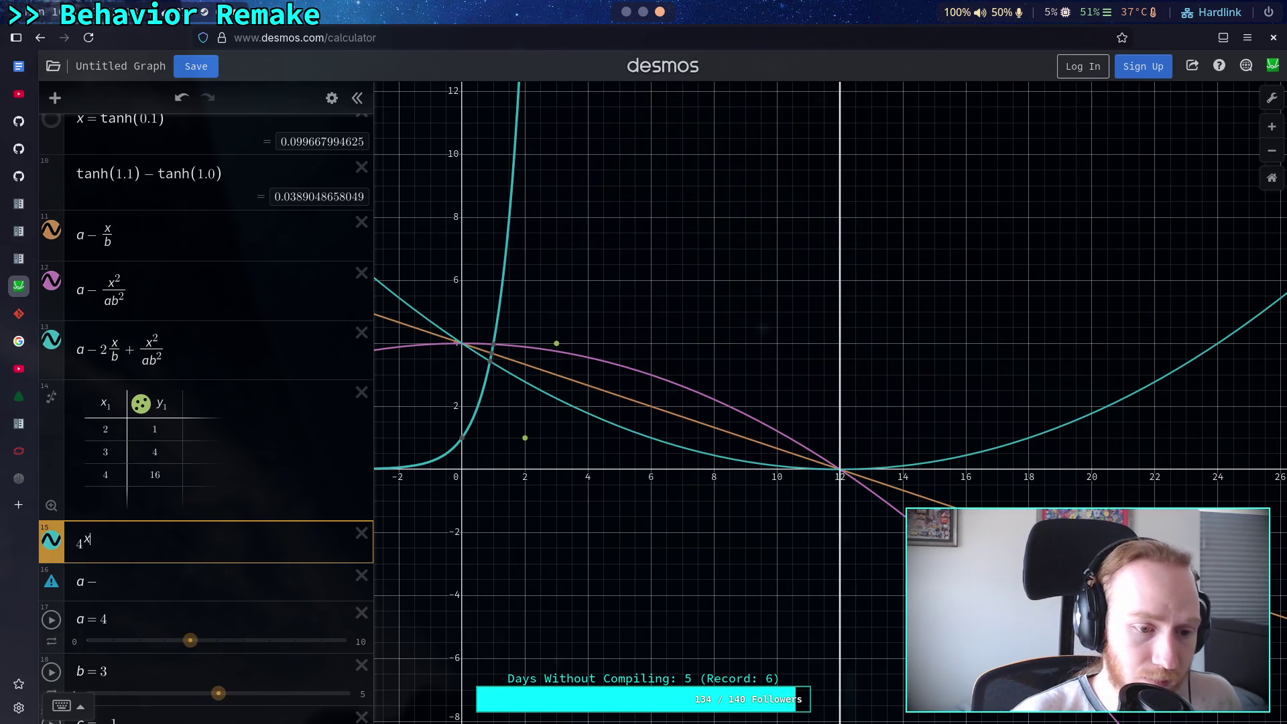
{"action": "type", "text": "("}
{"action": "key", "text": "Right"}
{"action": "type", "text": "-2"}
{"action": "key", "text": "Right"}
{"action": "key", "text": "Right"}
{"action": "type", "text": "("}
{"action": "key", "text": "BackSpace"}
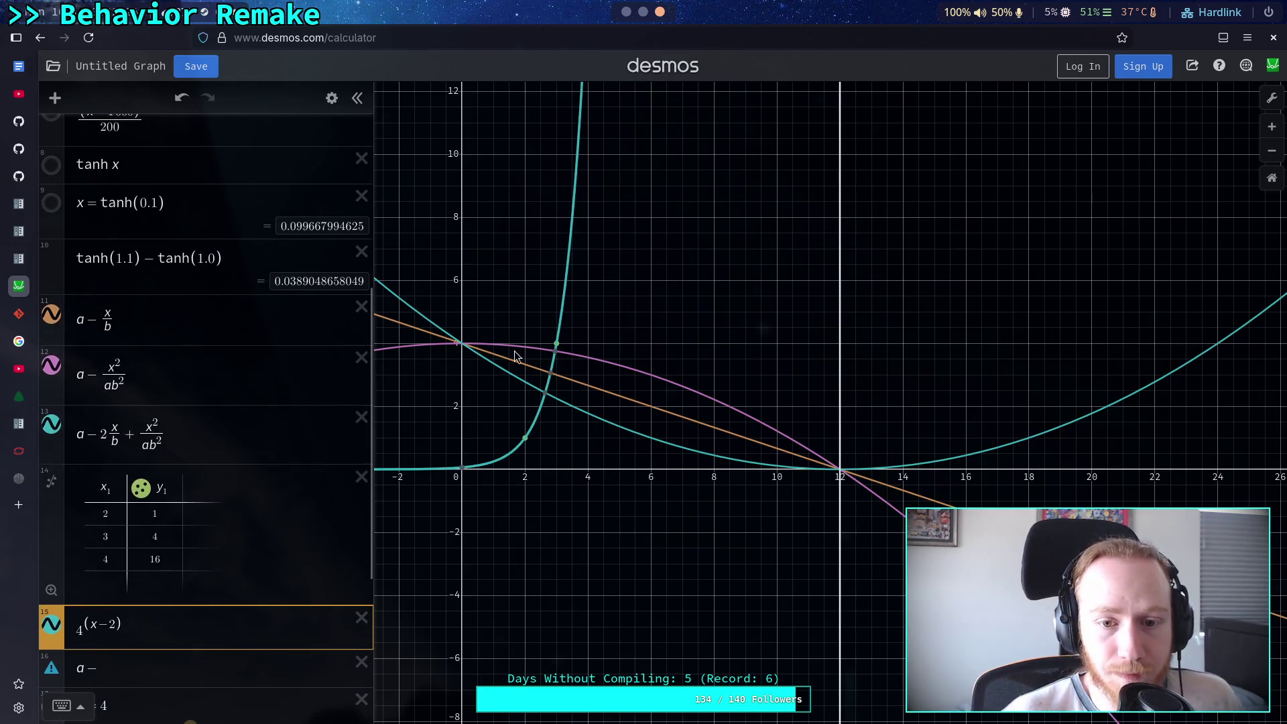
{"action": "mouse_move", "coordinate": [577, 316]}
{"action": "left_mouse_down"}
{"action": "mouse_move", "coordinate": [661, 472]}
{"action": "mouse_move", "coordinate": [624, 280]}
{"action": "mouse_move", "coordinate": [656, 373]}
{"action": "left_mouse_up"}
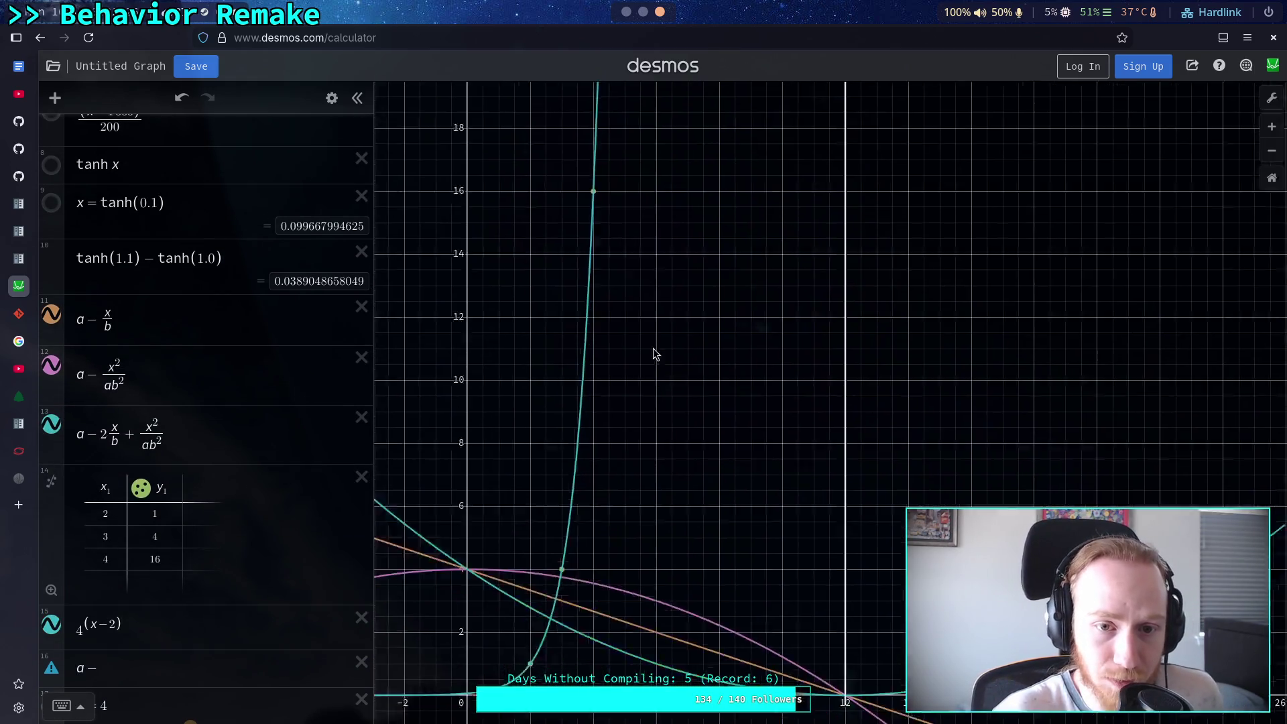
{"action": "scroll", "coordinate": [116, 389], "scroll_direction": "down", "scroll_amount": 2}
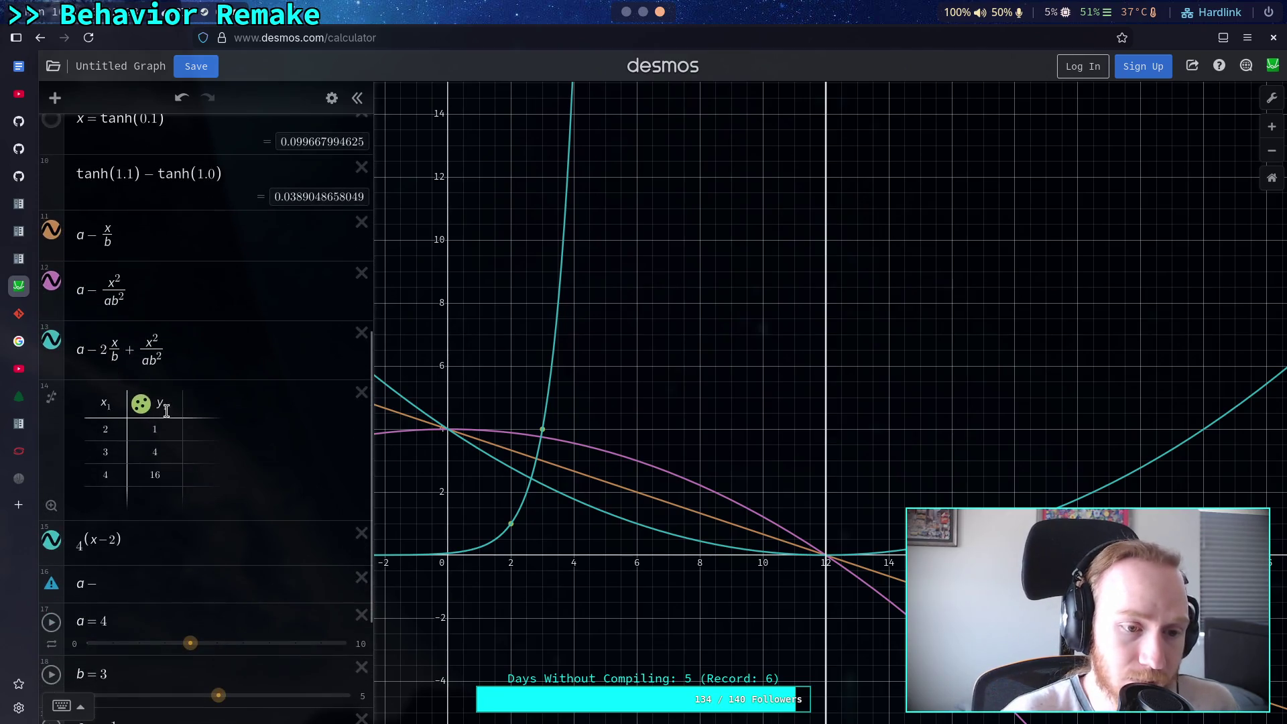
Add a − x^c/(4^(c−2)·ab^c) below a − 2x/b + x²/ab², then raise c to bend it
{"action": "left_click", "coordinate": [111, 308]}
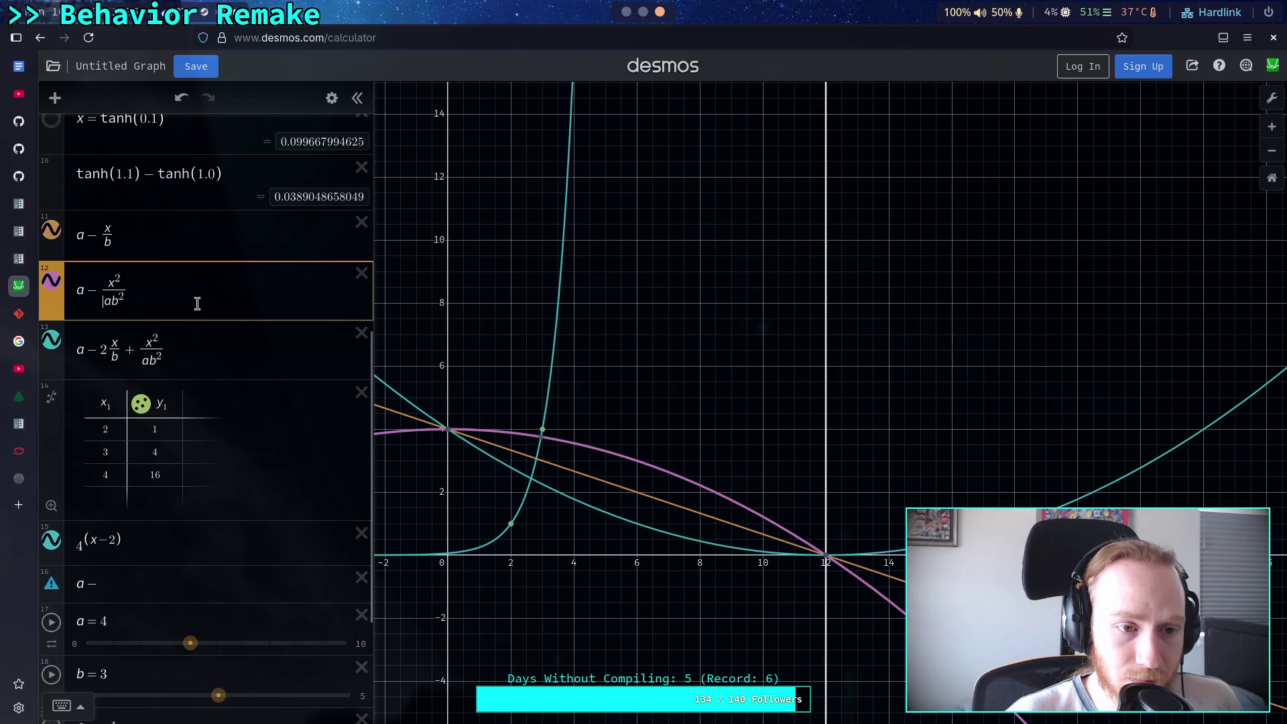
{"action": "left_click", "coordinate": [261, 349]}
{"action": "key", "text": "Return"}
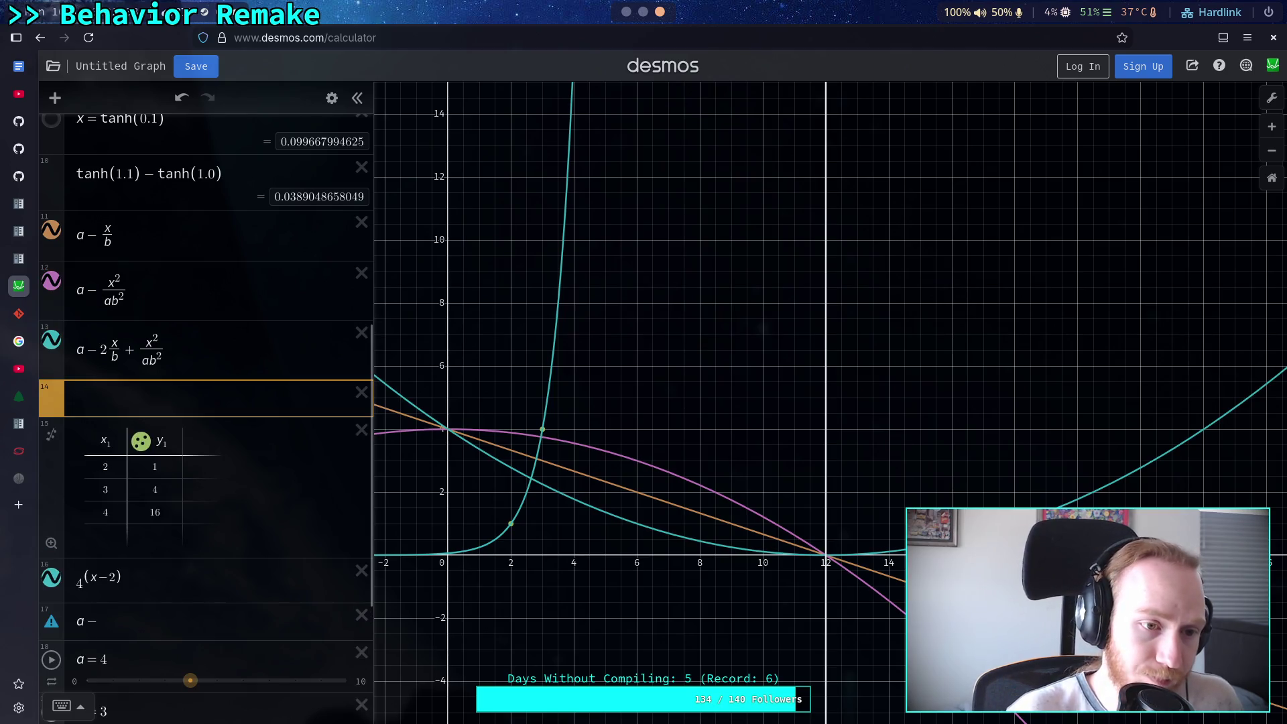
{"action": "type", "text": "a-"}
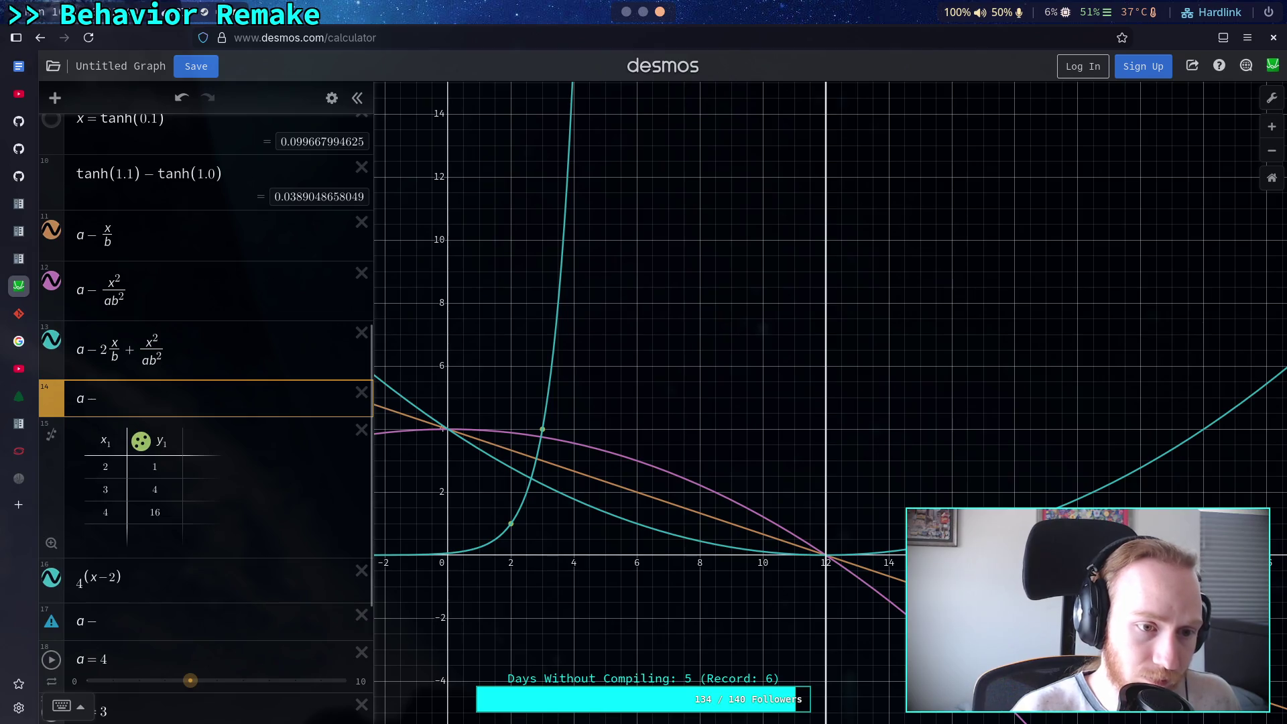
{"action": "type", "text": "x"}
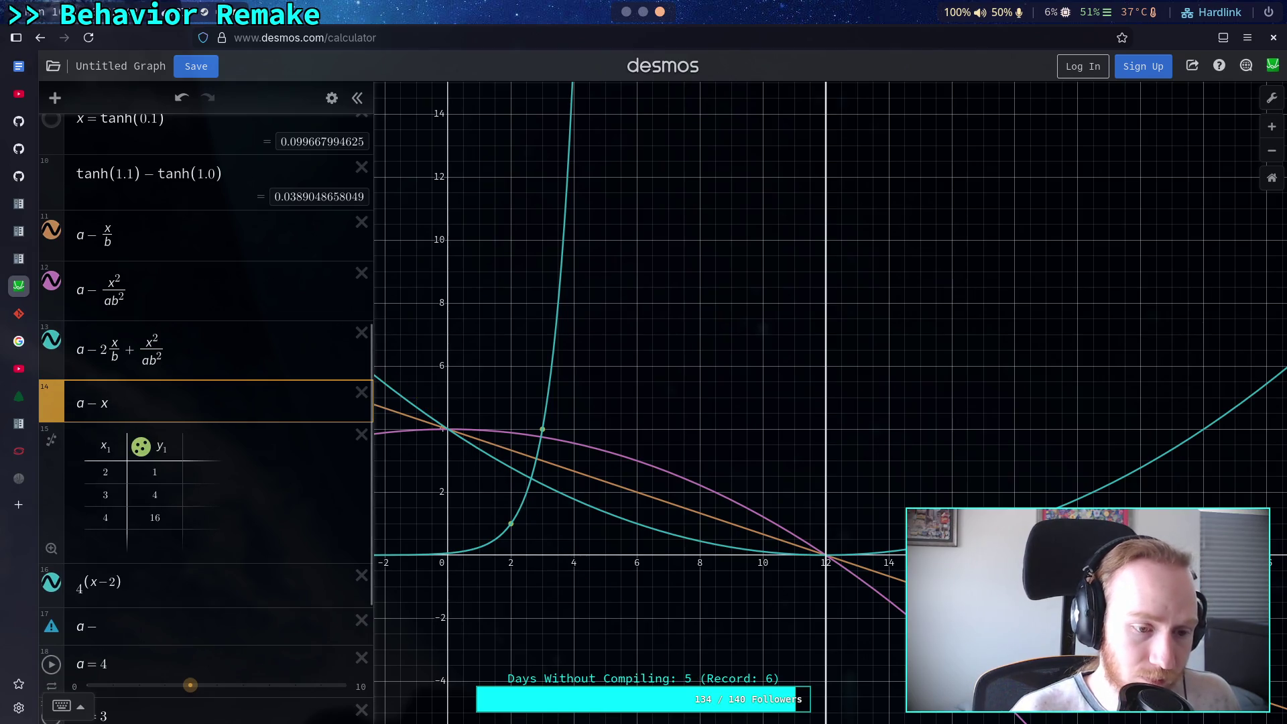
{"action": "type", "text": "/c"}
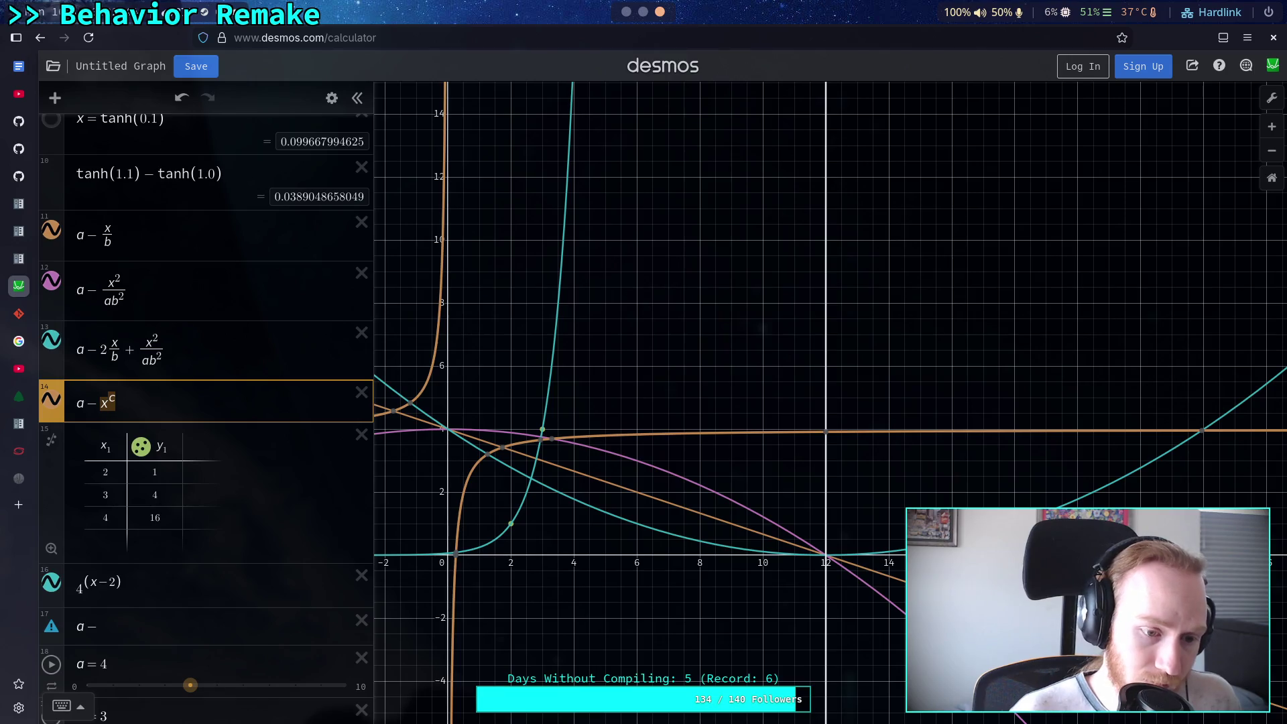
{"action": "type", "text": "/4("}
{"action": "key", "text": "BackSpace"}
{"action": "type", "text": "^("}
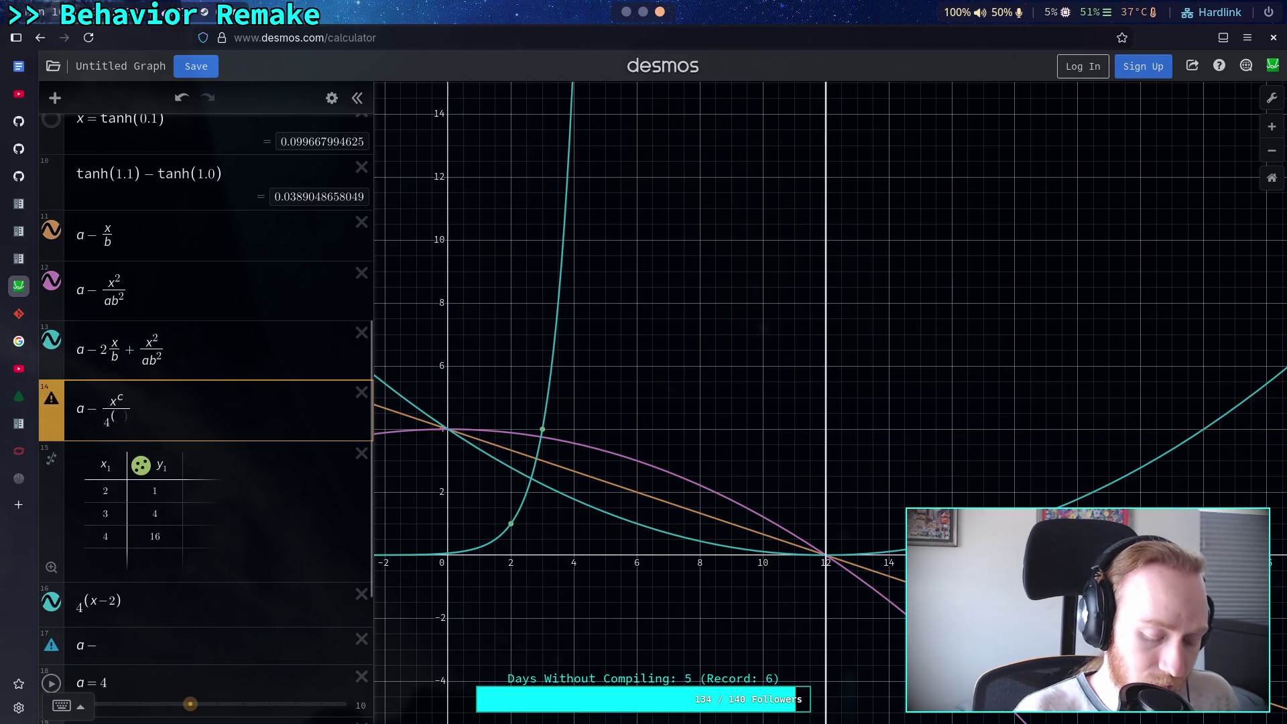
{"action": "type", "text": "c-2"}
{"action": "type", "text": ")"}
{"action": "type", "text": "-"}
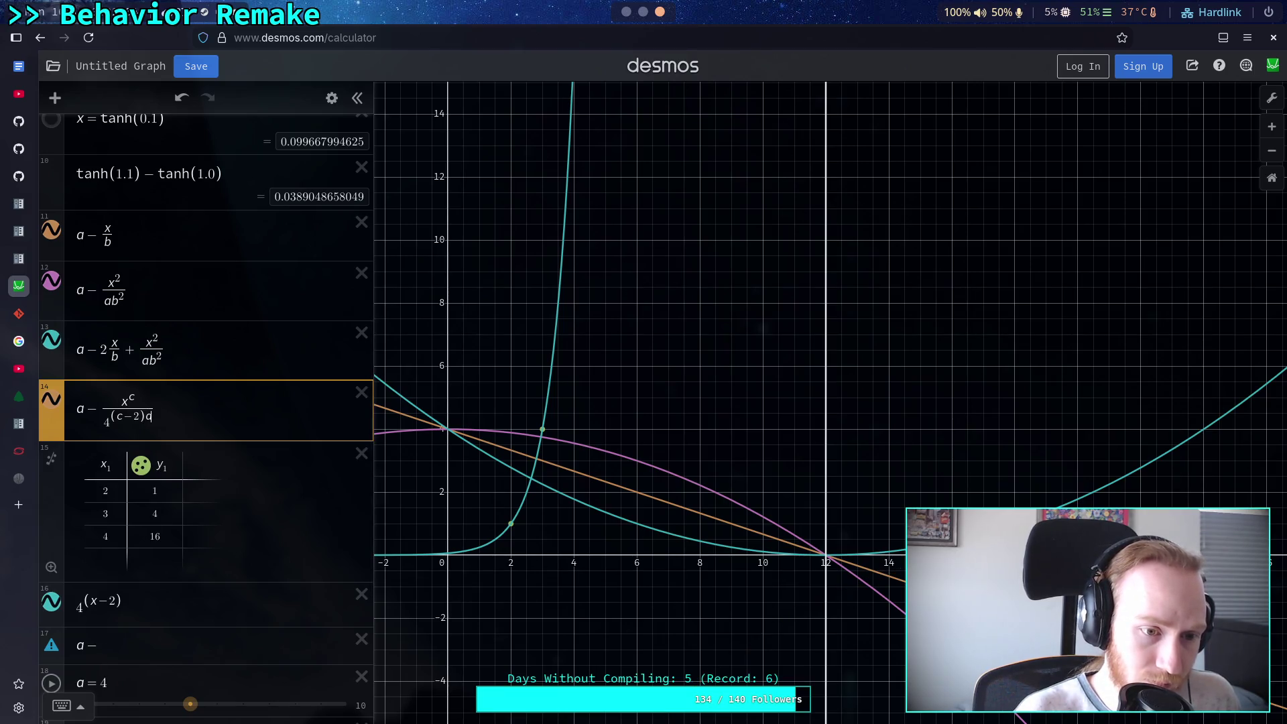
{"action": "key", "text": "BackSpace"}
{"action": "type", "text": "d"}
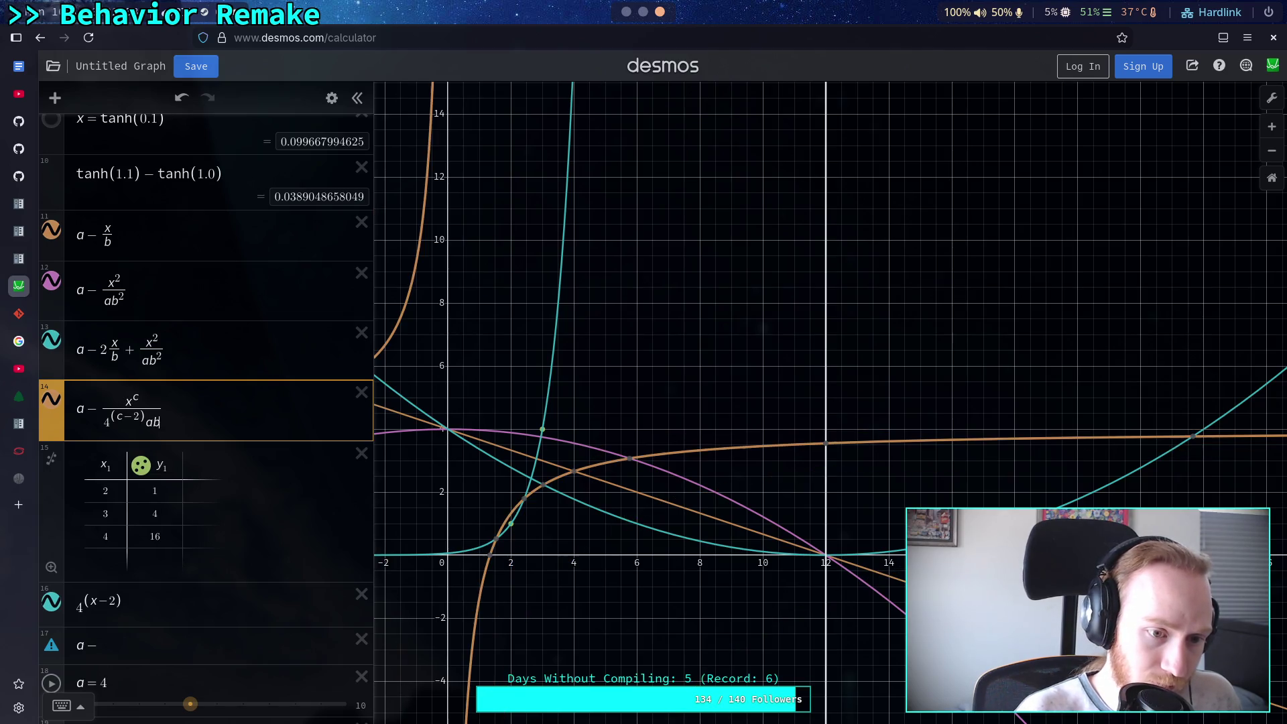
{"action": "type", "text": "b^c"}
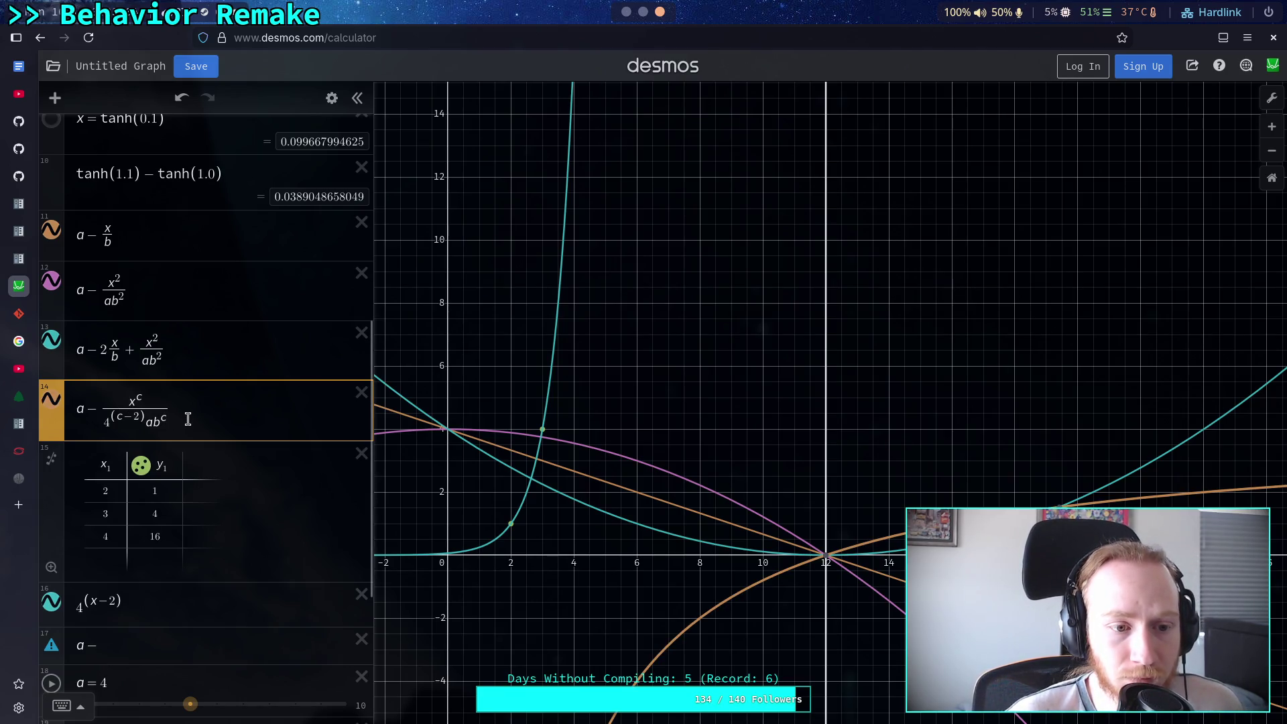
{"action": "scroll", "coordinate": [188, 418], "scroll_direction": "down", "scroll_amount": 3}
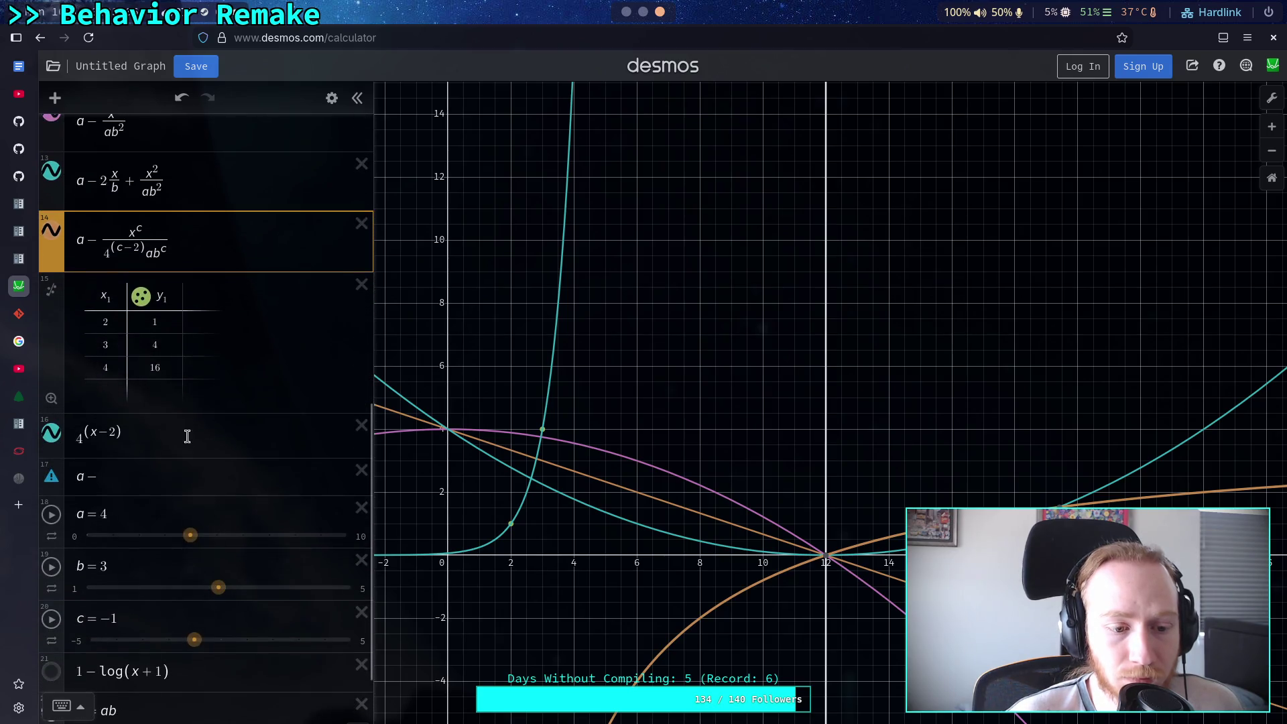
{"action": "mouse_move", "coordinate": [194, 641]}
{"action": "left_mouse_down"}
{"action": "mouse_move", "coordinate": [346, 645]}
{"action": "mouse_move", "coordinate": [218, 643]}
{"action": "mouse_move", "coordinate": [132, 662]}
{"action": "mouse_move", "coordinate": [315, 650]}
{"action": "left_mouse_up"}
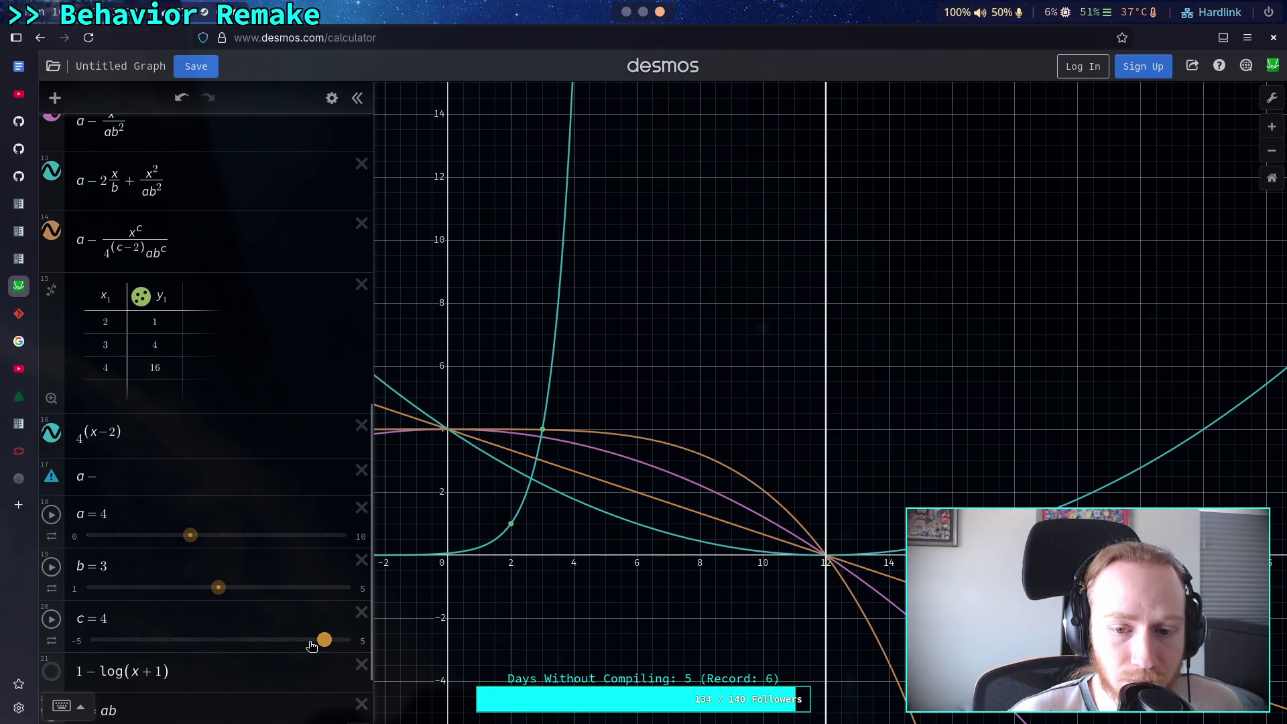
Delete the unfinished 'a −' expression and the table of points
{"action": "left_click", "coordinate": [362, 470]}
{"action": "scroll", "coordinate": [200, 481], "scroll_direction": "up", "scroll_amount": 3}
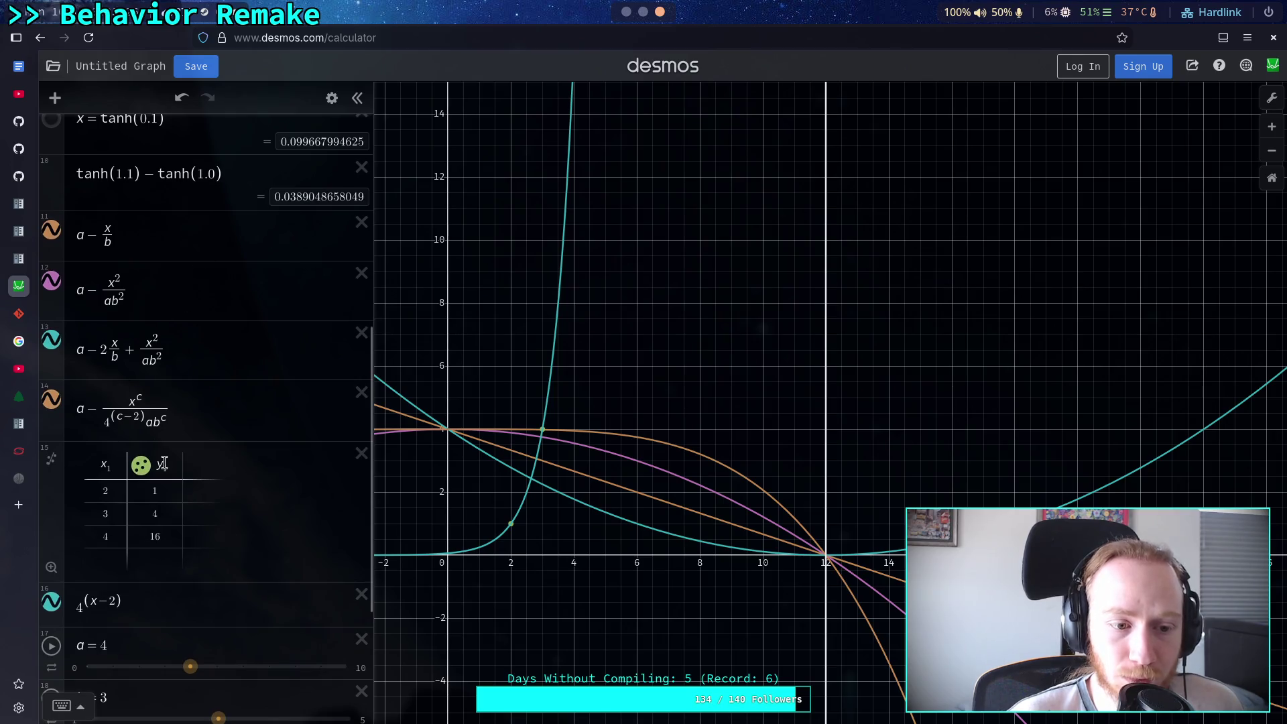
{"action": "left_click", "coordinate": [362, 453]}
Recolour the generalized curve green and set c to 1
{"action": "left_click", "coordinate": [332, 98]}
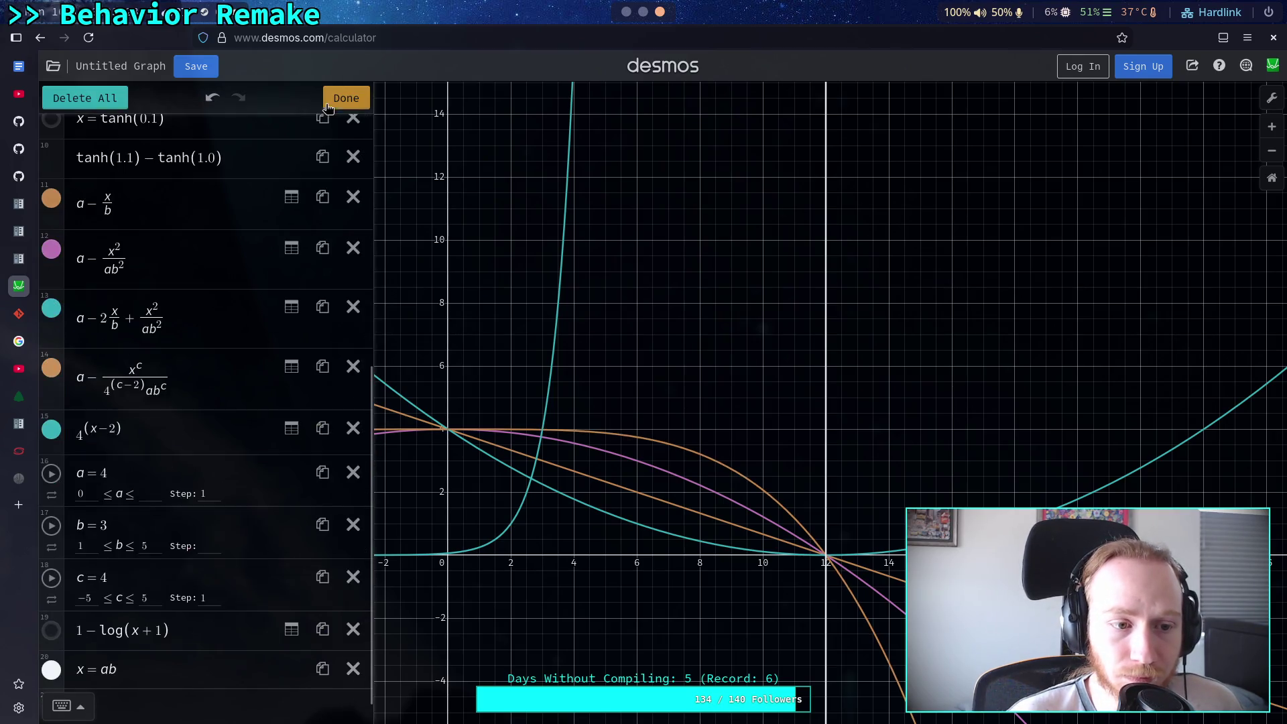
{"action": "scroll", "coordinate": [43, 461], "scroll_direction": "up", "scroll_amount": 2}
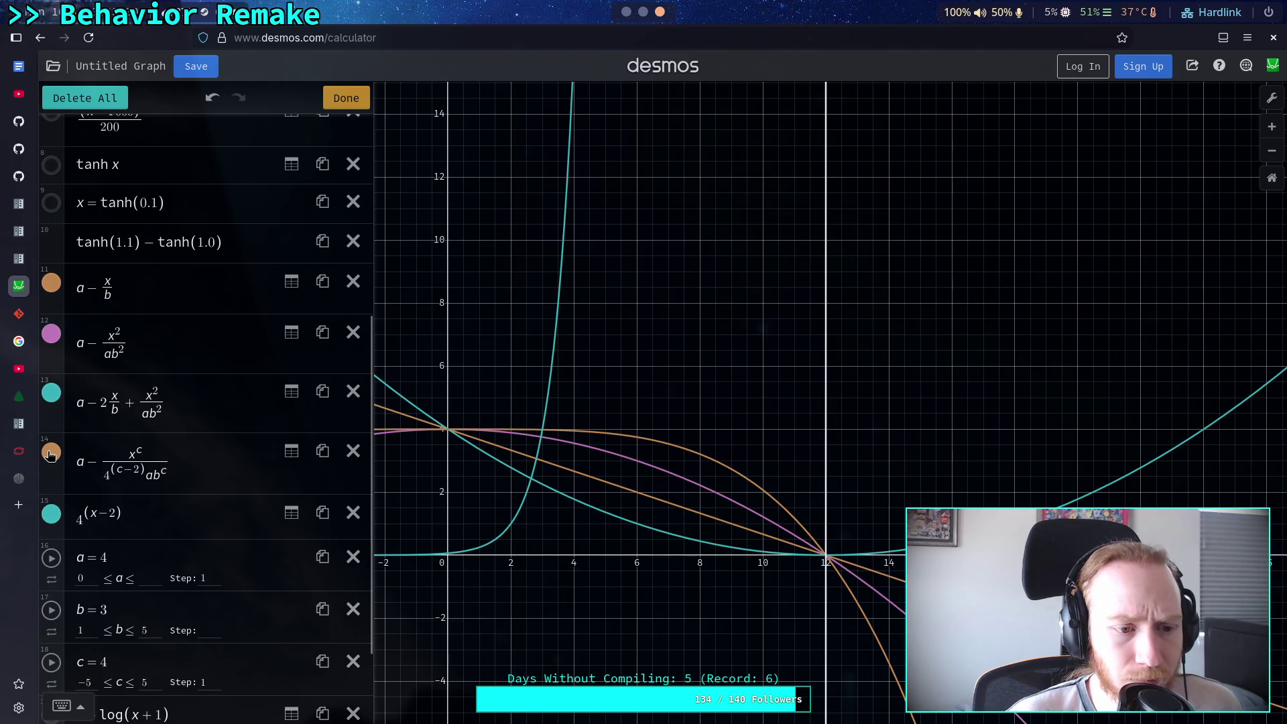
{"action": "left_click", "coordinate": [51, 455]}
{"action": "left_click", "coordinate": [173, 530]}
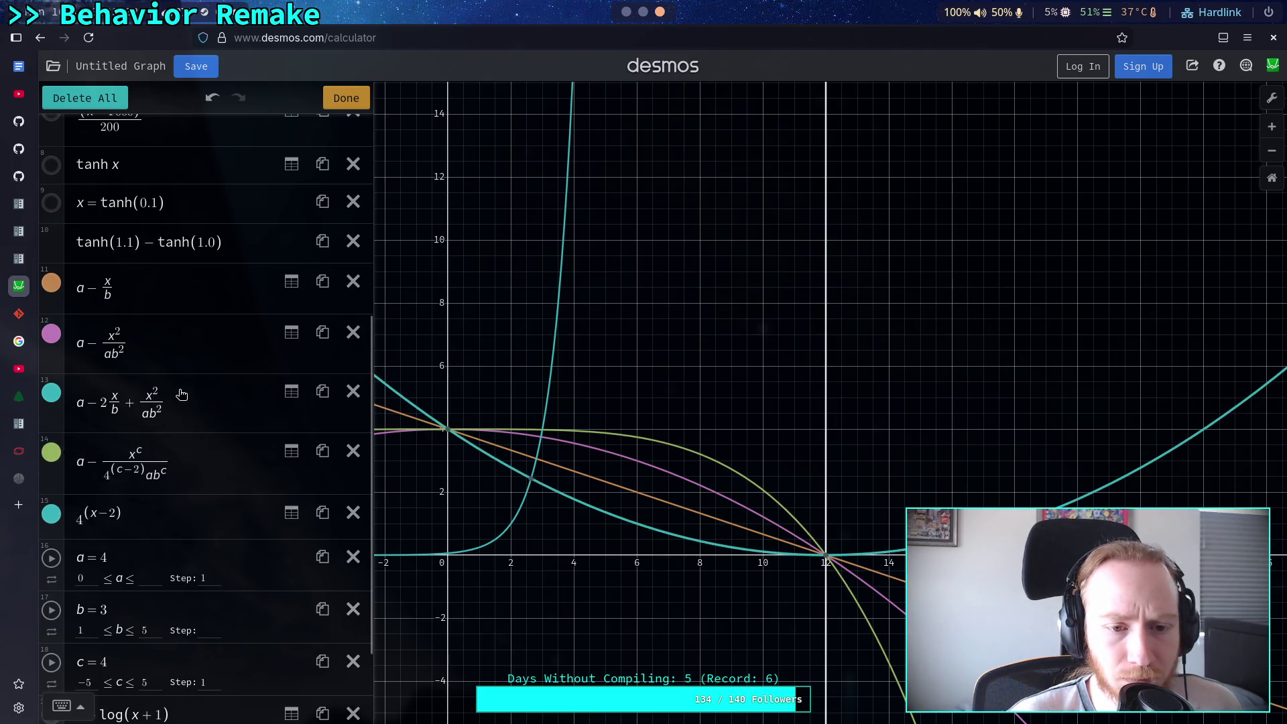
{"action": "left_click", "coordinate": [190, 436]}
{"action": "mouse_move", "coordinate": [325, 568]}
{"action": "left_mouse_down"}
{"action": "mouse_move", "coordinate": [244, 568]}
{"action": "mouse_move", "coordinate": [348, 566]}
{"action": "mouse_move", "coordinate": [216, 579]}
{"action": "mouse_move", "coordinate": [250, 579]}
{"action": "left_mouse_up"}
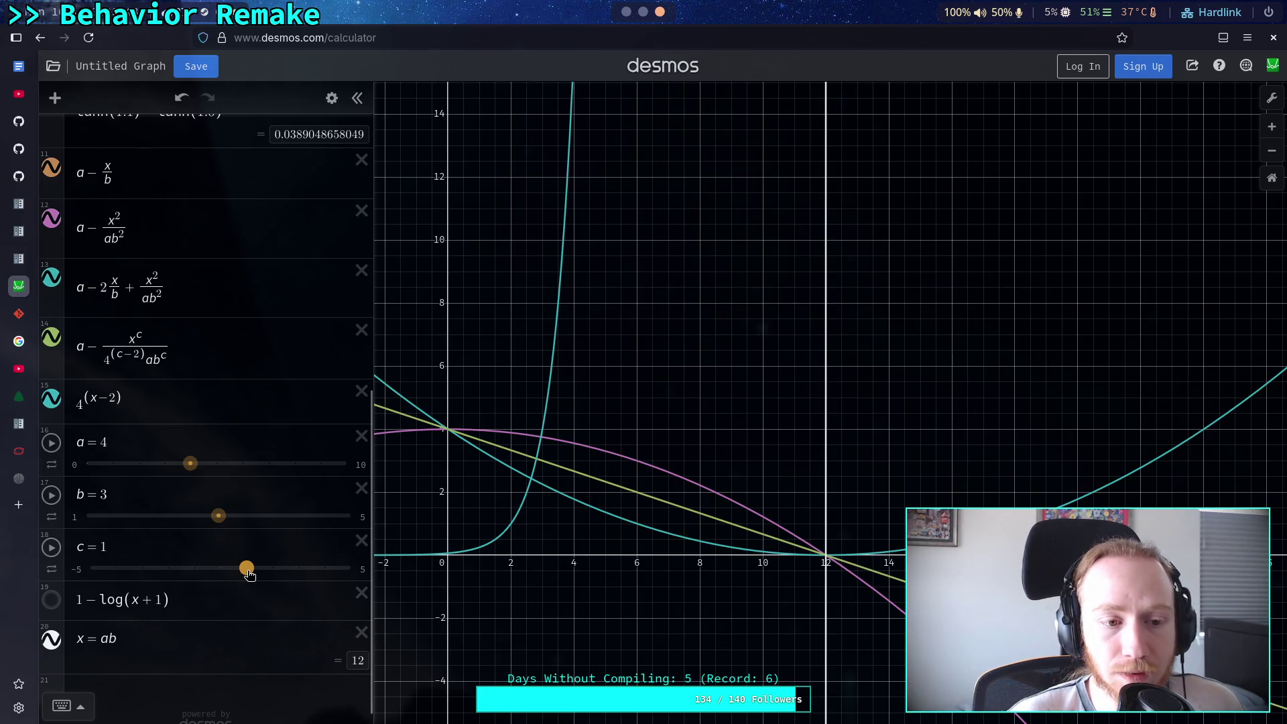
Toggle the line a − x/b off and on to confirm the c = 1 curve overlaps it
{"action": "triple_click", "coordinate": [124, 187]}
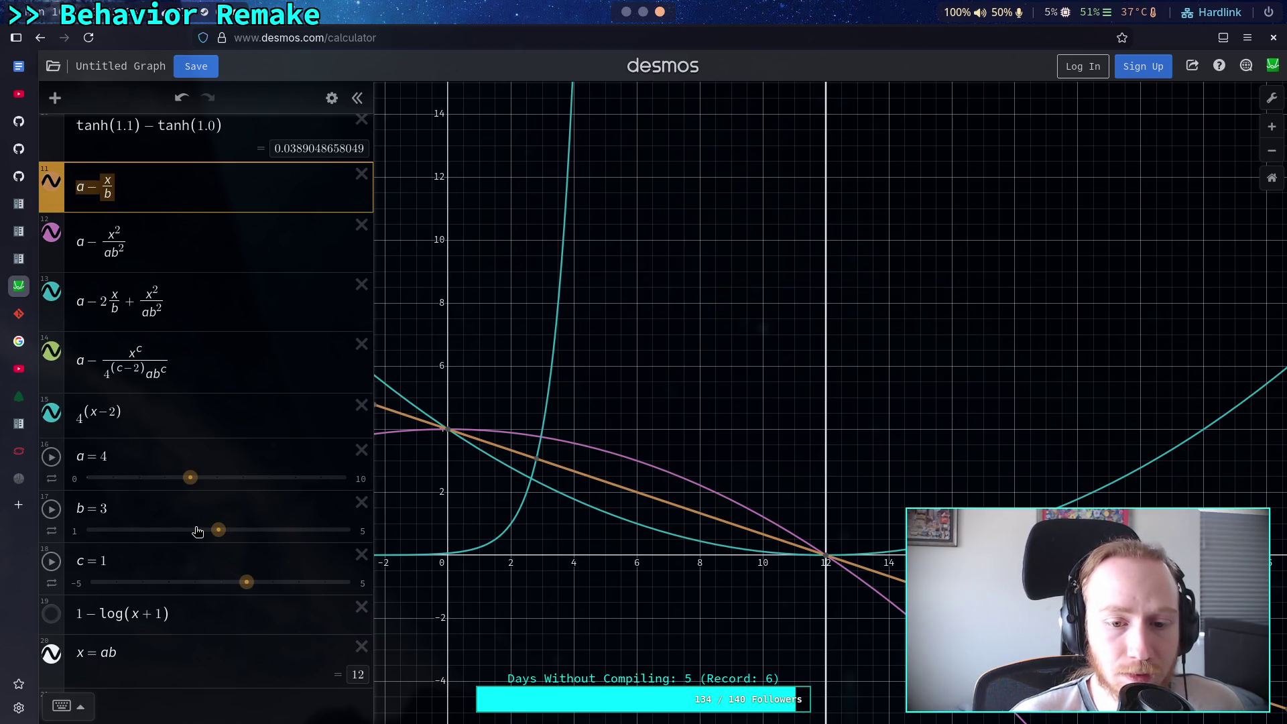
{"action": "left_click", "coordinate": [51, 185]}
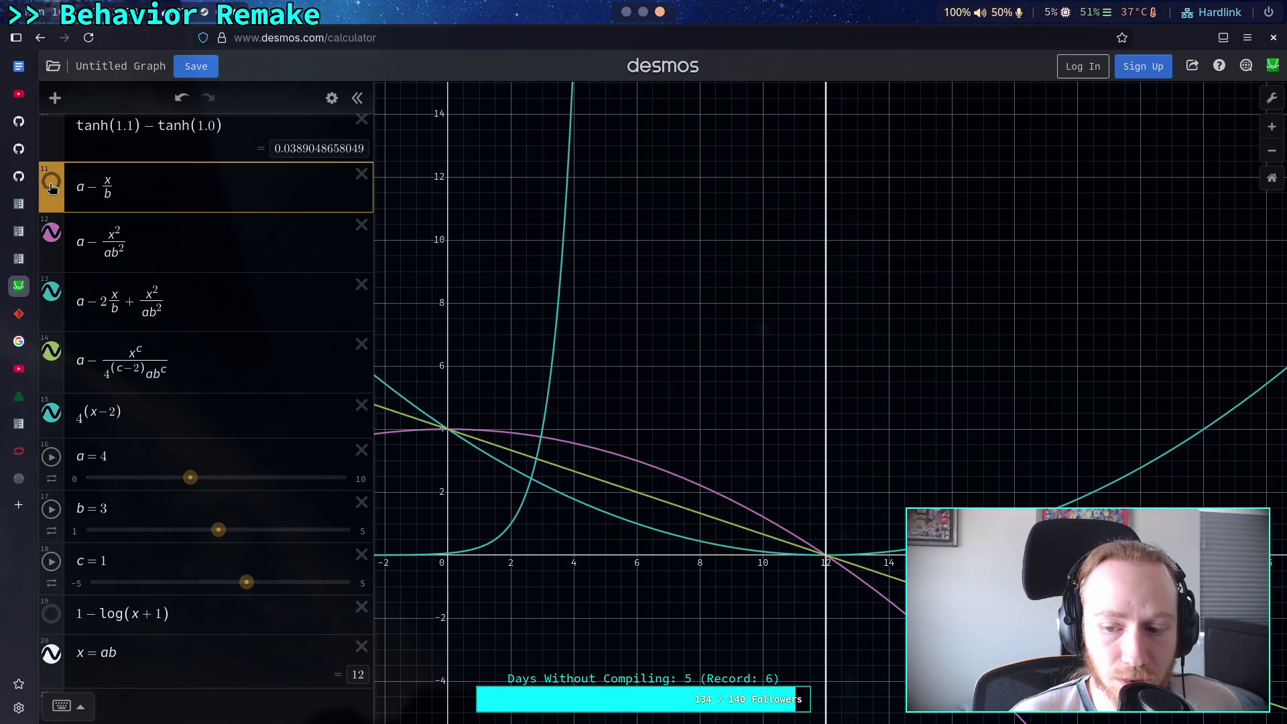
{"action": "left_click", "coordinate": [52, 185]}
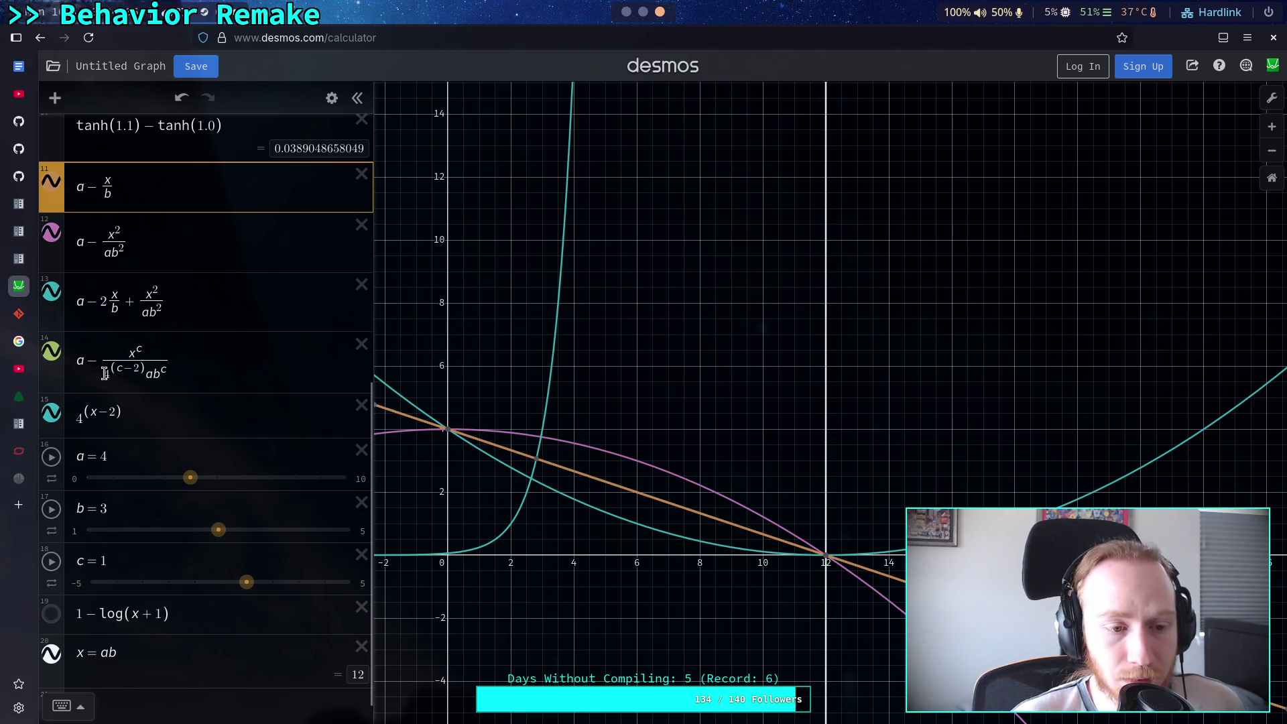
{"action": "left_click_drag", "start_coordinate": [106, 374], "coordinate": [145, 373]}
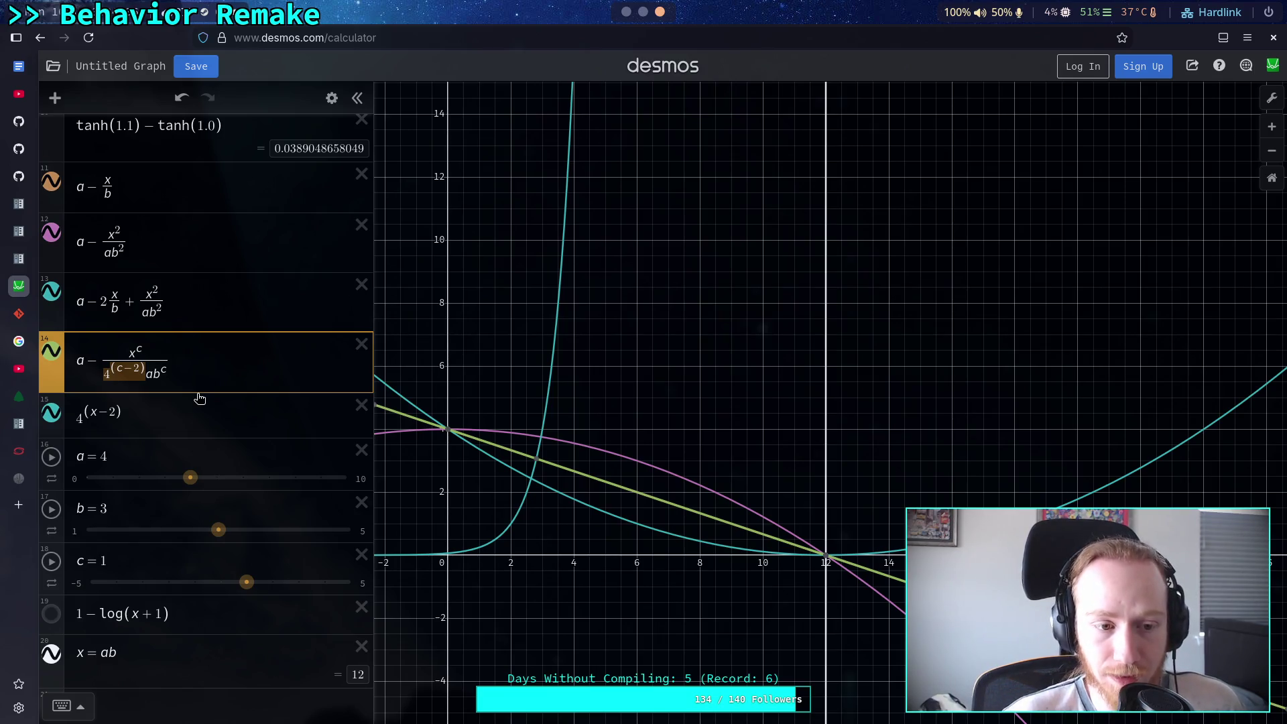
{"action": "mouse_move", "coordinate": [432, 503]}
{"action": "left_mouse_down"}
{"action": "mouse_move", "coordinate": [528, 499]}
{"action": "mouse_move", "coordinate": [669, 525]}
{"action": "mouse_move", "coordinate": [565, 520]}
{"action": "mouse_move", "coordinate": [583, 554]}
{"action": "mouse_move", "coordinate": [606, 534]}
{"action": "left_mouse_up"}
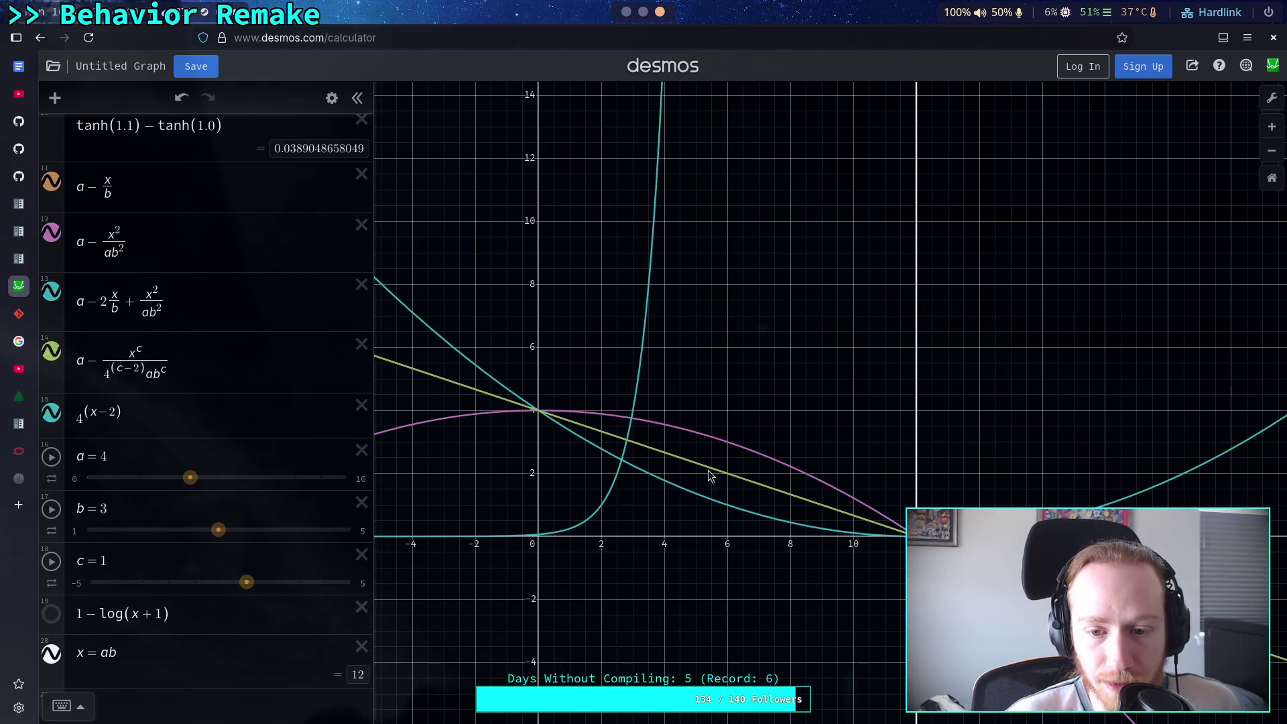
{"action": "left_click", "coordinate": [210, 364]}
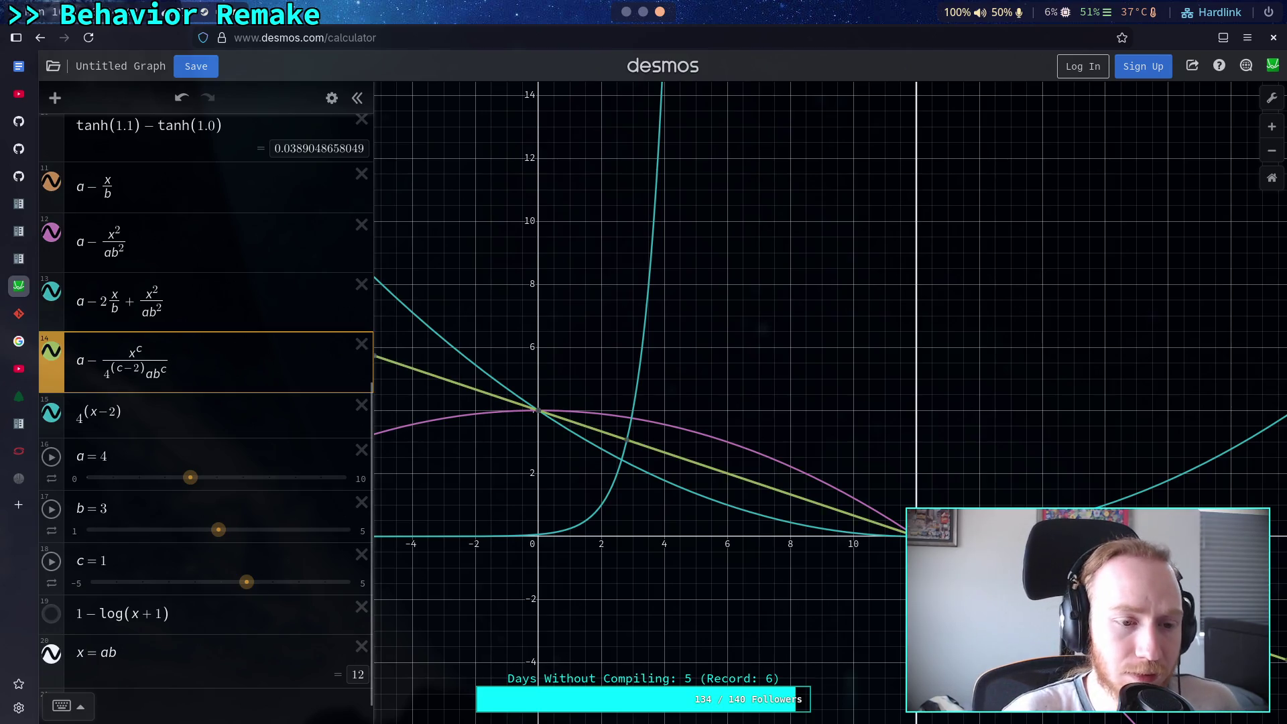
Add a new expression 4^−1 below the generalized curve, showing 0.25
{"action": "key", "text": "Return"}
{"action": "type", "text": "5"}
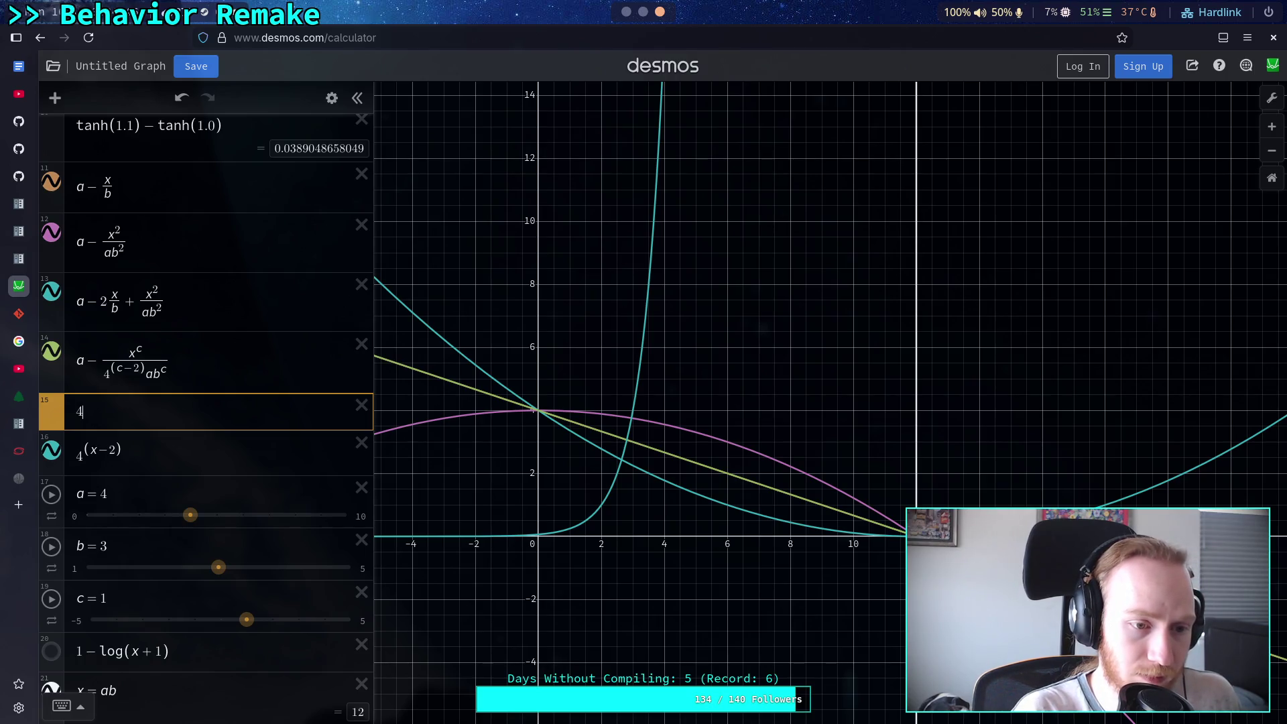
{"action": "type", "text": "^"}
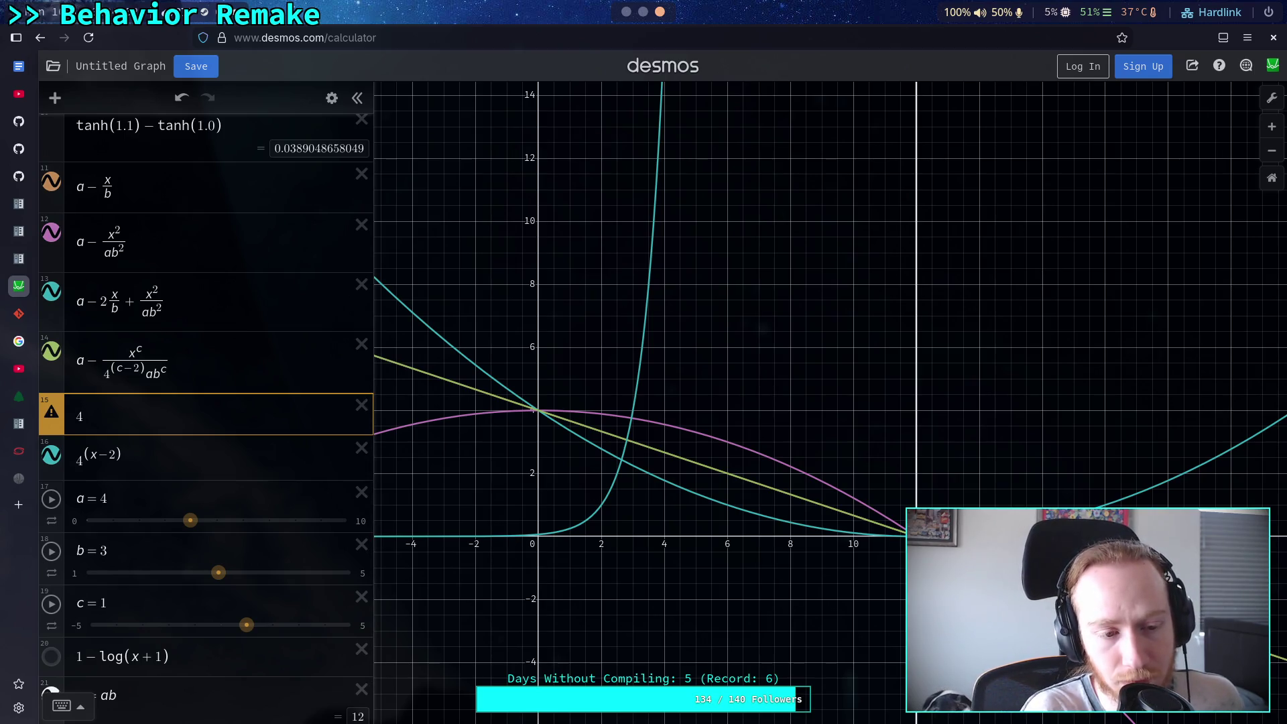
{"action": "type", "text": "^-1"}
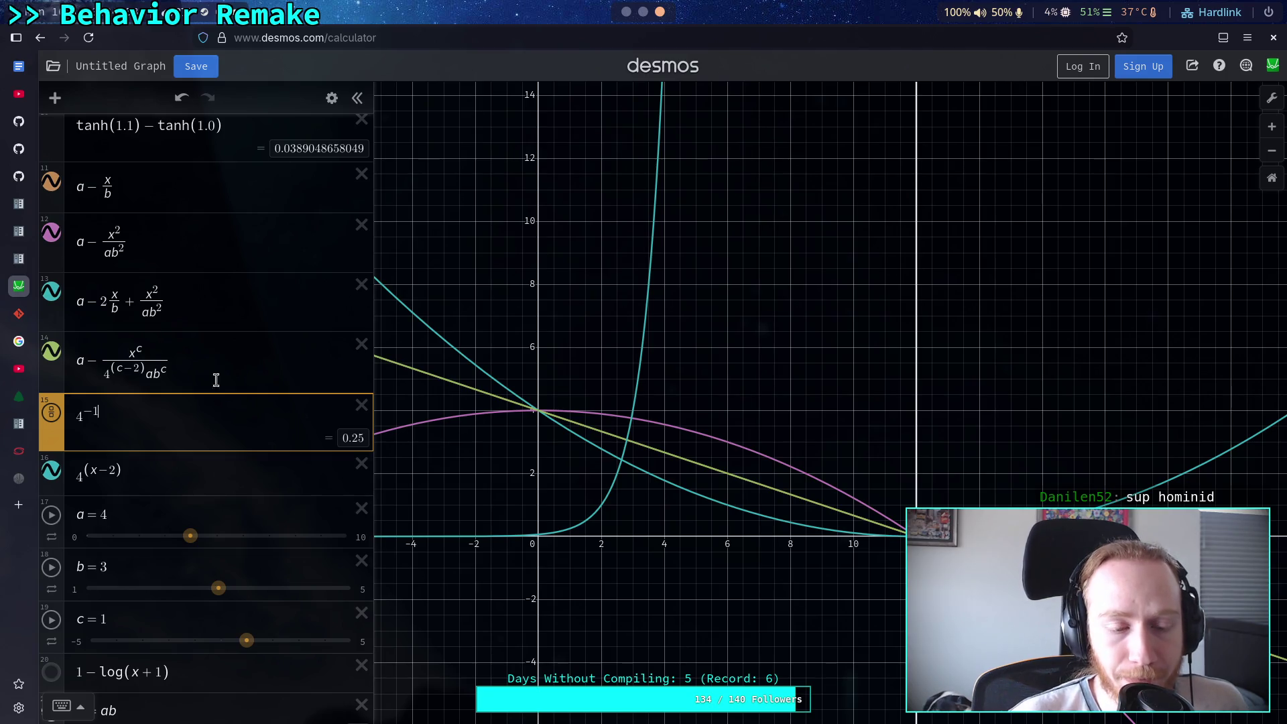
Vary a and b, then give the b slider a step of 1
{"action": "mouse_move", "coordinate": [191, 549]}
{"action": "left_mouse_down"}
{"action": "mouse_move", "coordinate": [243, 540]}
{"action": "mouse_move", "coordinate": [159, 546]}
{"action": "mouse_move", "coordinate": [222, 553]}
{"action": "mouse_move", "coordinate": [192, 552]}
{"action": "left_mouse_up"}
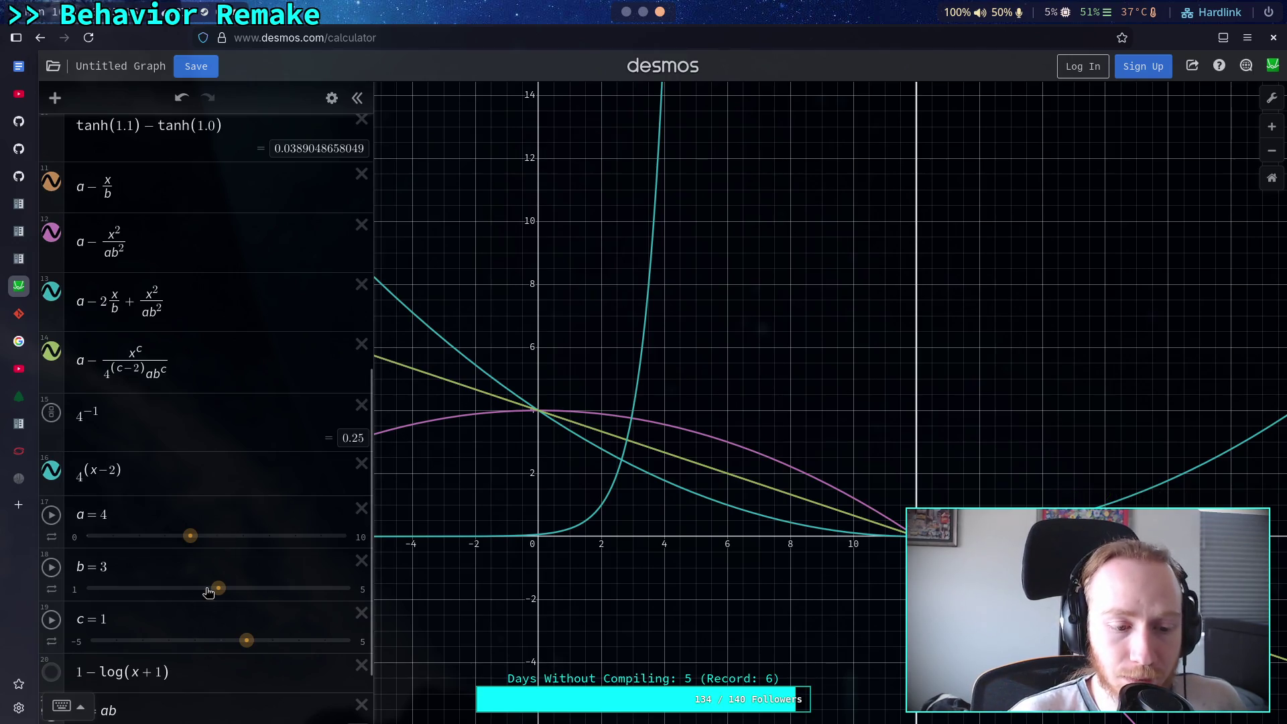
{"action": "mouse_move", "coordinate": [218, 589]}
{"action": "left_mouse_down"}
{"action": "mouse_move", "coordinate": [271, 590]}
{"action": "mouse_move", "coordinate": [159, 593]}
{"action": "mouse_move", "coordinate": [202, 599]}
{"action": "left_mouse_up"}
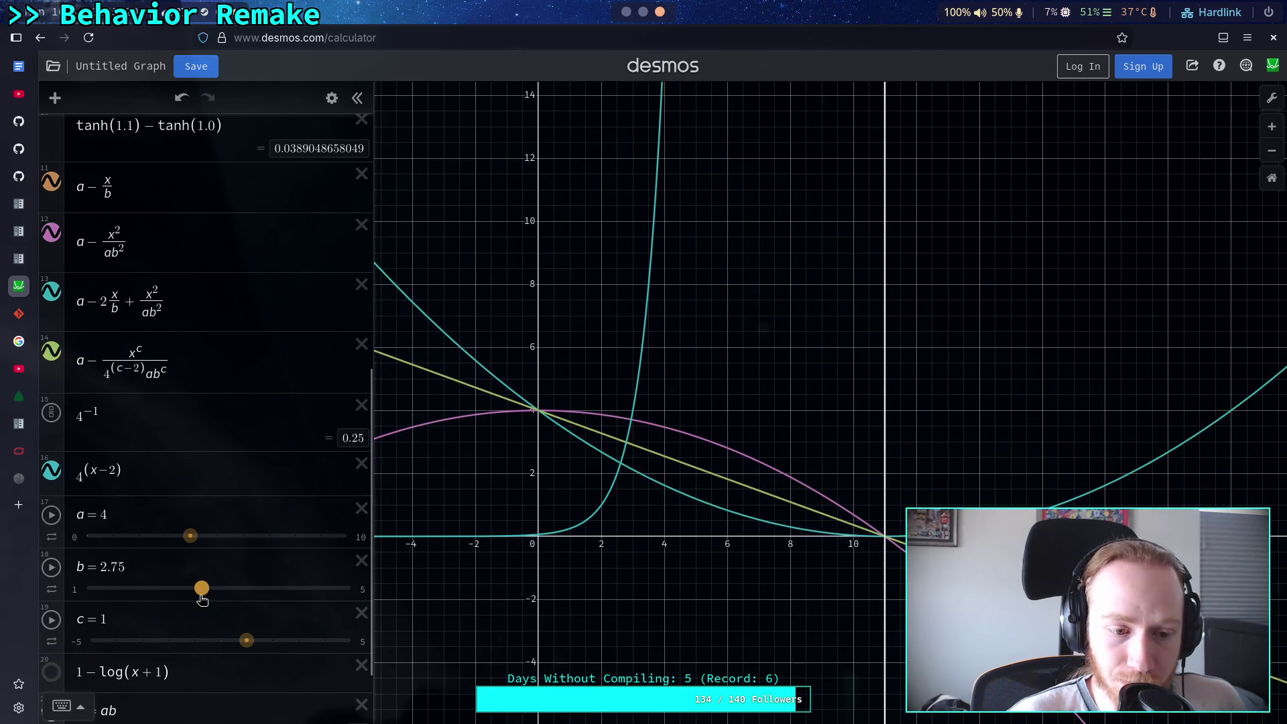
{"action": "left_click", "coordinate": [76, 596]}
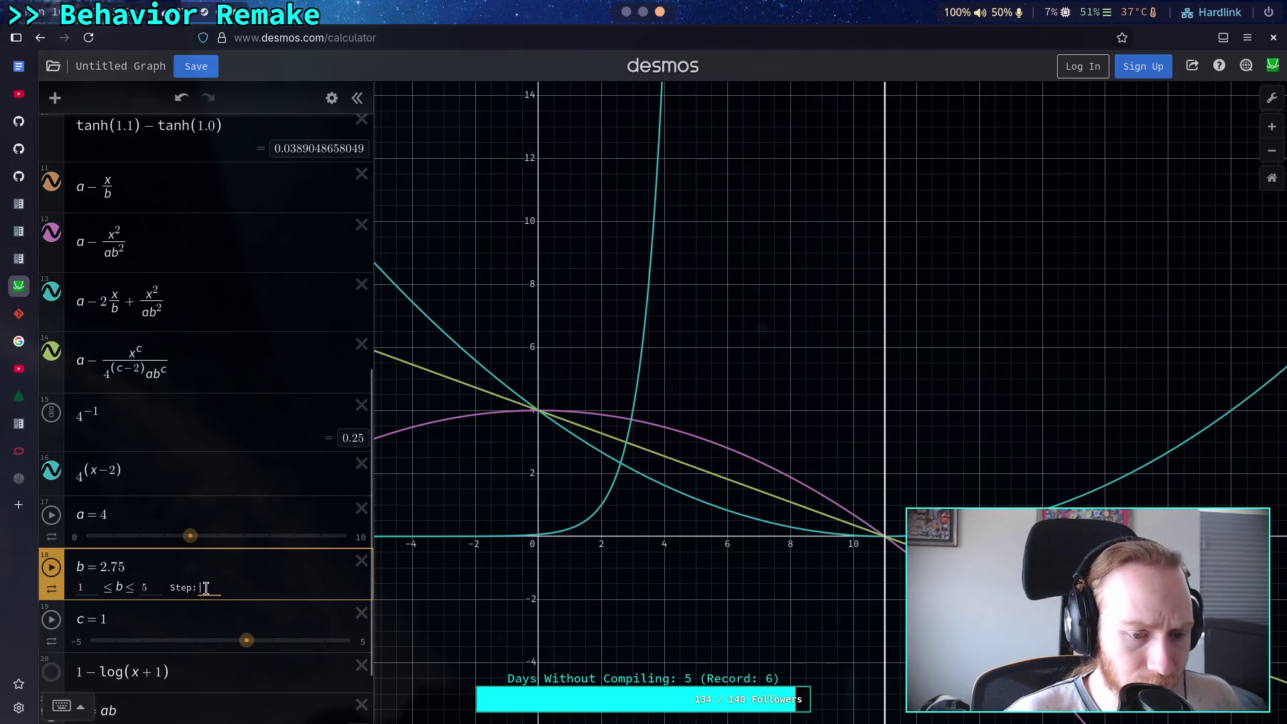
{"action": "type", "text": "1"}
{"action": "key", "text": "Return"}
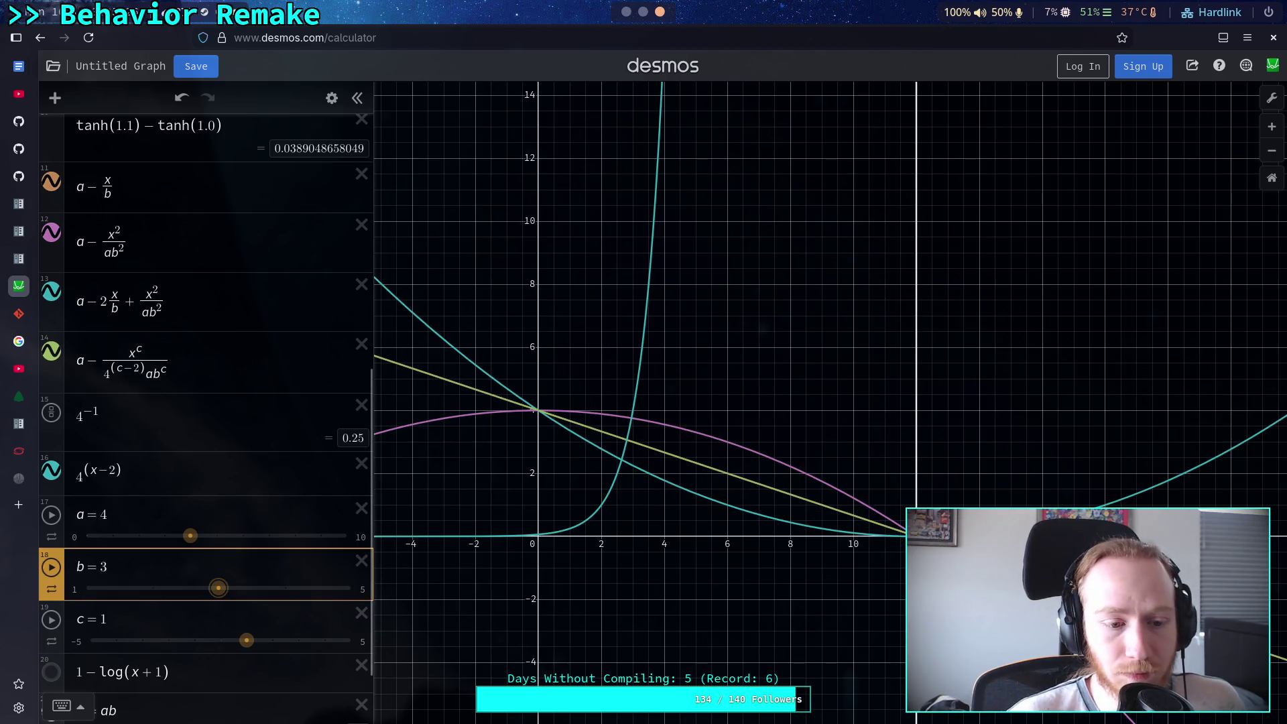
Set a to 8, b to 2 and c to 3 to test the green curve
{"action": "mouse_move", "coordinate": [215, 585]}
{"action": "left_mouse_down"}
{"action": "mouse_move", "coordinate": [290, 595]}
{"action": "mouse_move", "coordinate": [184, 605]}
{"action": "left_mouse_up"}
{"action": "left_click_drag", "start_coordinate": [190, 535], "coordinate": [295, 533]}
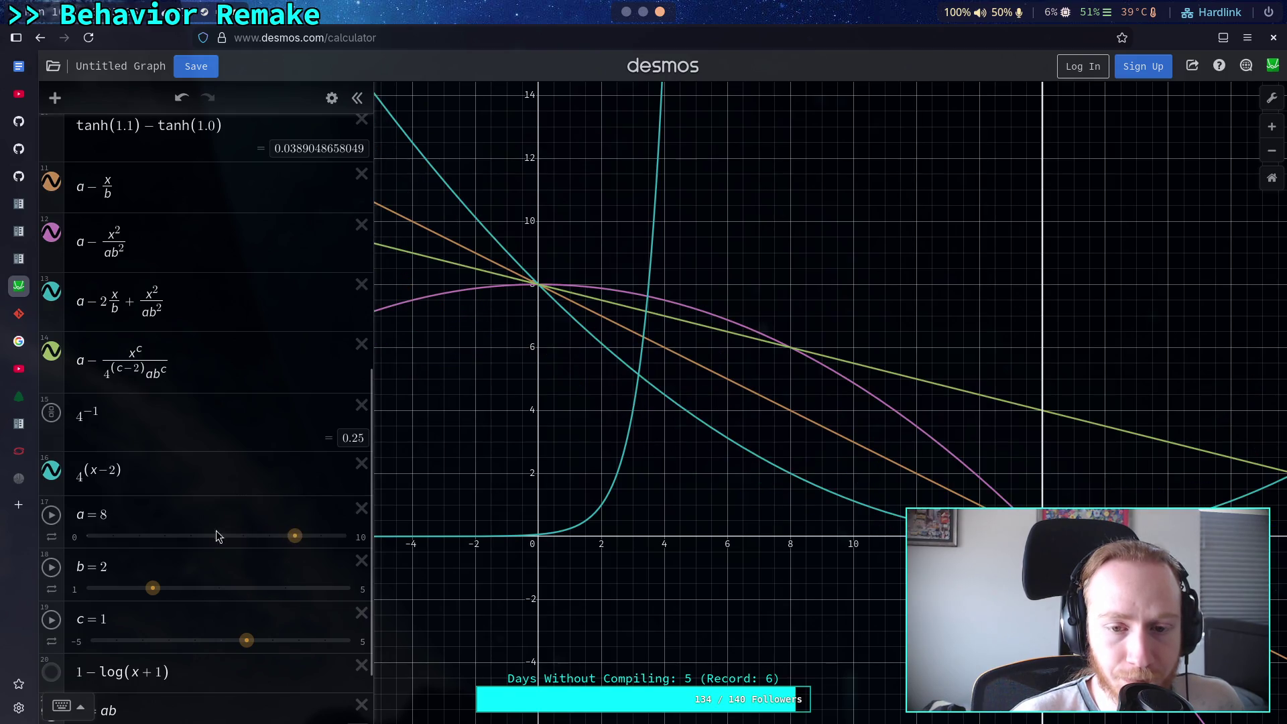
{"action": "left_click", "coordinate": [104, 373]}
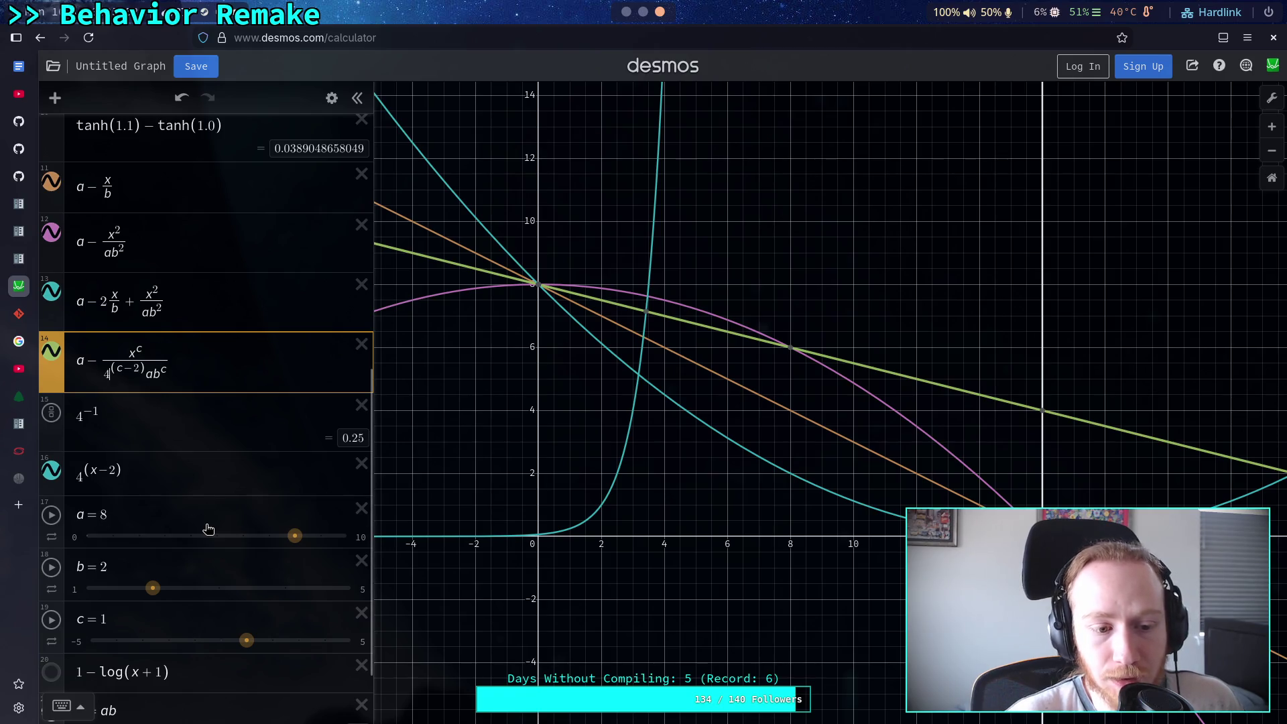
{"action": "mouse_move", "coordinate": [246, 640]}
{"action": "left_mouse_down"}
{"action": "mouse_move", "coordinate": [351, 639]}
{"action": "mouse_move", "coordinate": [224, 640]}
{"action": "mouse_move", "coordinate": [299, 627]}
{"action": "left_mouse_up"}
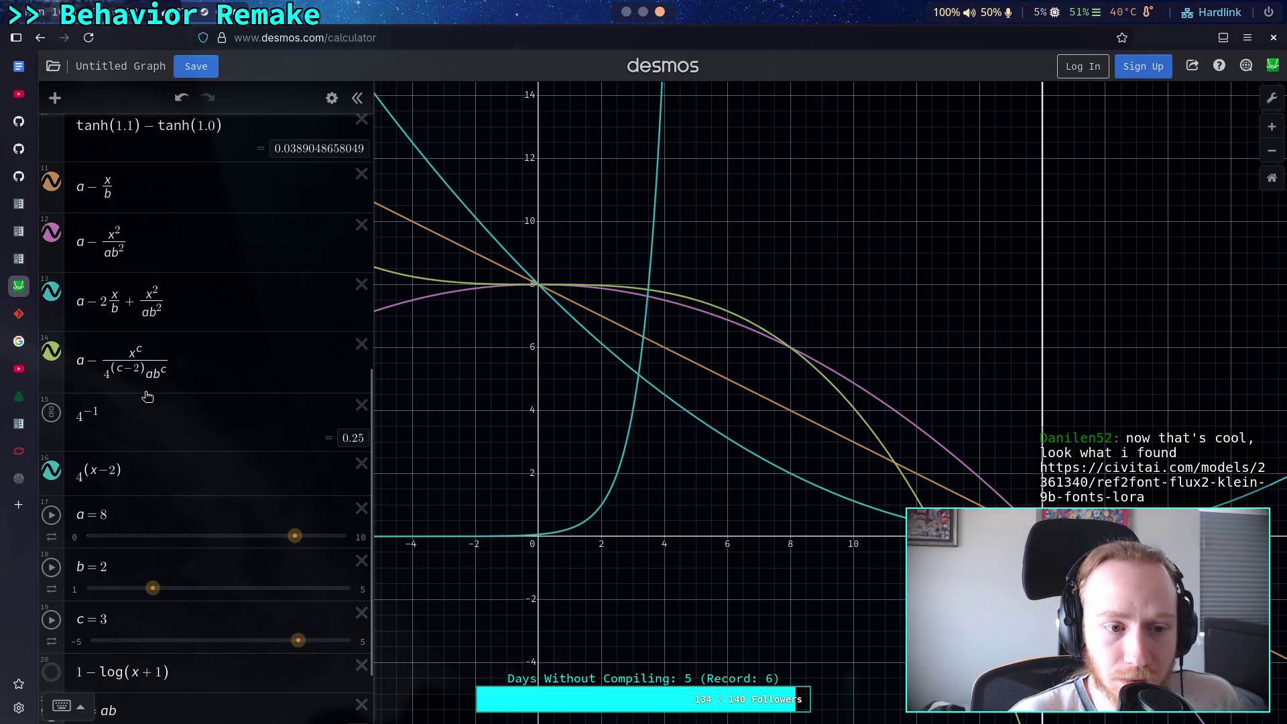
{"action": "left_click", "coordinate": [107, 376]}
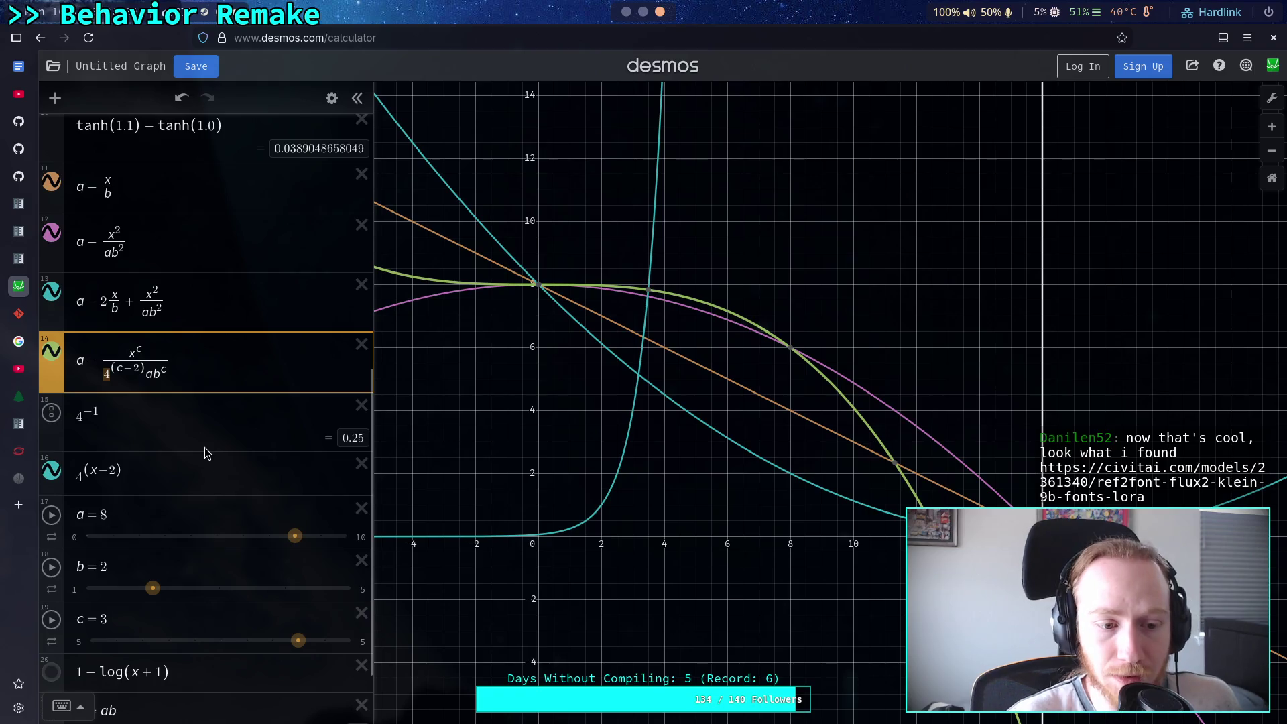
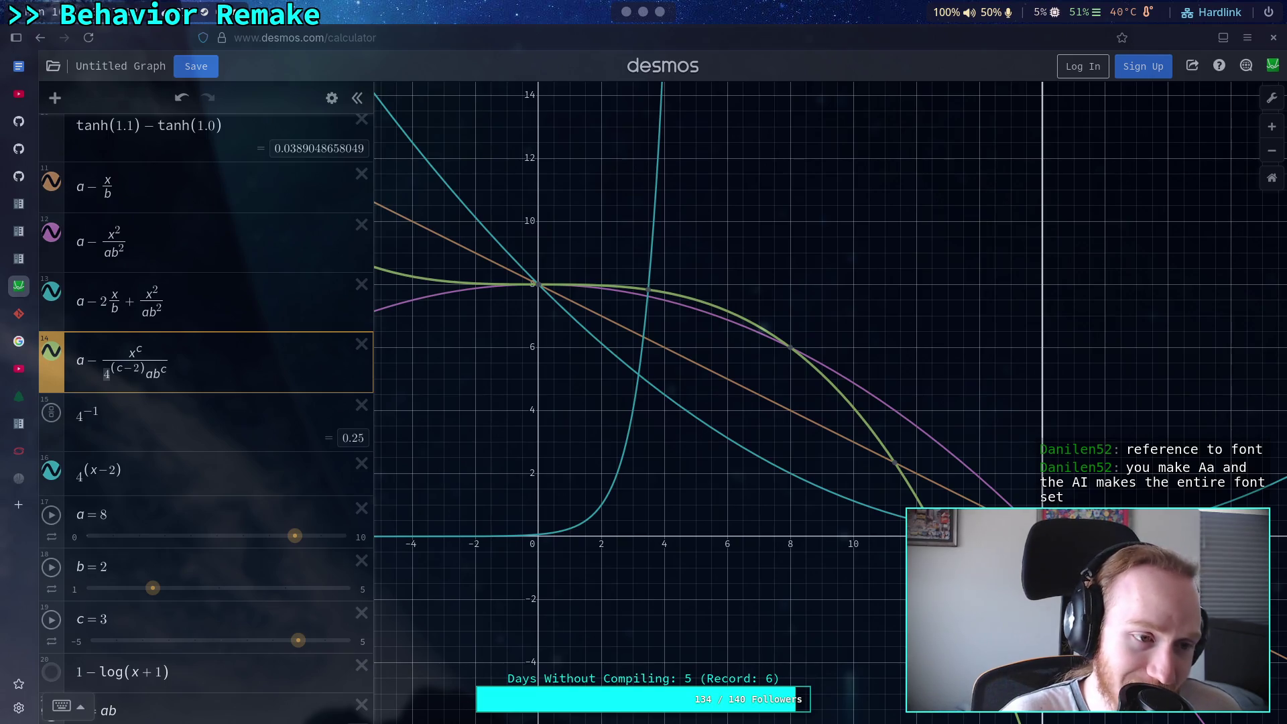
Lower the exponent c to 1 to flatten the curve
{"action": "left_click", "coordinate": [208, 362]}
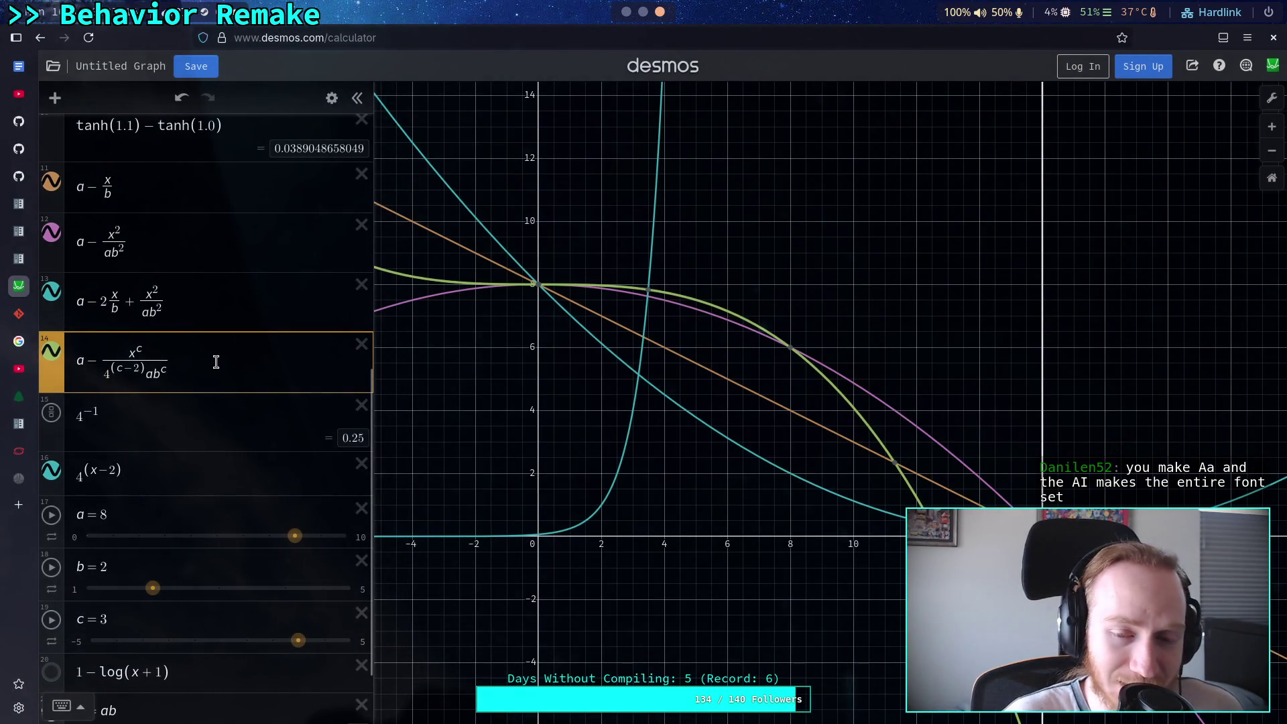
{"action": "scroll", "coordinate": [213, 392], "scroll_direction": "down", "scroll_amount": 2}
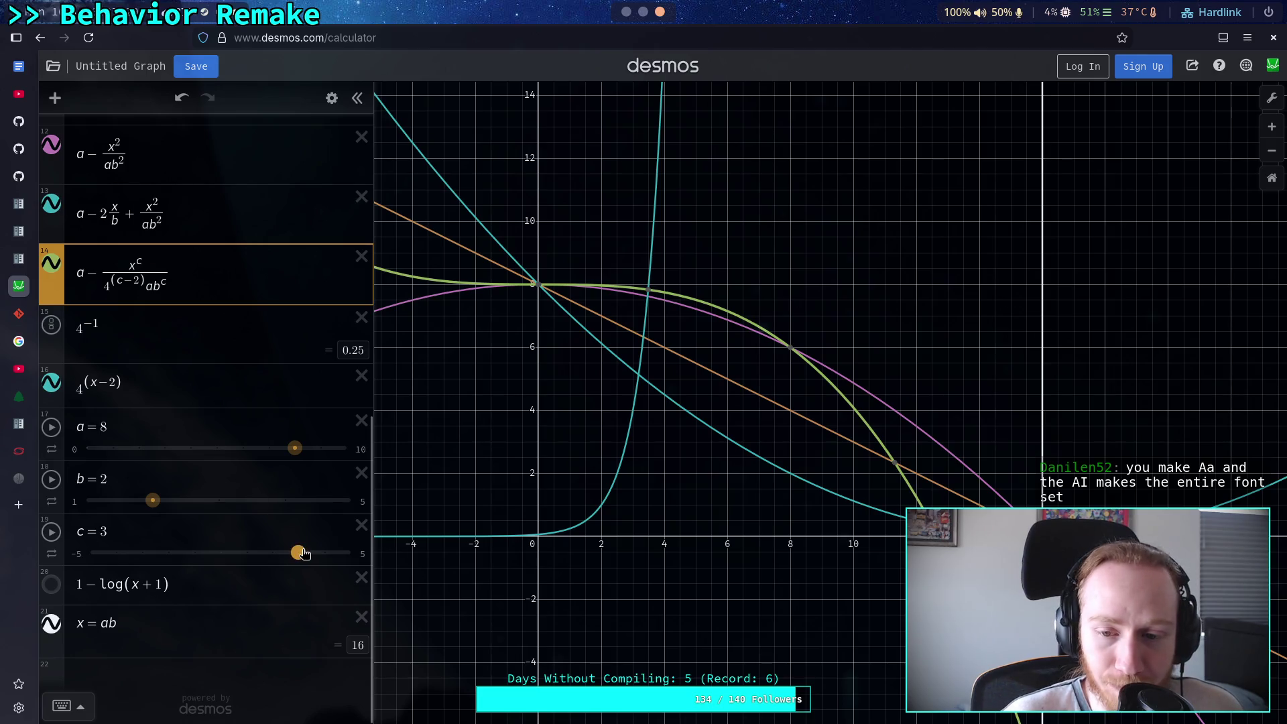
{"action": "mouse_move", "coordinate": [303, 553]}
{"action": "left_mouse_down"}
{"action": "mouse_move", "coordinate": [163, 553]}
{"action": "mouse_move", "coordinate": [392, 562]}
{"action": "mouse_move", "coordinate": [130, 551]}
{"action": "mouse_move", "coordinate": [299, 555]}
{"action": "mouse_move", "coordinate": [146, 556]}
{"action": "mouse_move", "coordinate": [271, 554]}
{"action": "mouse_move", "coordinate": [258, 560]}
{"action": "left_mouse_up"}
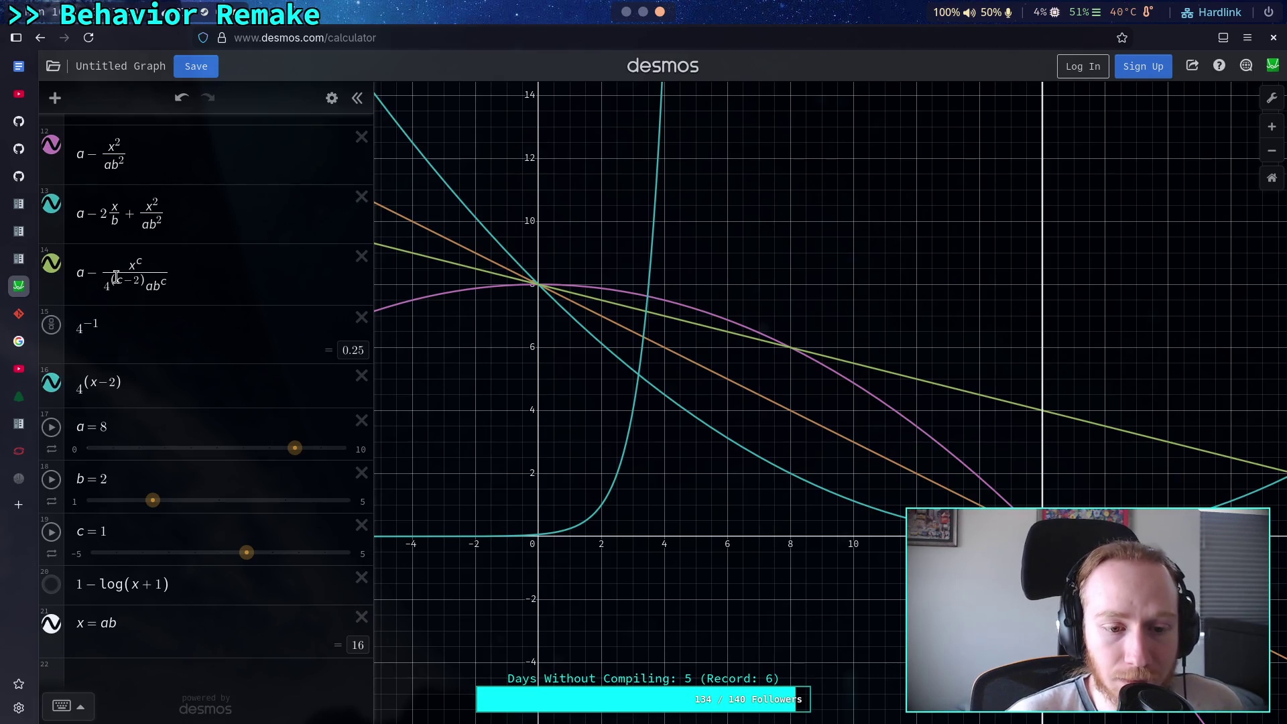
Raise a to 9 and trace coordinates along the green falloff curve near x = 4
{"action": "left_click_drag", "start_coordinate": [299, 455], "coordinate": [319, 452]}
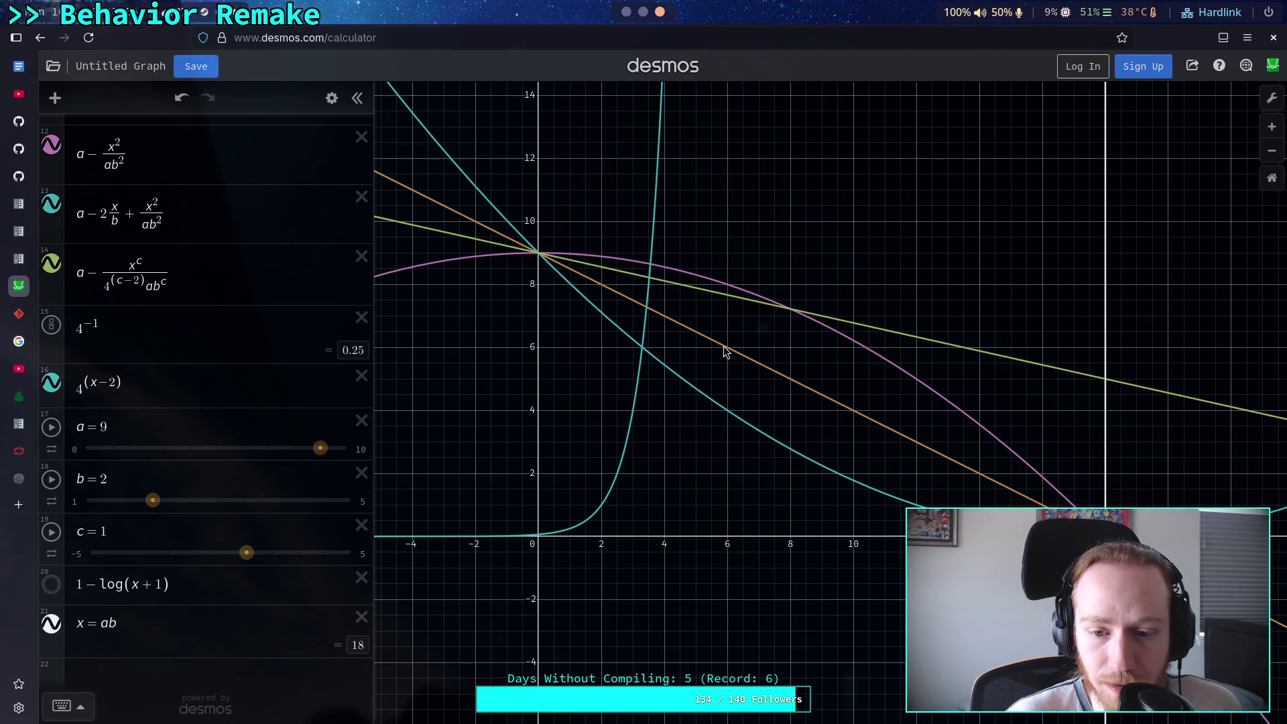
{"action": "left_click", "coordinate": [823, 318]}
{"action": "mouse_move", "coordinate": [825, 321]}
{"action": "left_mouse_down"}
{"action": "mouse_move", "coordinate": [891, 331]}
{"action": "mouse_move", "coordinate": [824, 319]}
{"action": "left_mouse_up"}
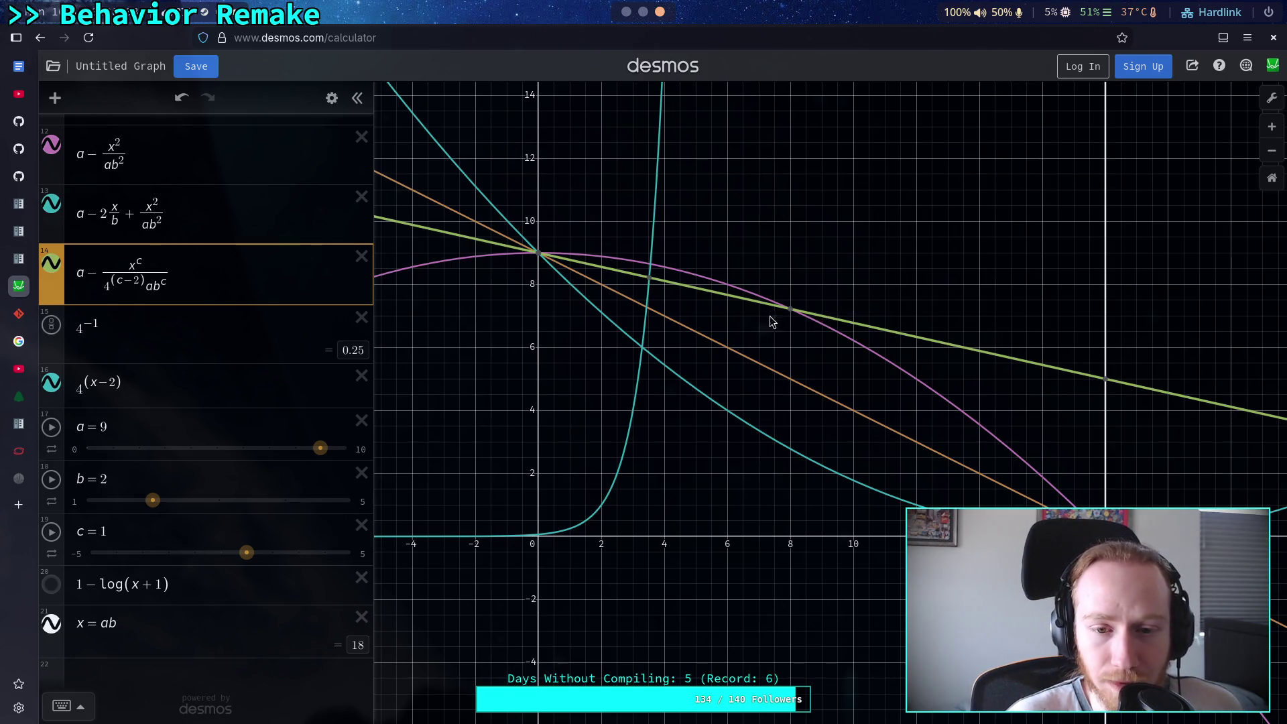
{"action": "left_click", "coordinate": [669, 287]}
{"action": "mouse_move", "coordinate": [667, 283]}
{"action": "left_mouse_down"}
{"action": "mouse_move", "coordinate": [641, 279]}
{"action": "mouse_move", "coordinate": [680, 289]}
{"action": "left_mouse_up"}
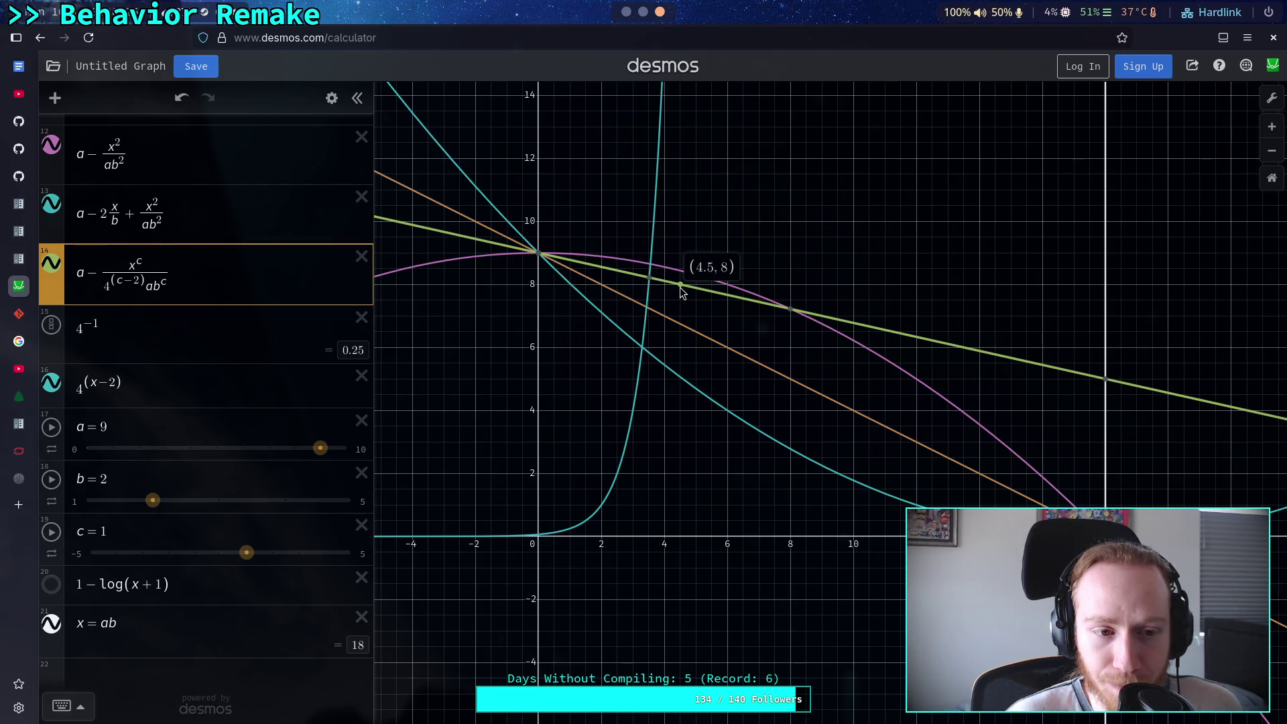
{"action": "left_click", "coordinate": [571, 297]}
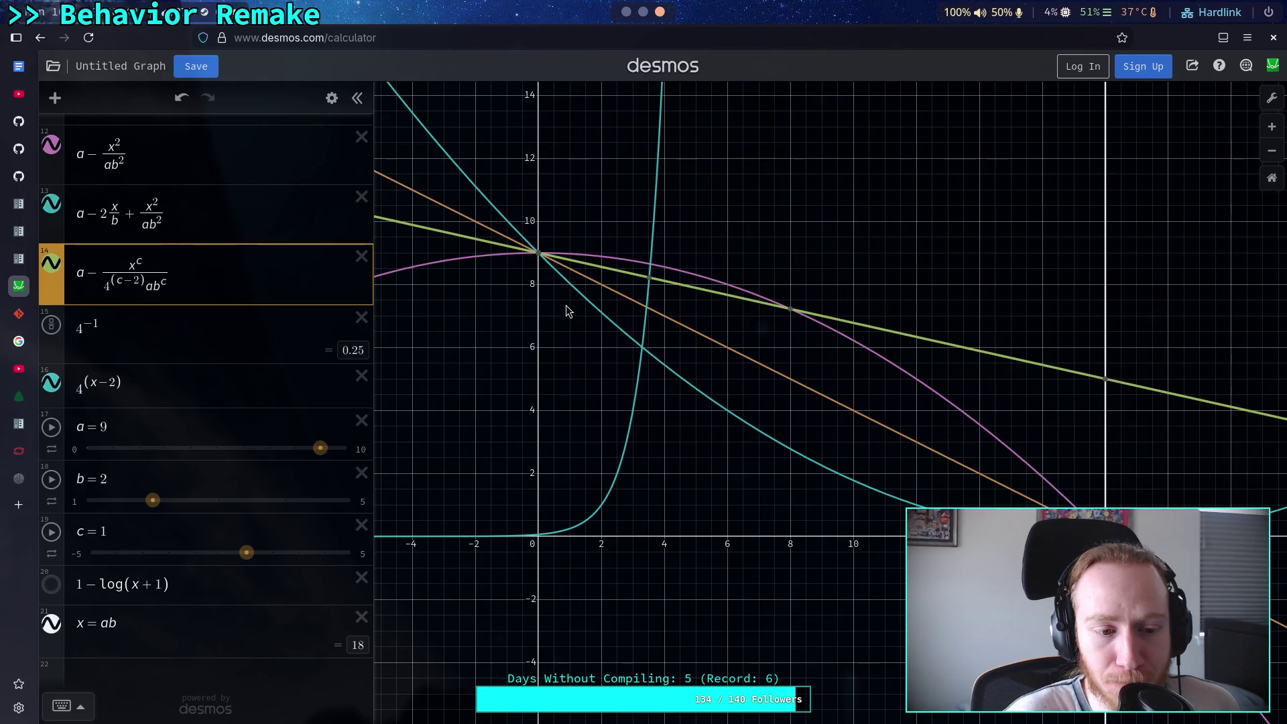
Set a back to 5 so x = ab evaluates to 10
{"action": "left_click_drag", "start_coordinate": [320, 448], "coordinate": [221, 467]}
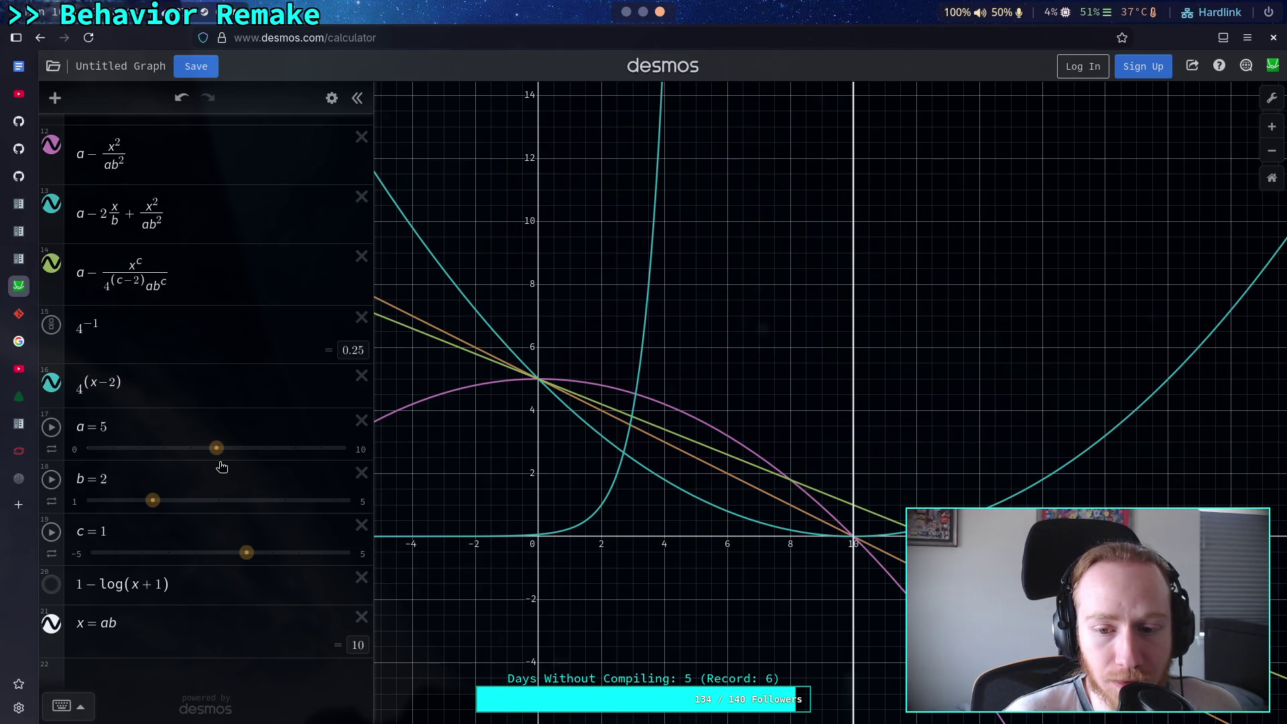
{"action": "left_click_drag", "start_coordinate": [216, 449], "coordinate": [189, 452]}
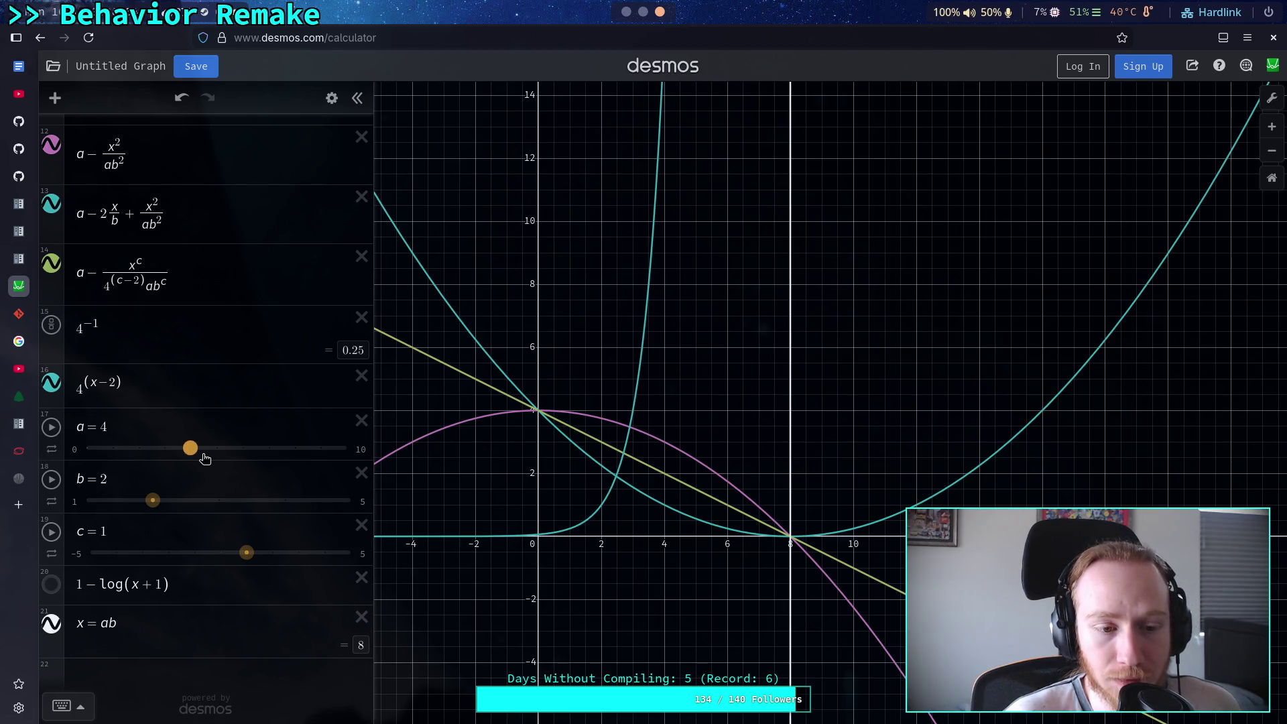
{"action": "left_click_drag", "start_coordinate": [193, 453], "coordinate": [216, 449]}
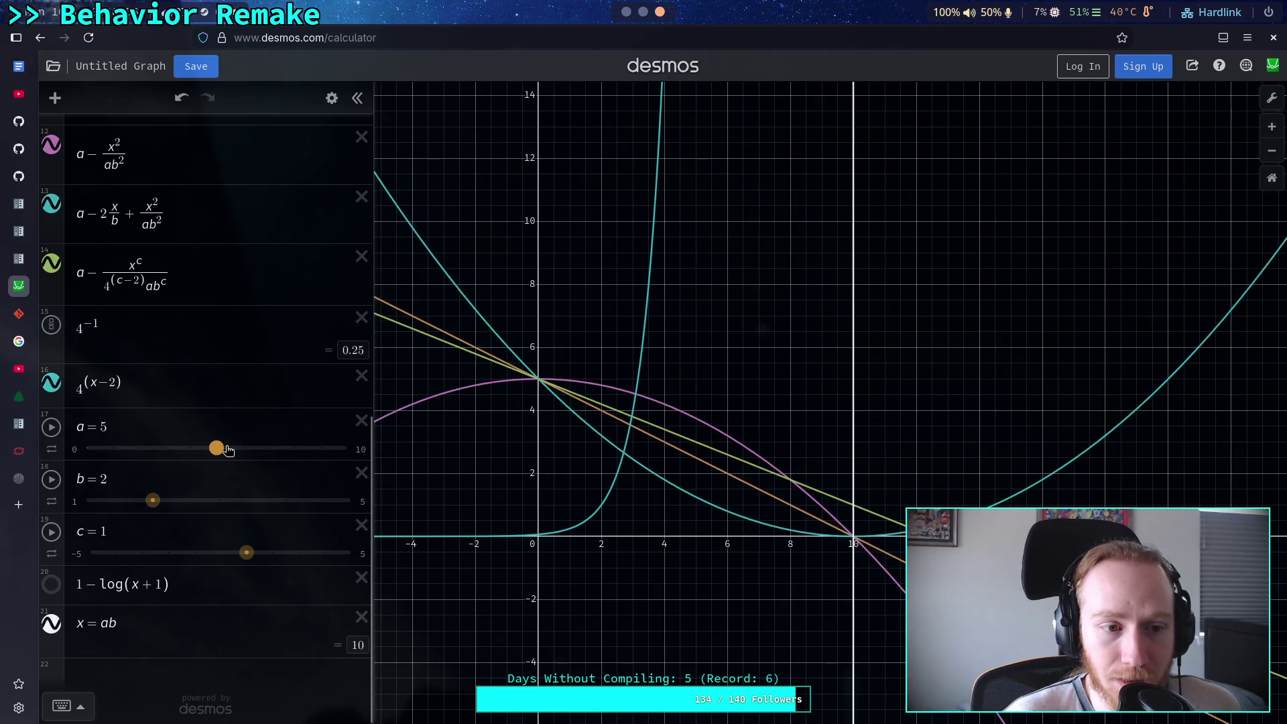
{"action": "left_click", "coordinate": [211, 293]}
Add a new expression 15 reading a − x^c/(ab^c)
{"action": "key", "text": "Return"}
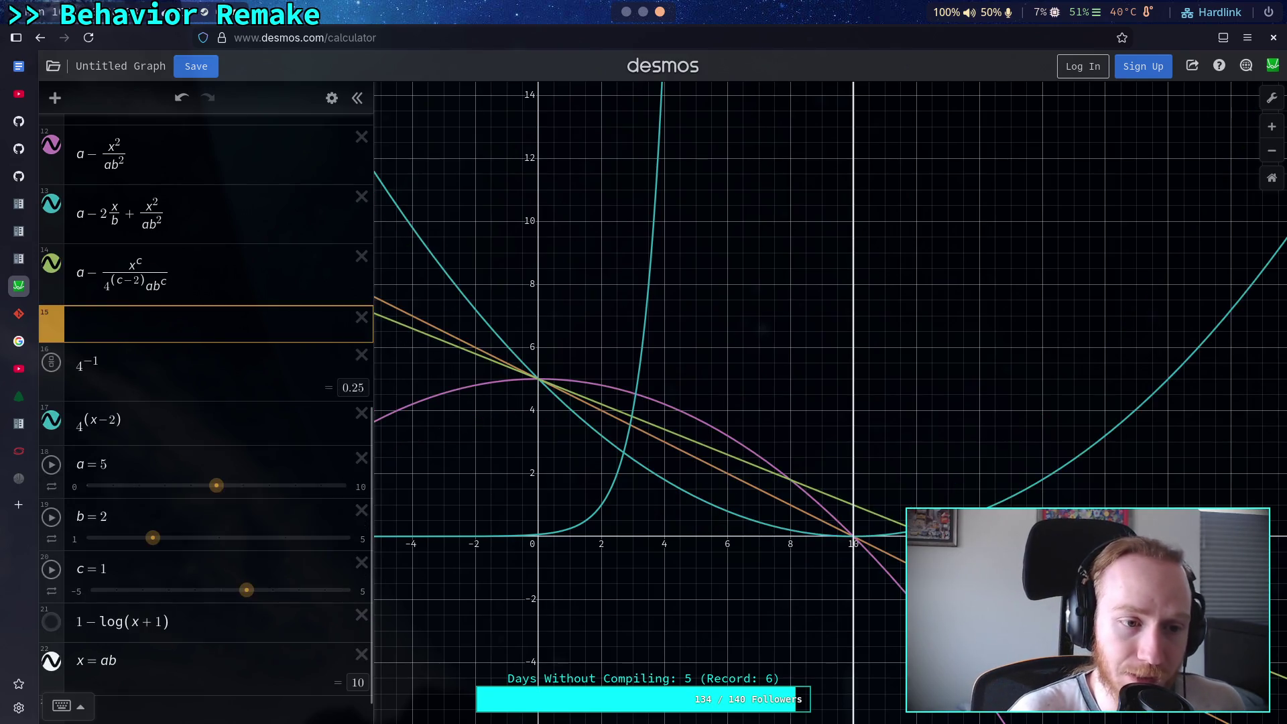
{"action": "type", "text": "a-"}
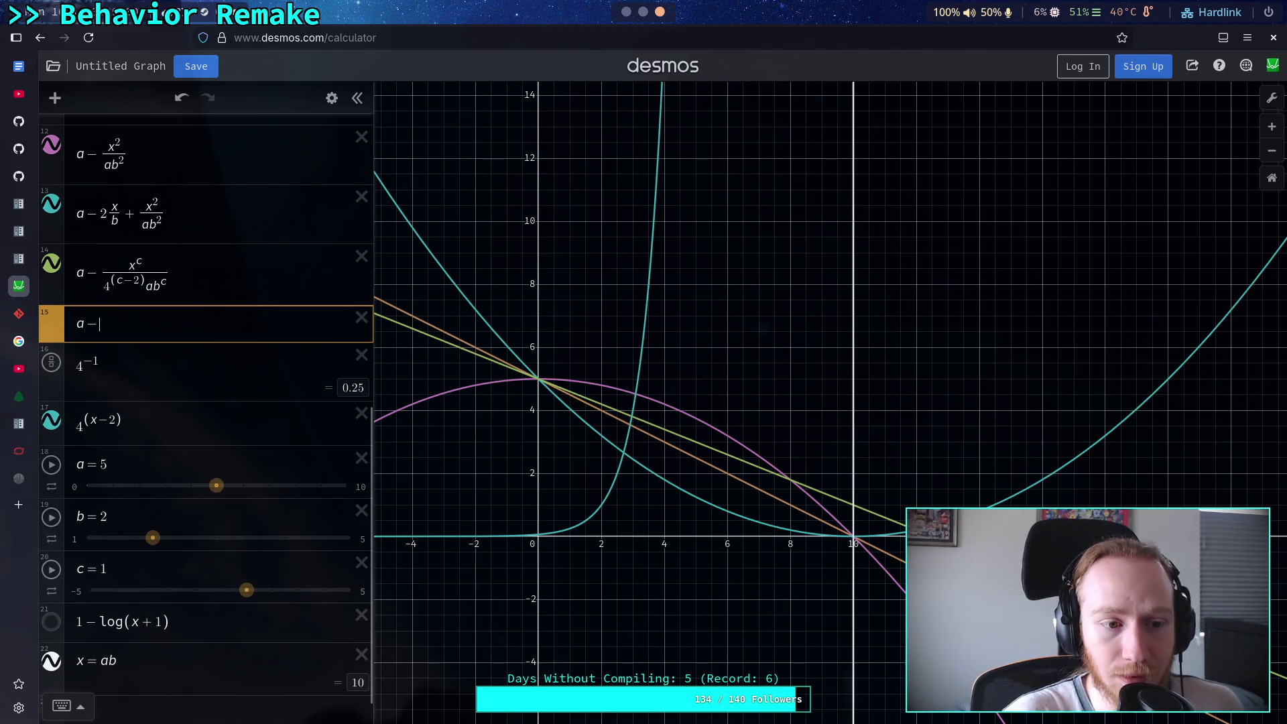
{"action": "type", "text": "x"}
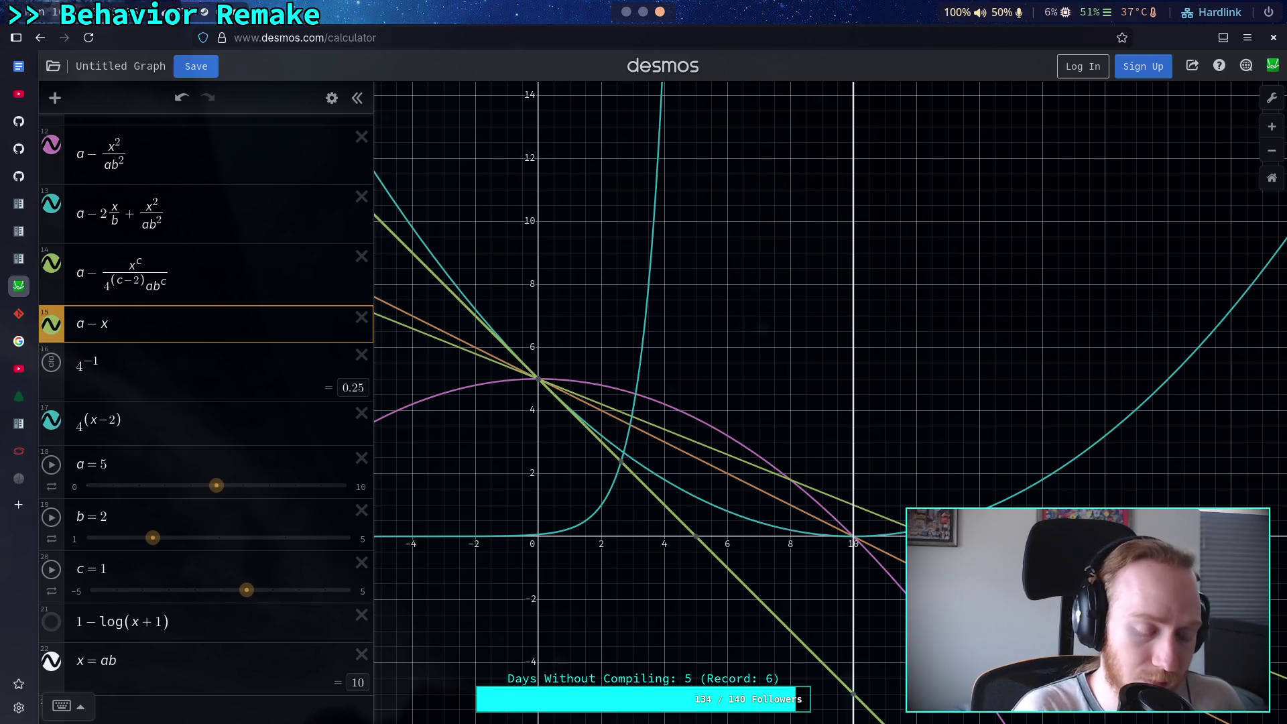
{"action": "type", "text": "^c"}
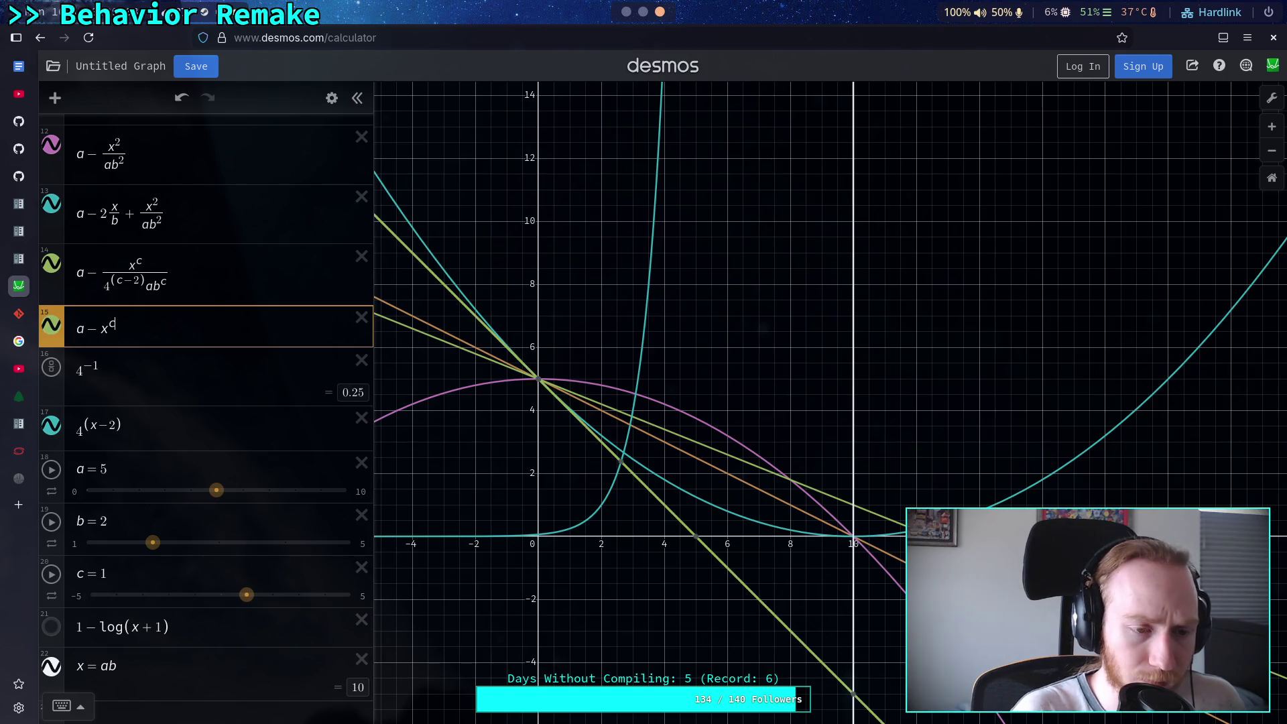
{"action": "key", "text": "shift+Left"}
{"action": "key", "text": "shift+Left"}
{"action": "type", "text": "/"}
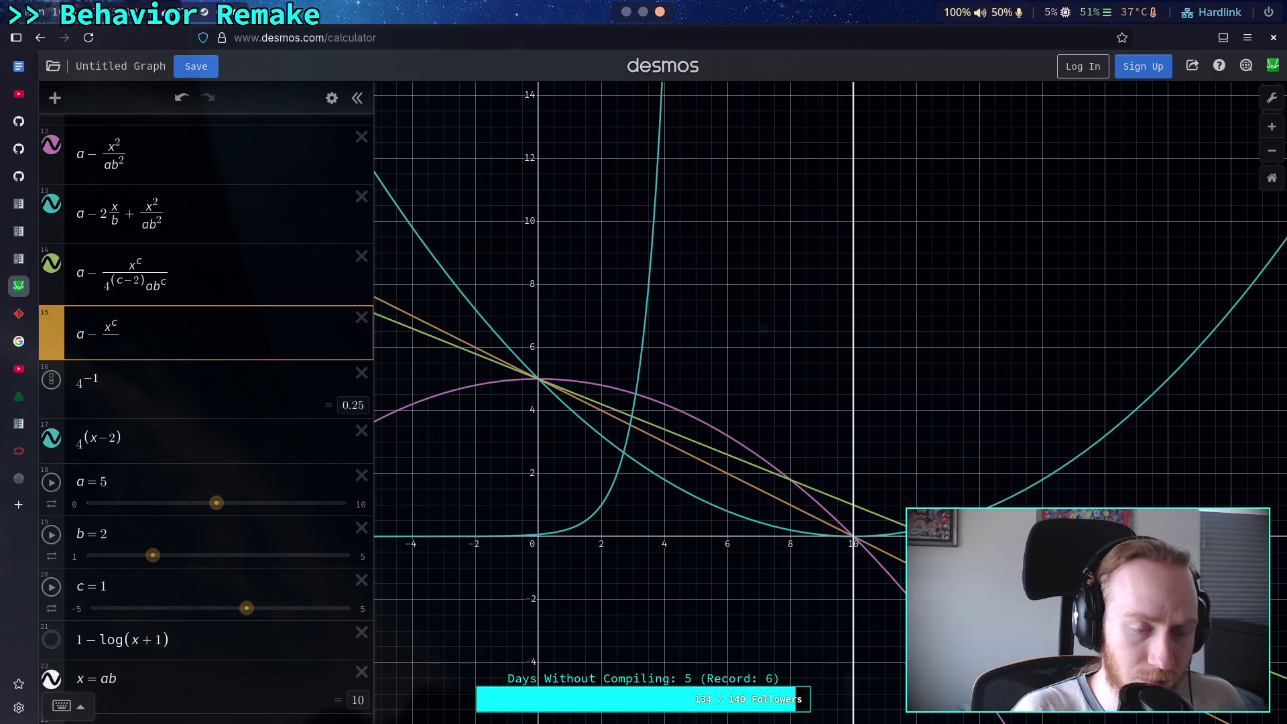
{"action": "type", "text": "ab"}
{"action": "type", "text": "^3"}
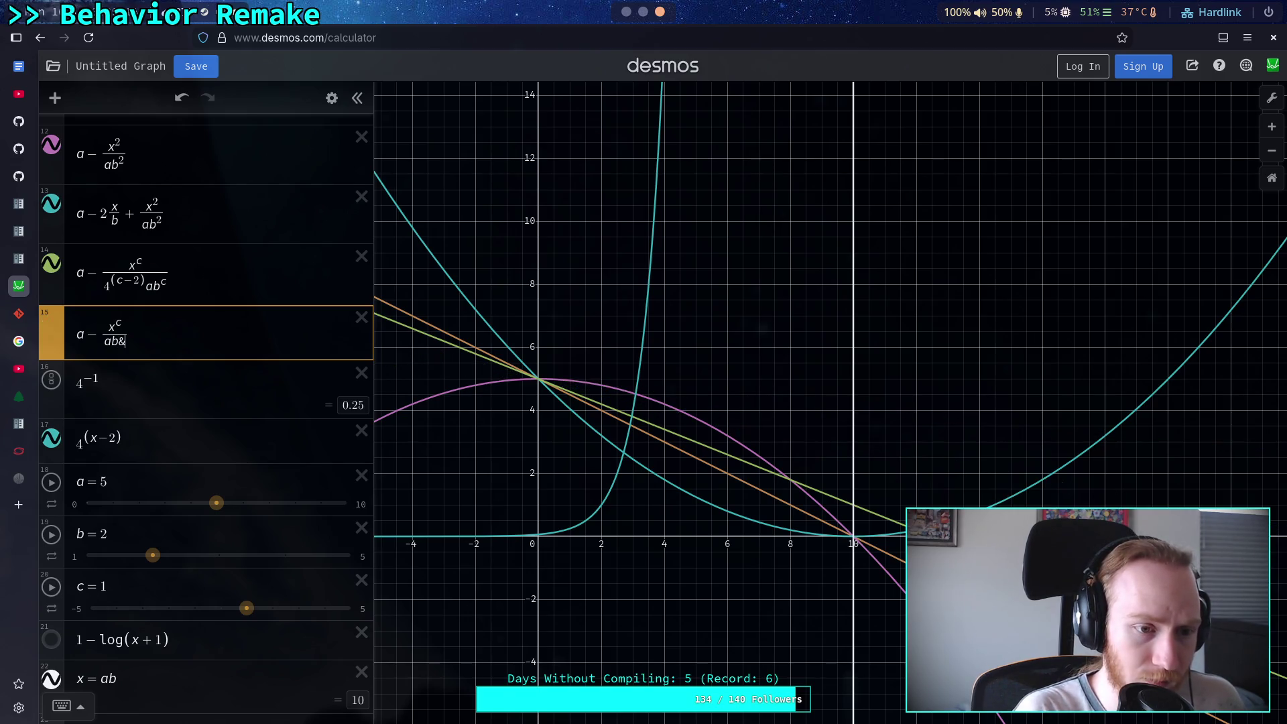
{"action": "key", "text": "BackSpace"}
{"action": "type", "text": "c"}
Raise c to 3 and hide the older expression 14 curve
{"action": "left_click_drag", "start_coordinate": [246, 612], "coordinate": [298, 613]}
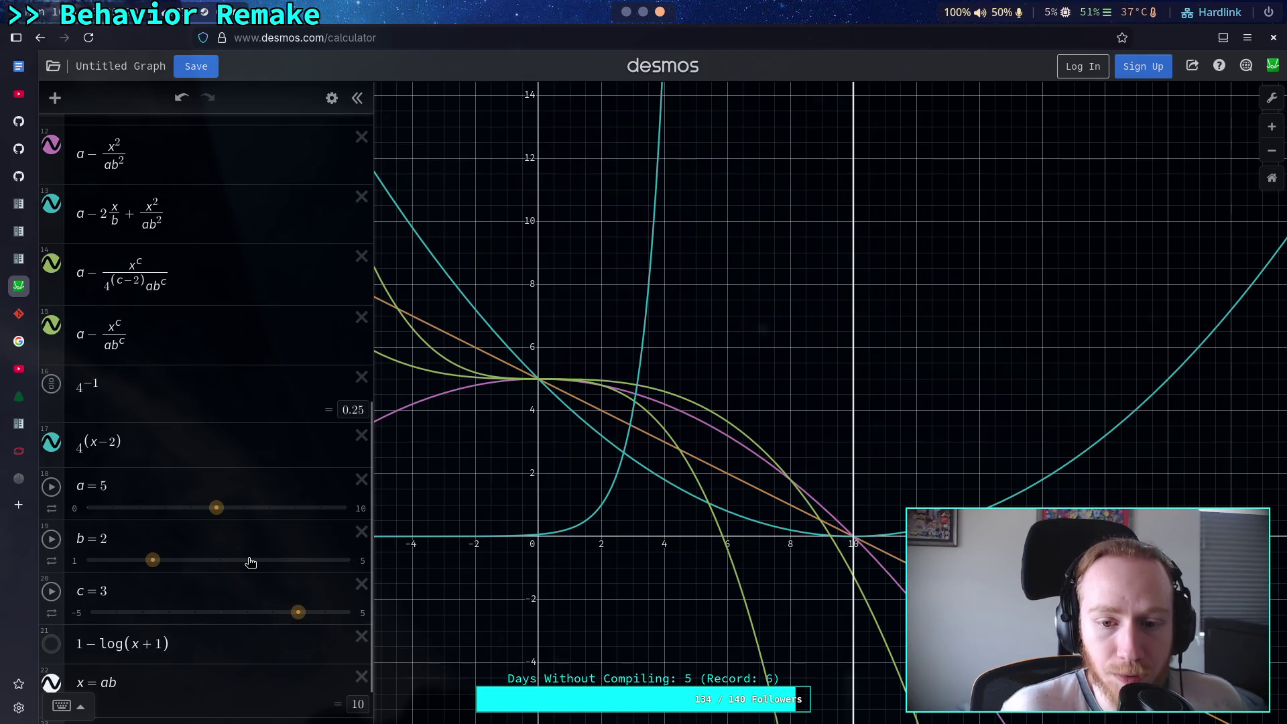
{"action": "left_click", "coordinate": [109, 346]}
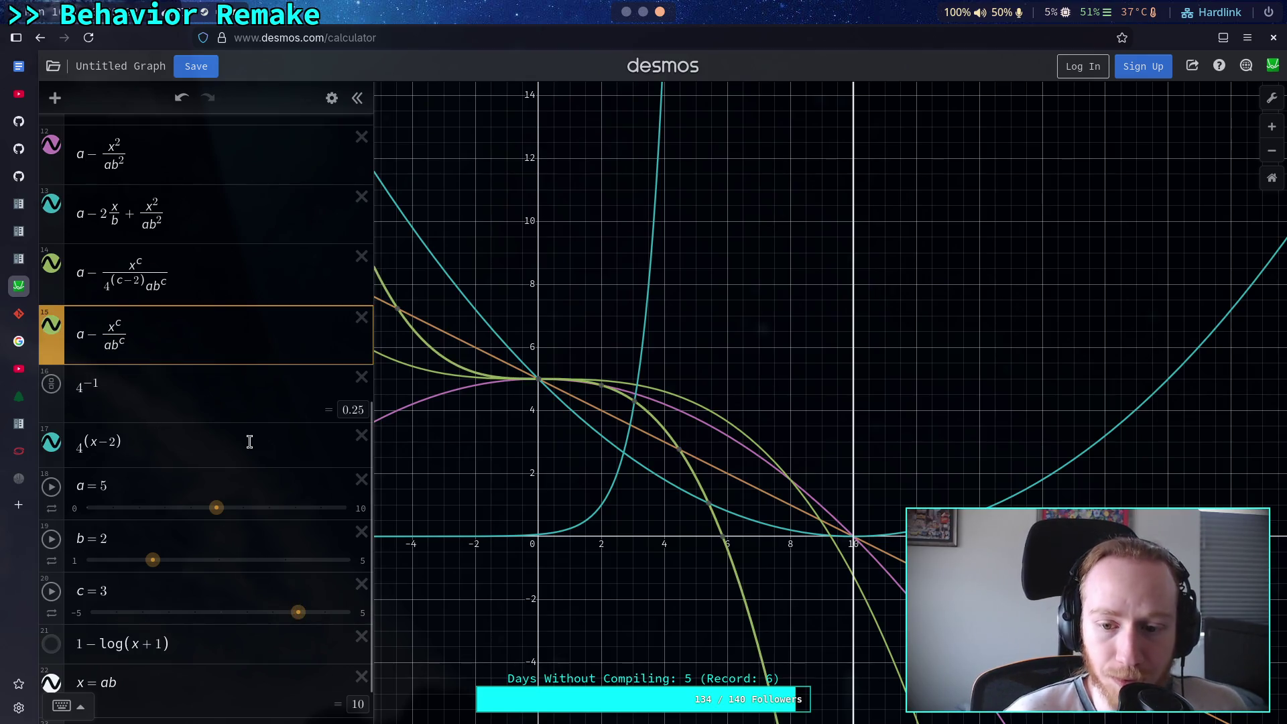
{"action": "left_click", "coordinate": [52, 262]}
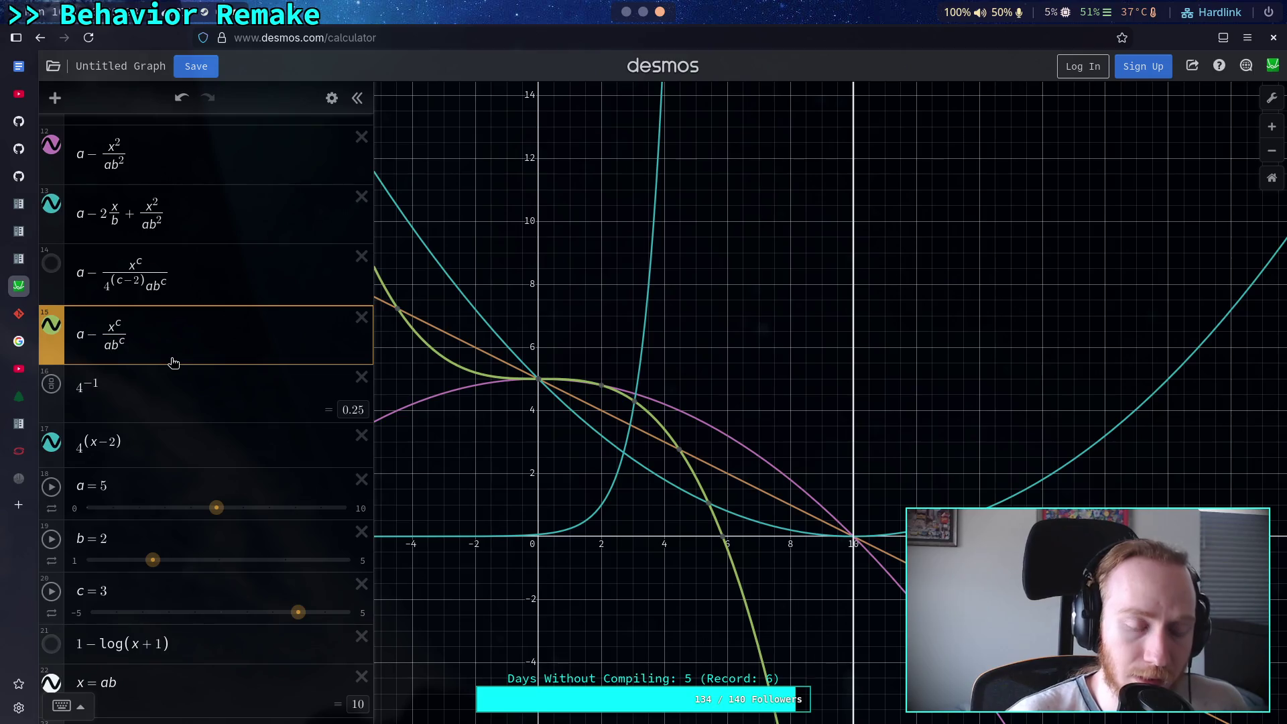
Try denominator coefficients 2, 3, 4 and 5 in expression 15
{"action": "type", "text": "(a/2"}
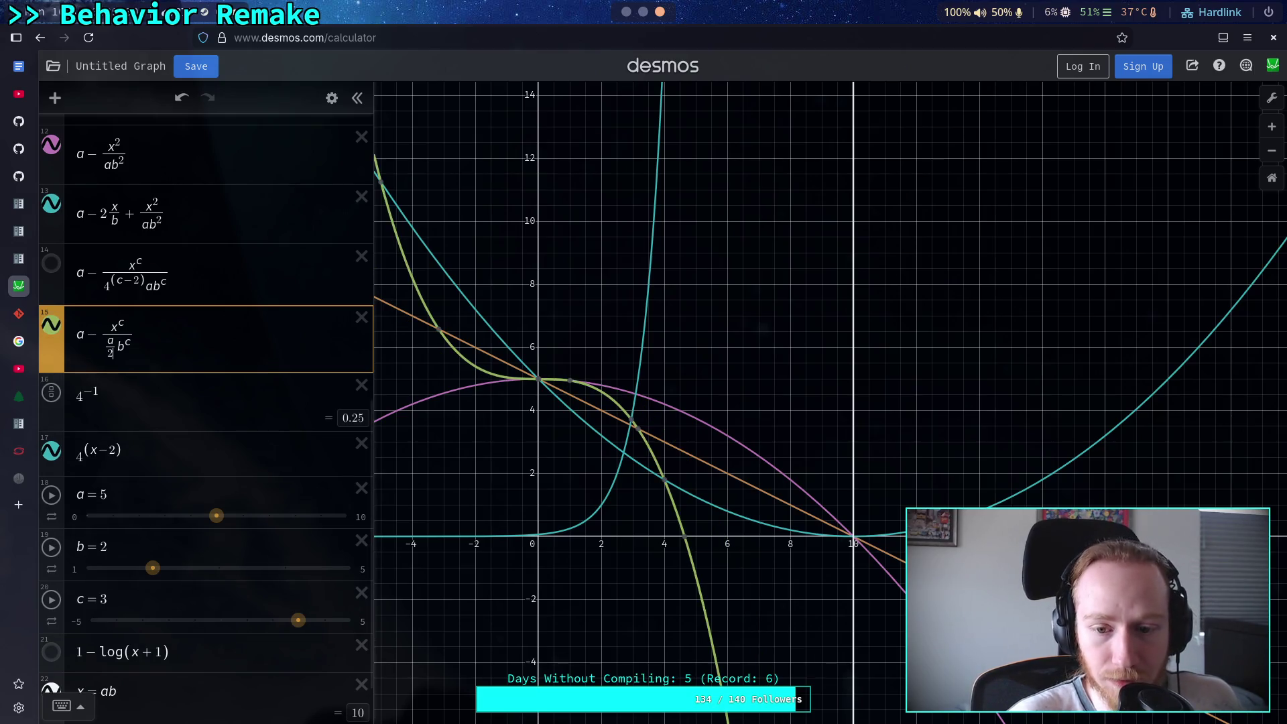
{"action": "key", "text": "BackSpace"}
{"action": "type", "text": "3"}
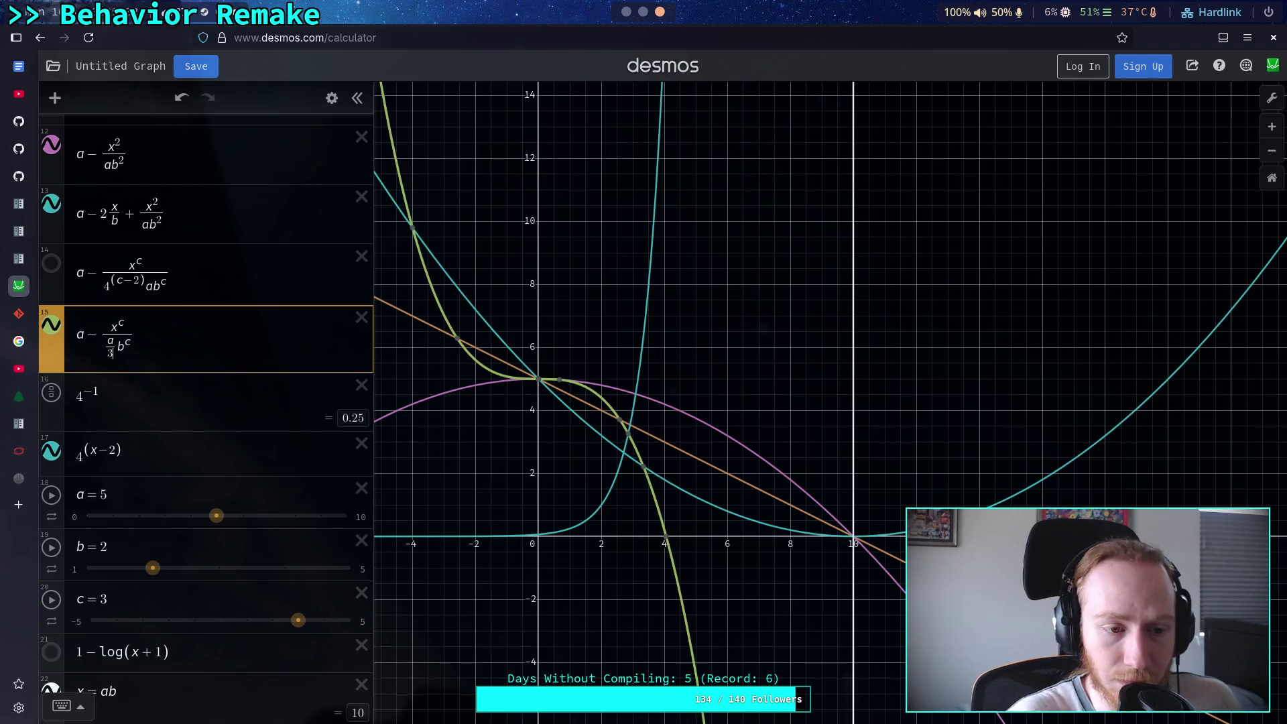
{"action": "key", "text": "BackSpace"}
{"action": "key", "text": "BackSpace"}
{"action": "type", "text": "3"}
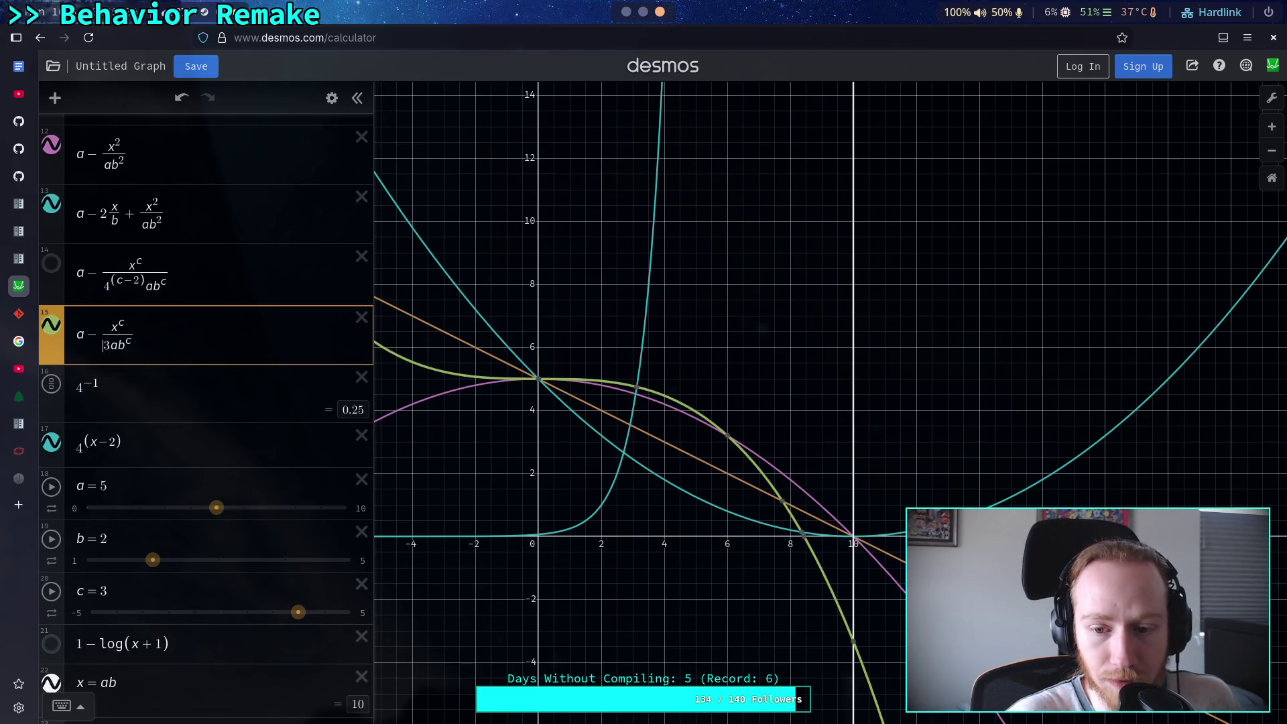
{"action": "type", "text": "4"}
{"action": "key", "text": "Delete"}
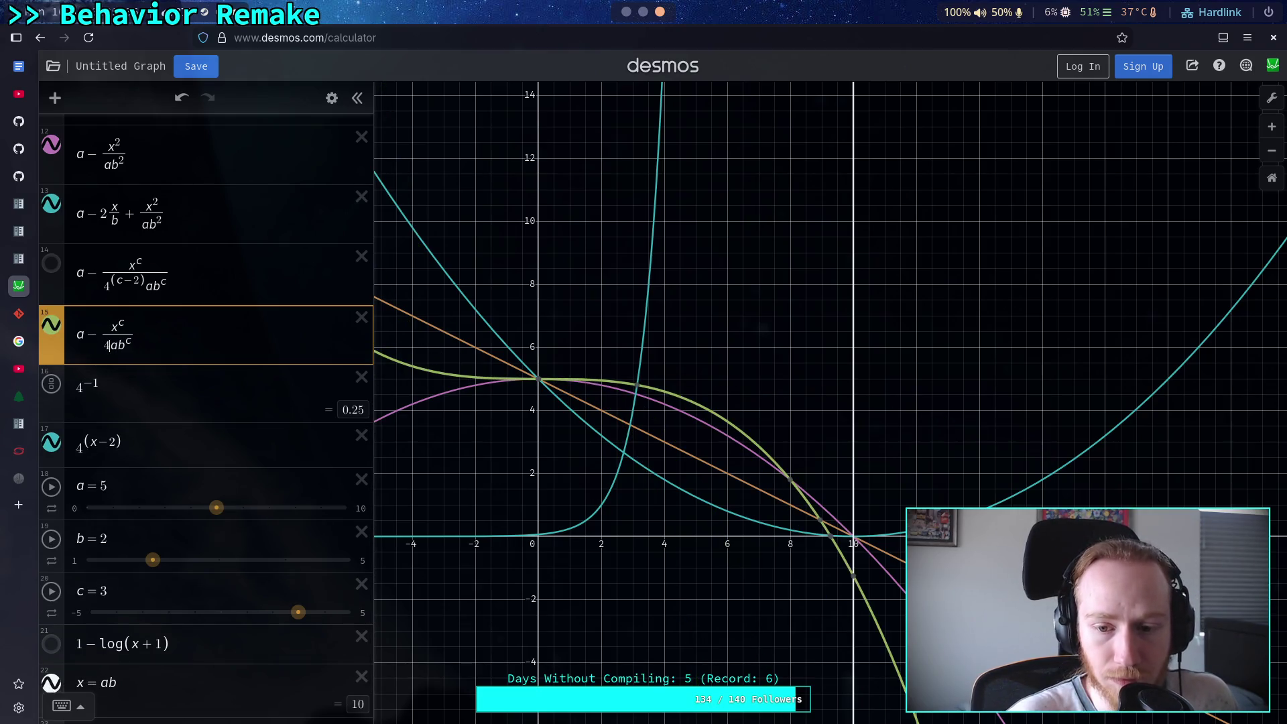
{"action": "type", "text": "5"}
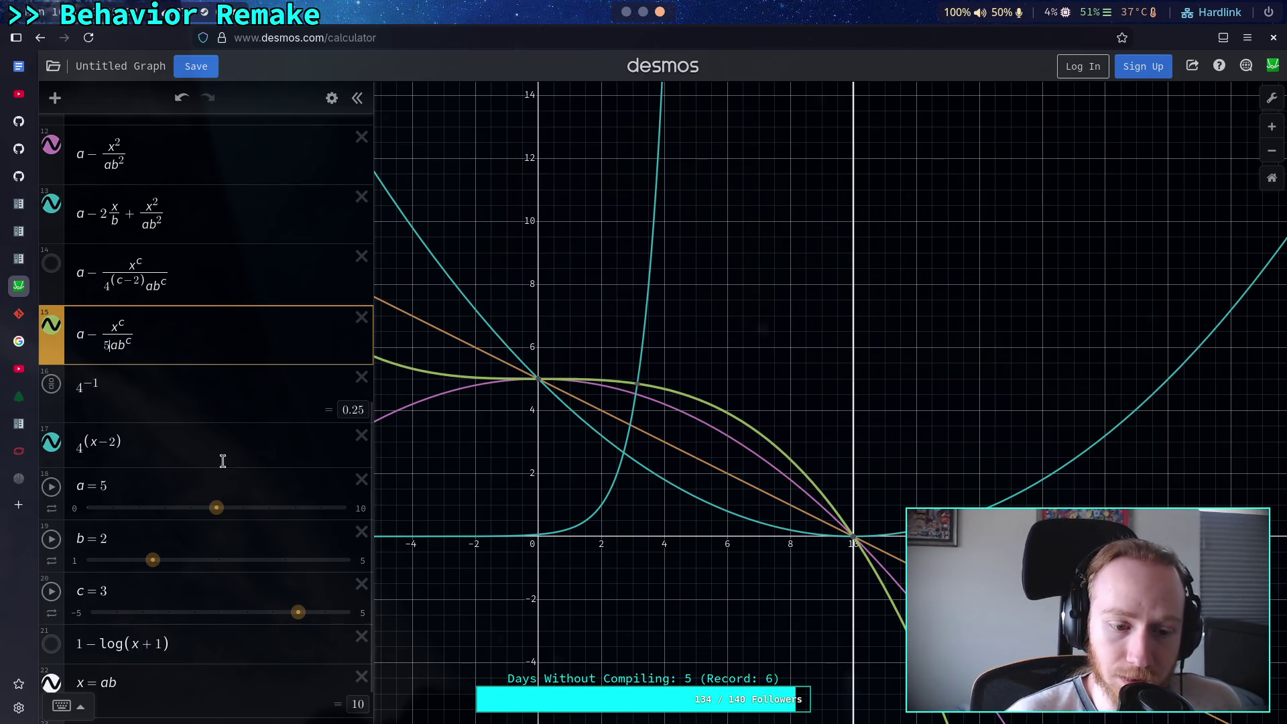
Lower c to 2 and delete the trial coefficient, restoring a − x^c/(ab^c)
{"action": "left_click_drag", "start_coordinate": [298, 613], "coordinate": [273, 620]}
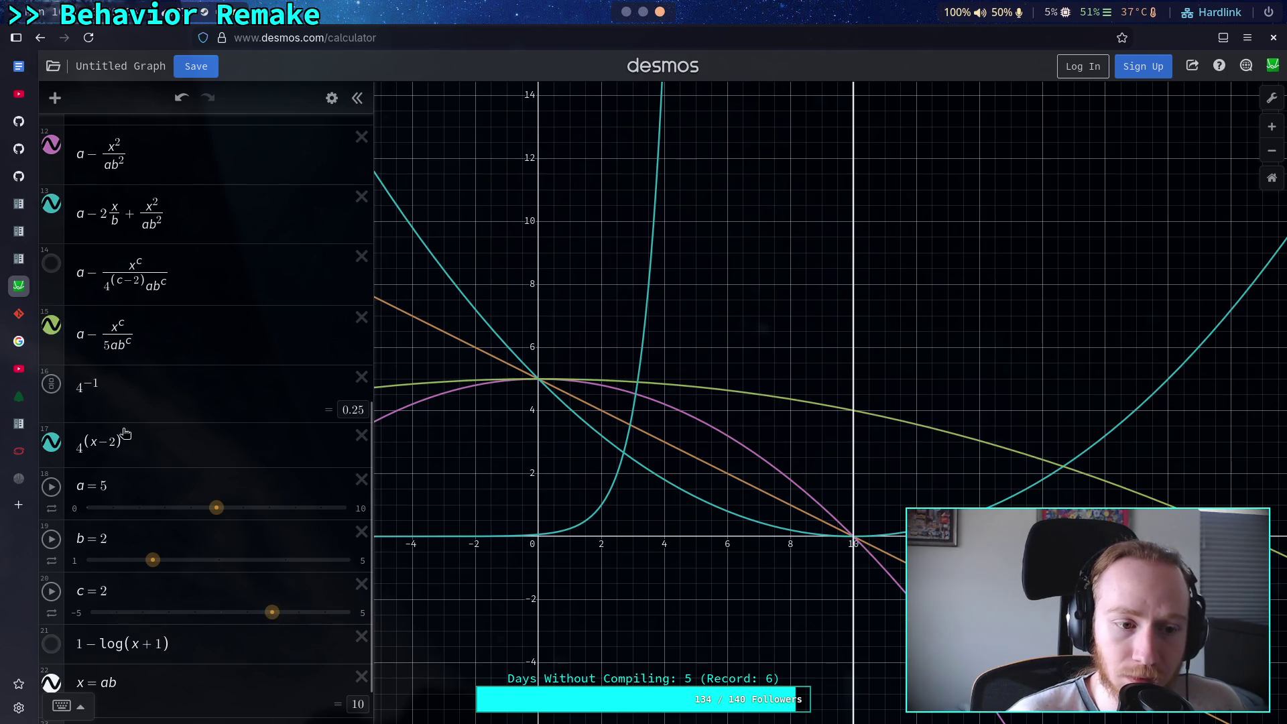
{"action": "left_click", "coordinate": [112, 343]}
{"action": "key", "text": "BackSpace"}
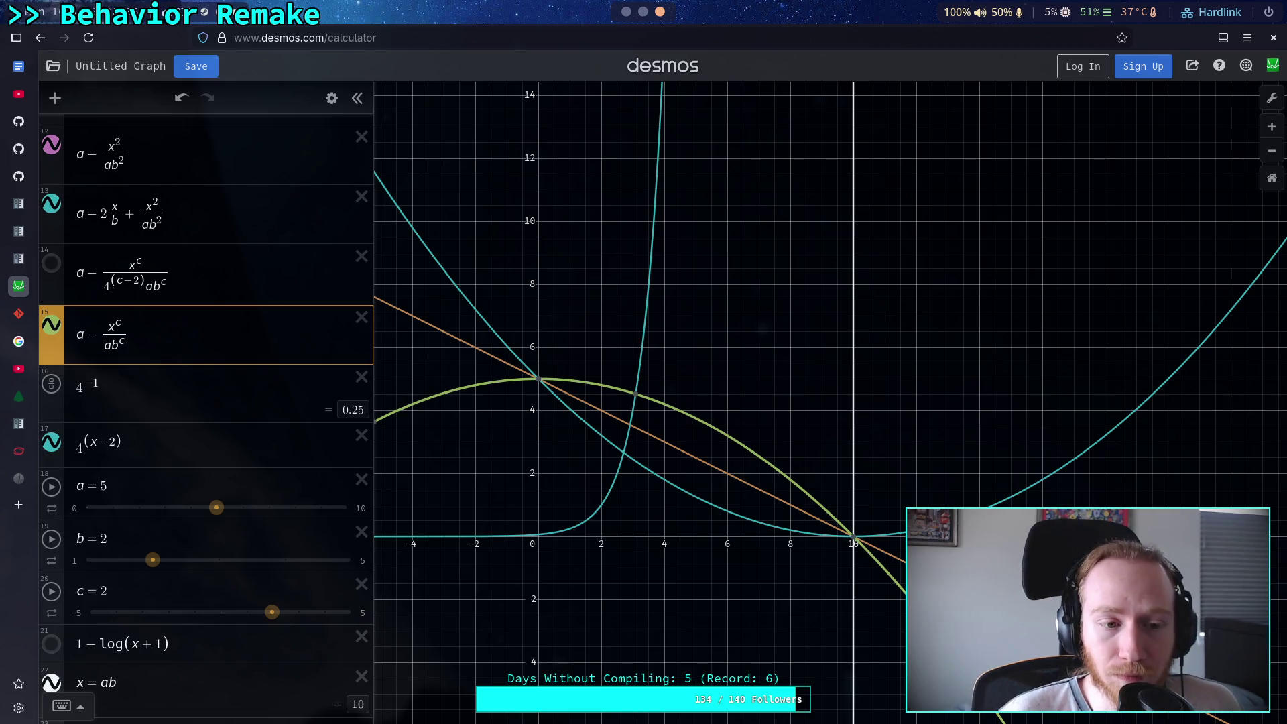
Lower c to 1 and try denominator coefficients 1/4, a/2, a/3 and a/5
{"action": "left_click_drag", "start_coordinate": [272, 612], "coordinate": [247, 612]}
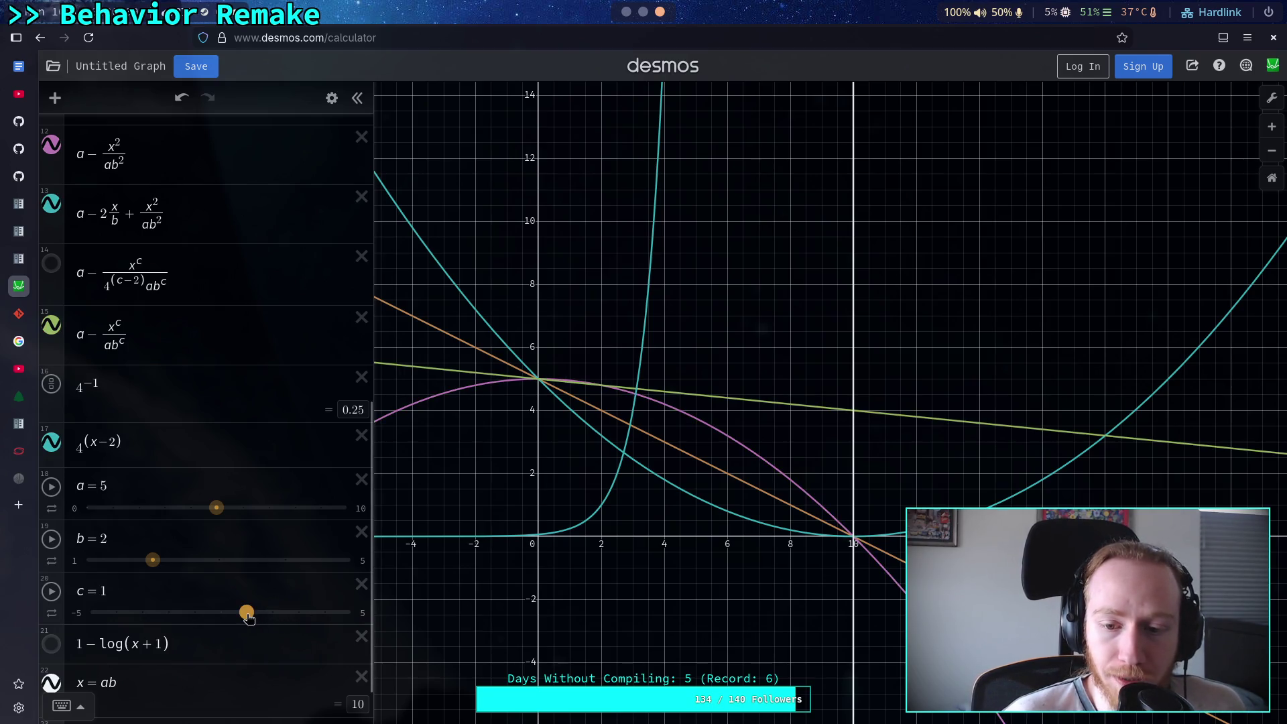
{"action": "left_click", "coordinate": [106, 352]}
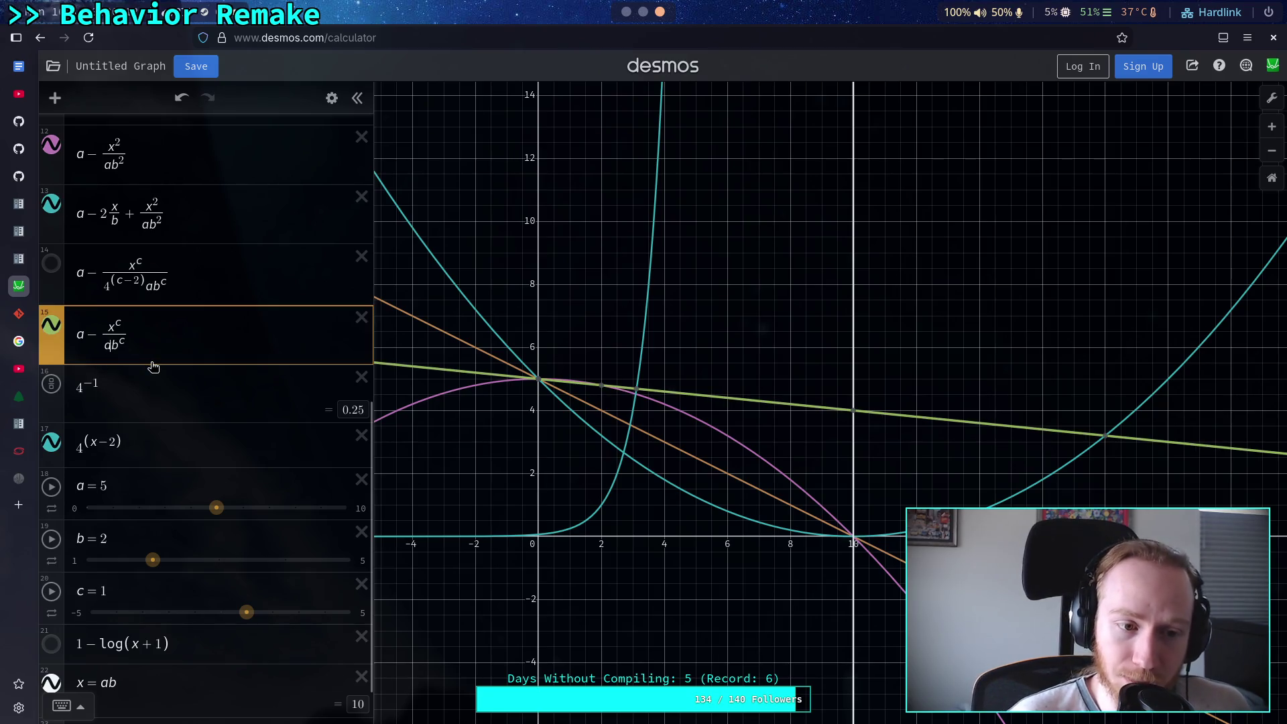
{"action": "key", "text": "shift+Left"}
{"action": "type", "text": "1/4"}
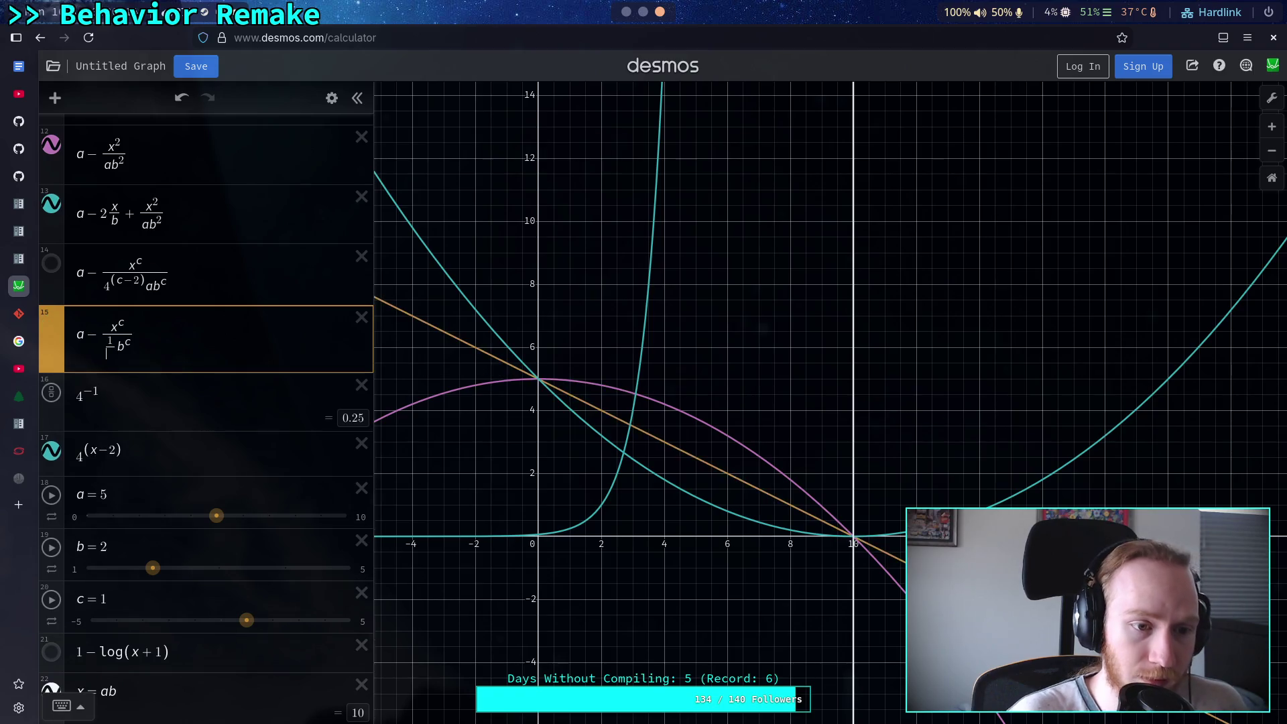
{"action": "key", "text": "BackSpace"}
{"action": "key", "text": "BackSpace"}
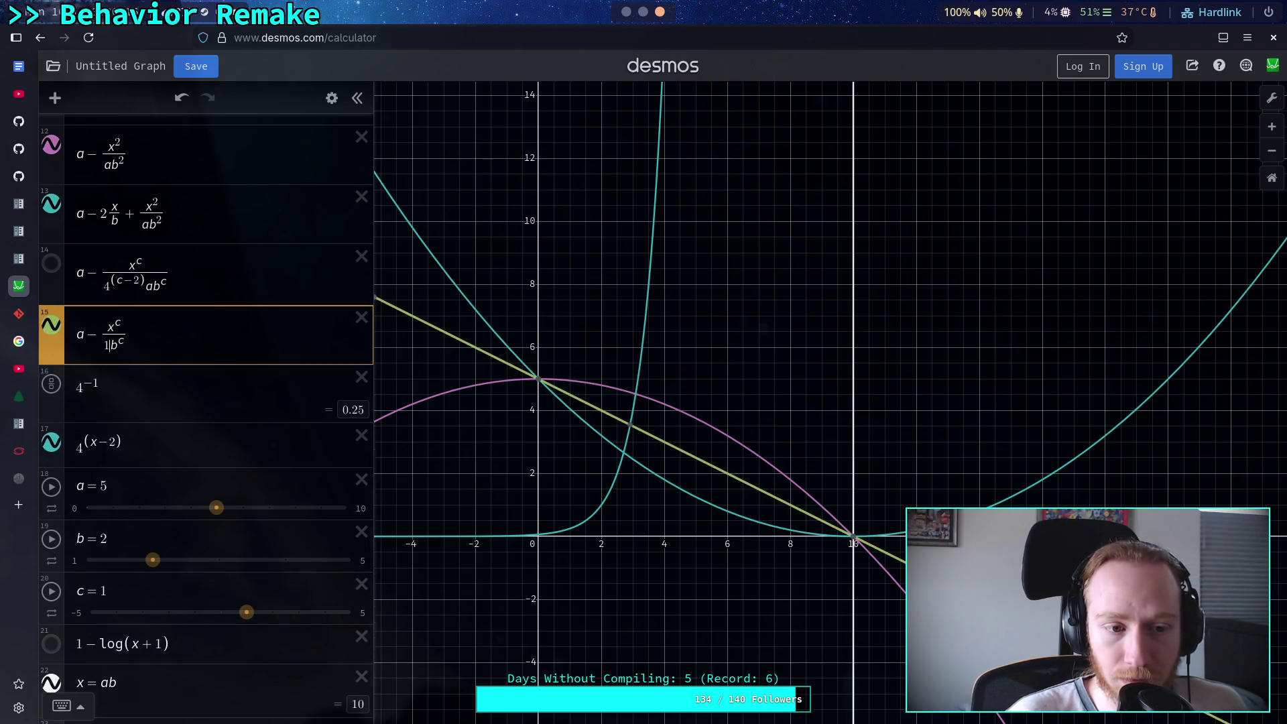
{"action": "key", "text": "BackSpace"}
{"action": "type", "text": "a"}
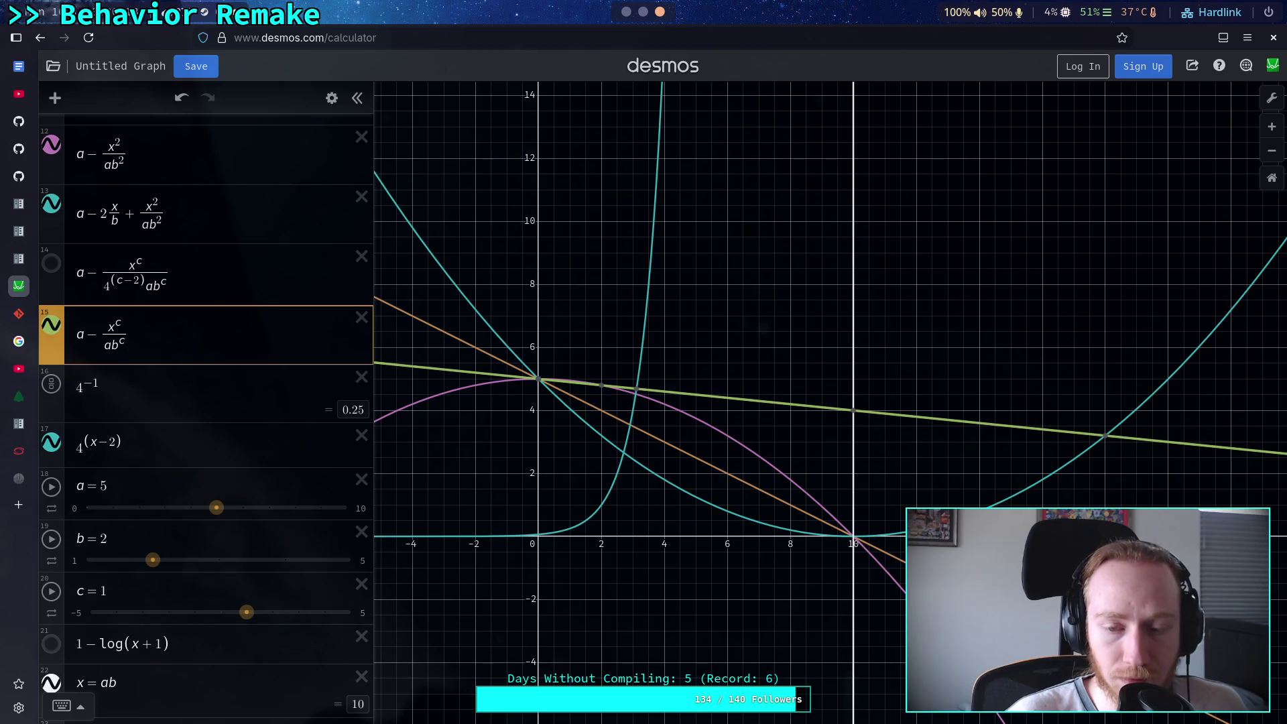
{"action": "type", "text": "/2"}
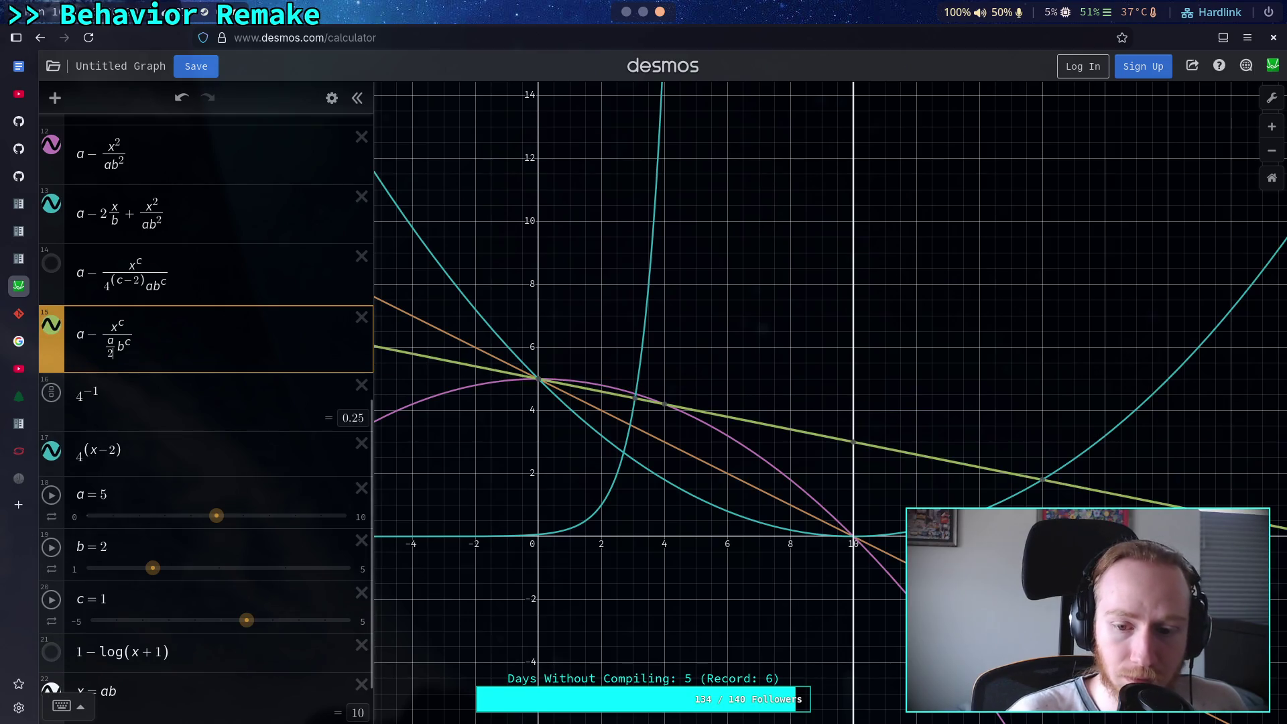
{"action": "key", "text": "BackSpace"}
{"action": "type", "text": "3"}
{"action": "key", "text": "BackSpace"}
{"action": "type", "text": "5"}
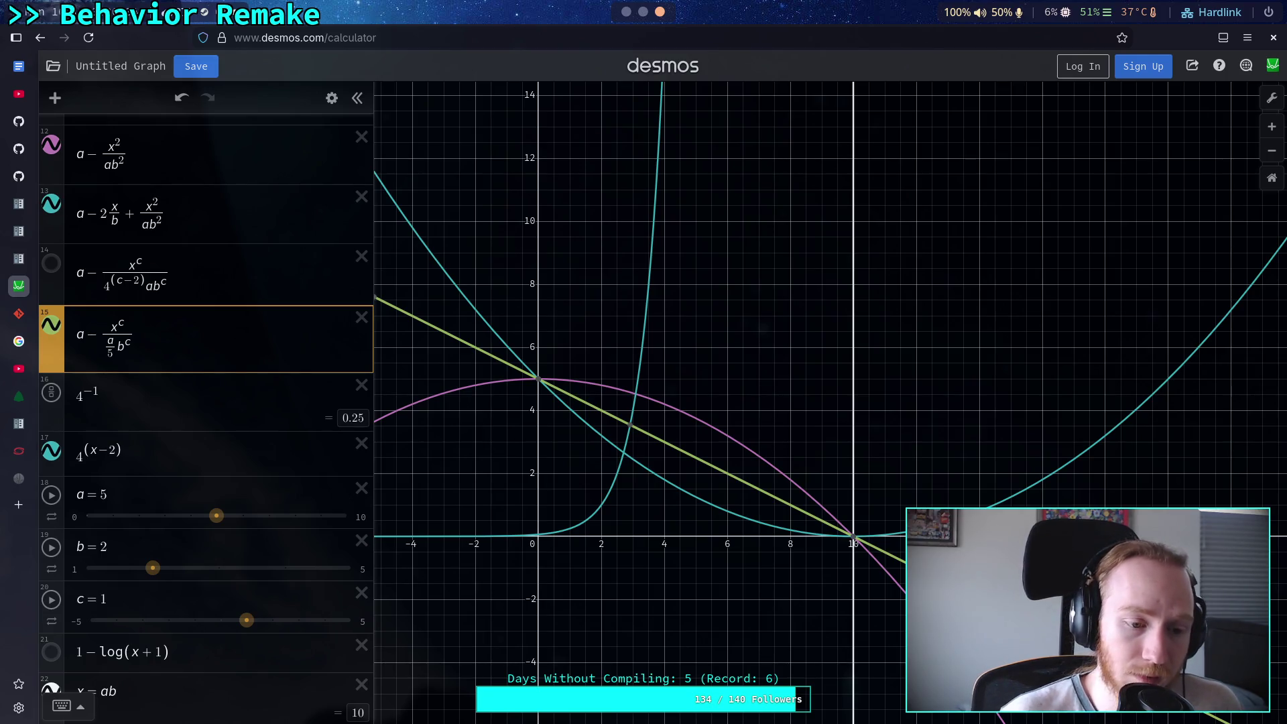
Raise c to 2 then 3 while trying denominator coefficients 6 and 5
{"action": "left_click_drag", "start_coordinate": [246, 620], "coordinate": [270, 621]}
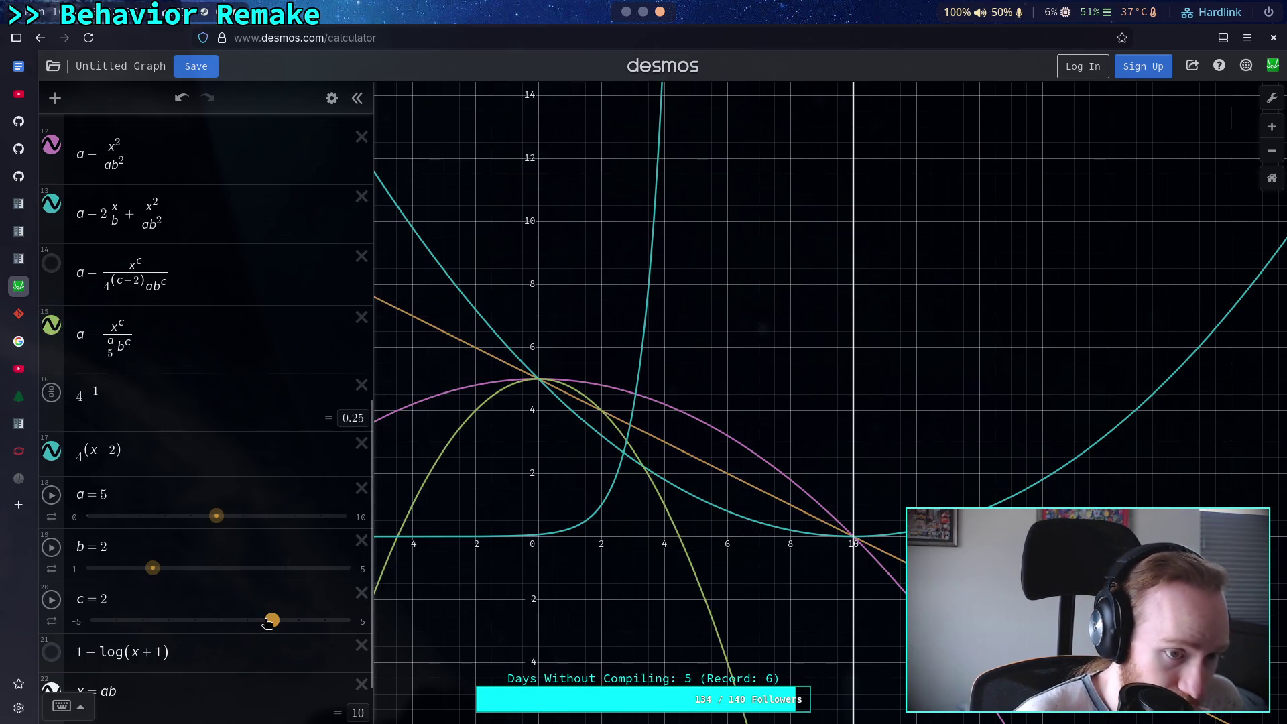
{"action": "left_click", "coordinate": [112, 349]}
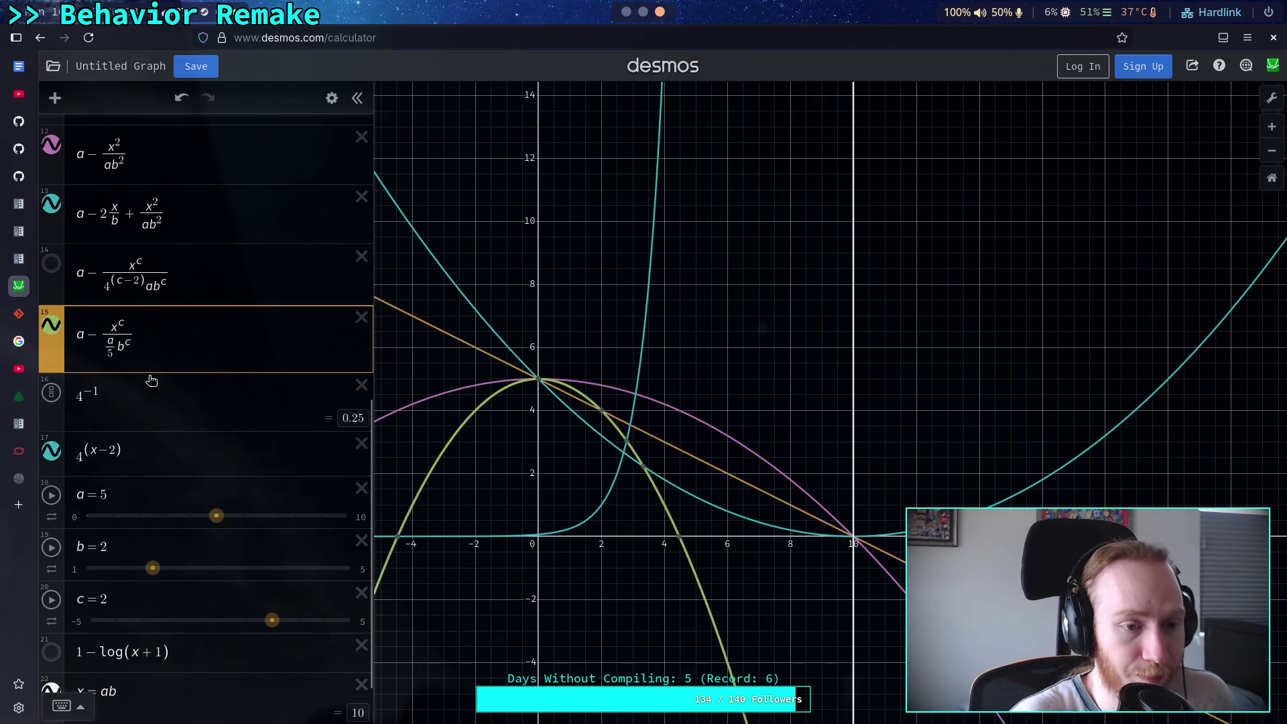
{"action": "key", "text": "BackSpace"}
{"action": "key", "text": "BackSpace"}
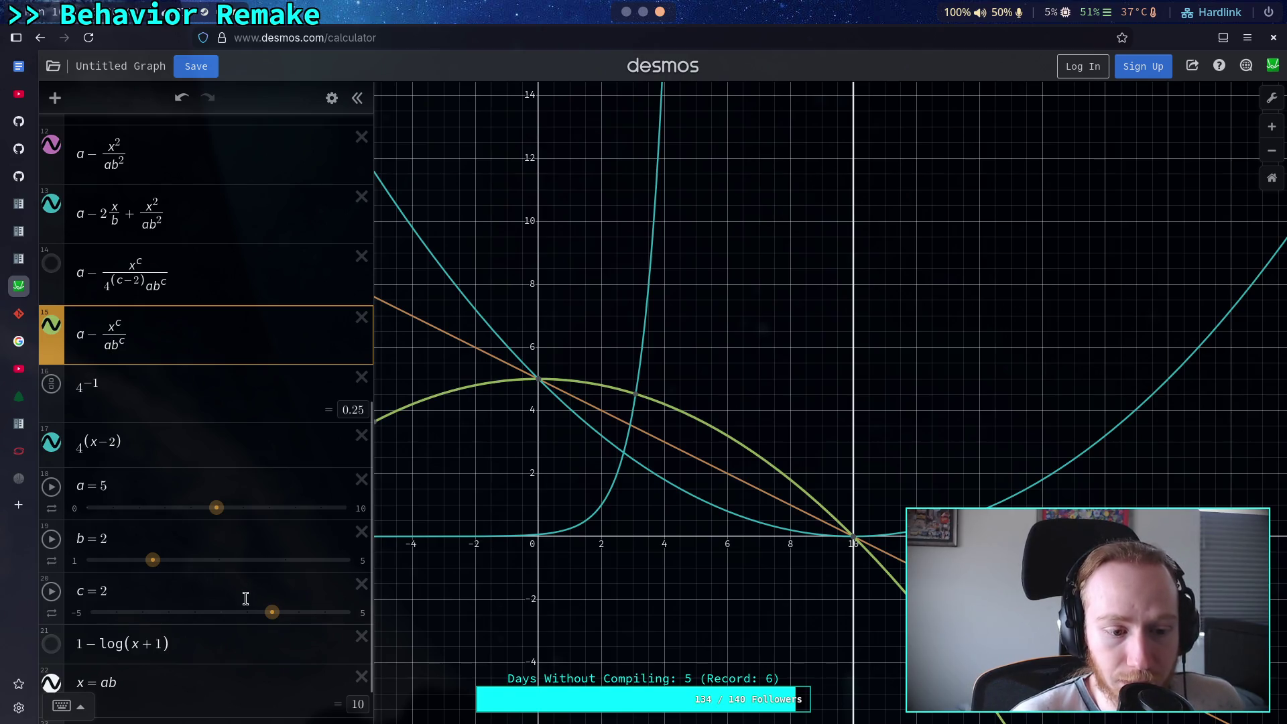
{"action": "left_click_drag", "start_coordinate": [273, 618], "coordinate": [295, 618]}
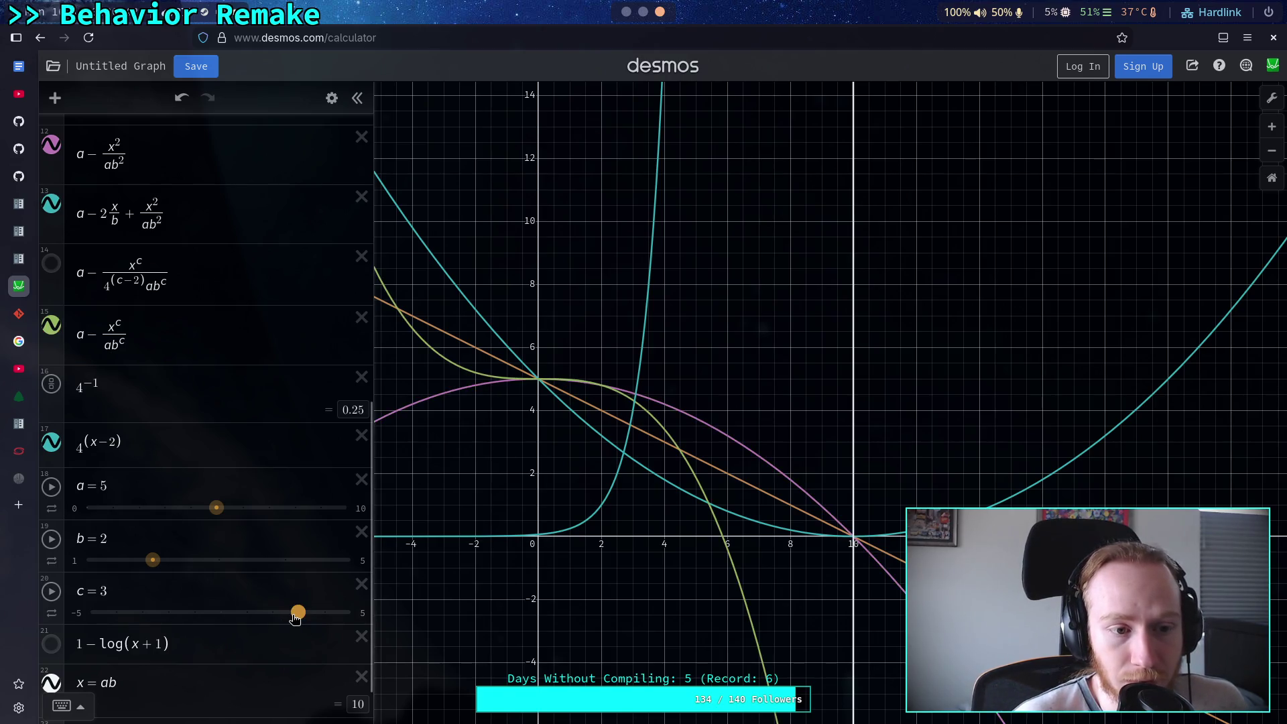
{"action": "left_click", "coordinate": [107, 346]}
{"action": "type", "text": "6"}
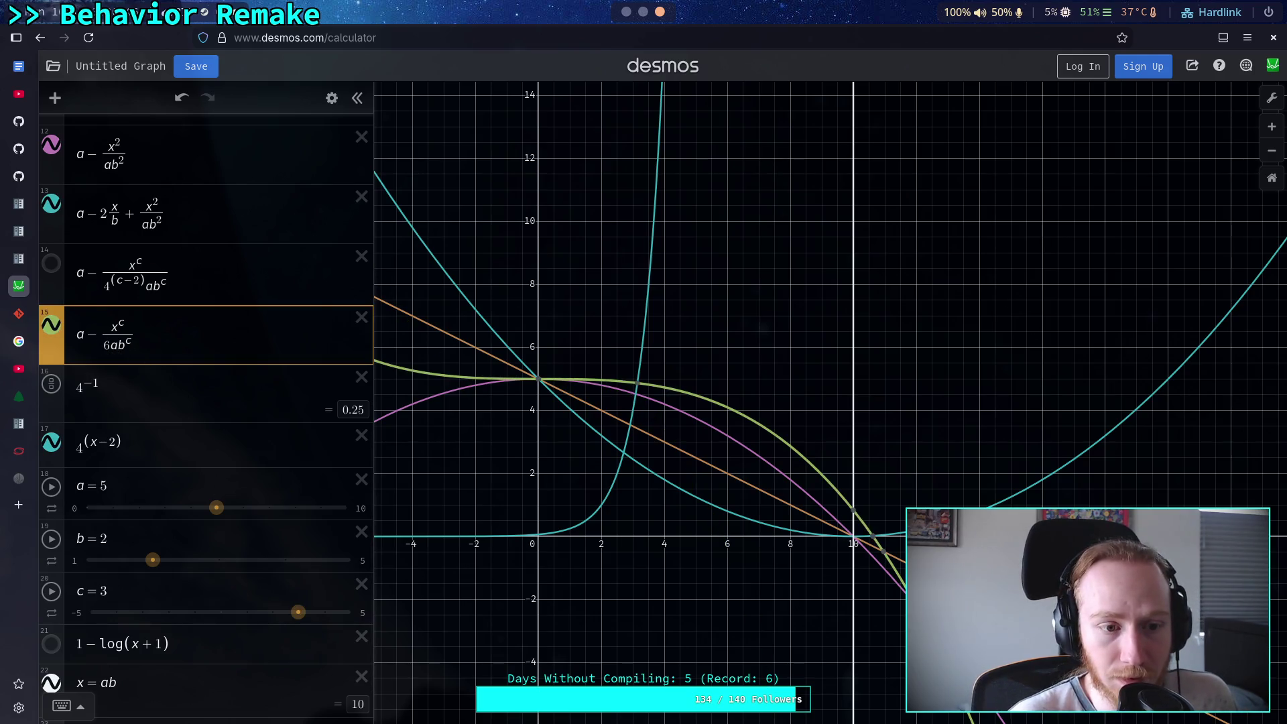
{"action": "key", "text": "BackSpace"}
{"action": "type", "text": "5"}
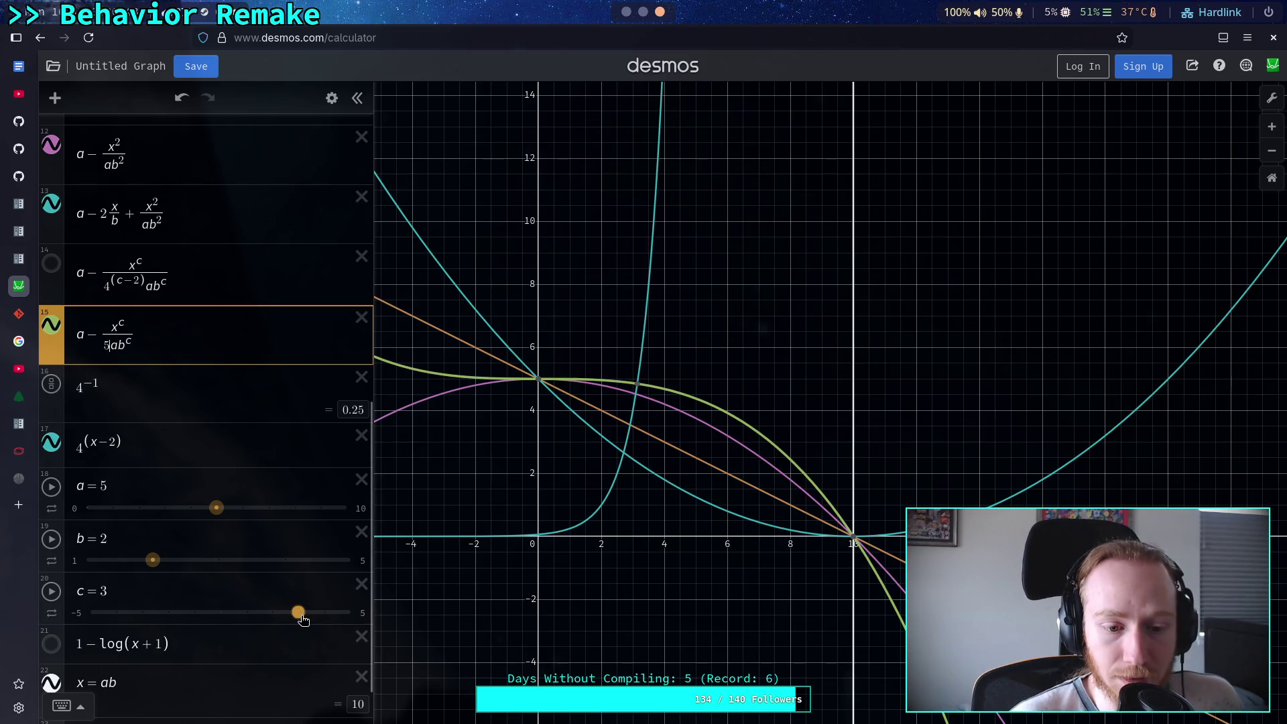
Raise c to 4 and replace the 25 coefficient so the denominator becomes a^(c−1)b^c
{"action": "left_click_drag", "start_coordinate": [301, 619], "coordinate": [323, 613]}
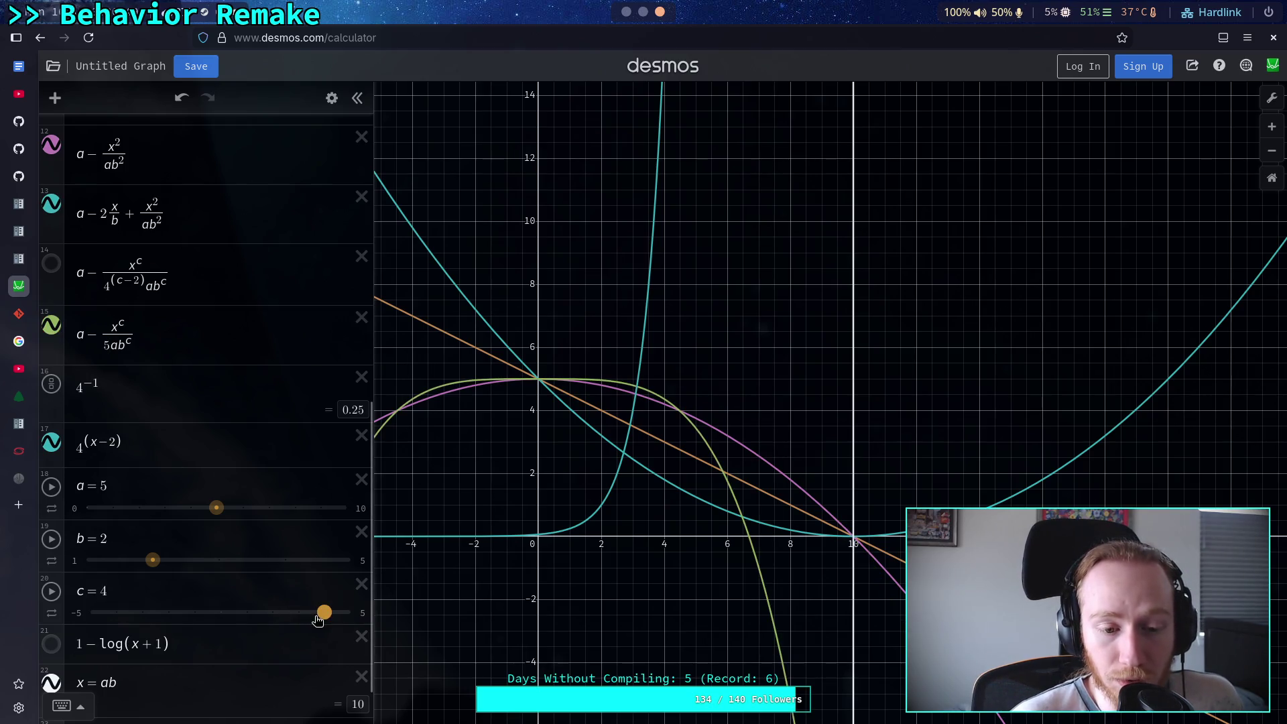
{"action": "left_click", "coordinate": [105, 346]}
{"action": "type", "text": "2"}
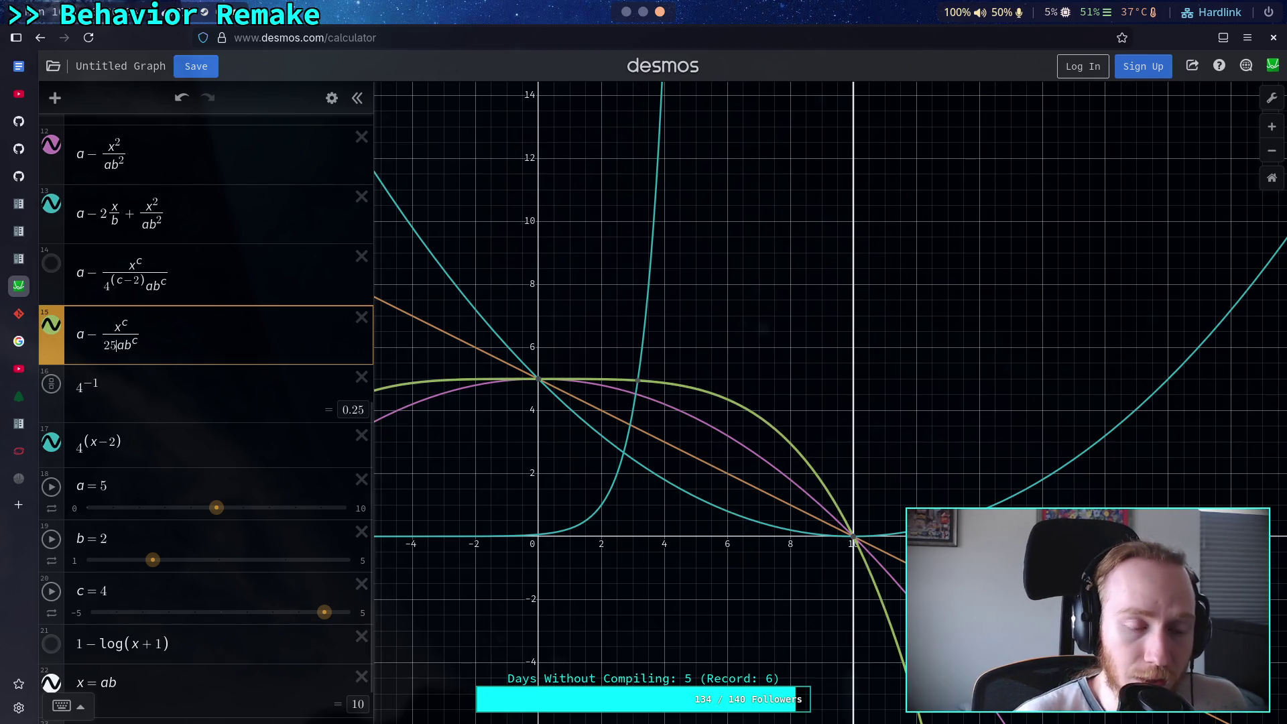
{"action": "key", "text": "BackSpace"}
{"action": "key", "text": "Delete"}
{"action": "key", "text": "Delete"}
{"action": "type", "text": "d"}
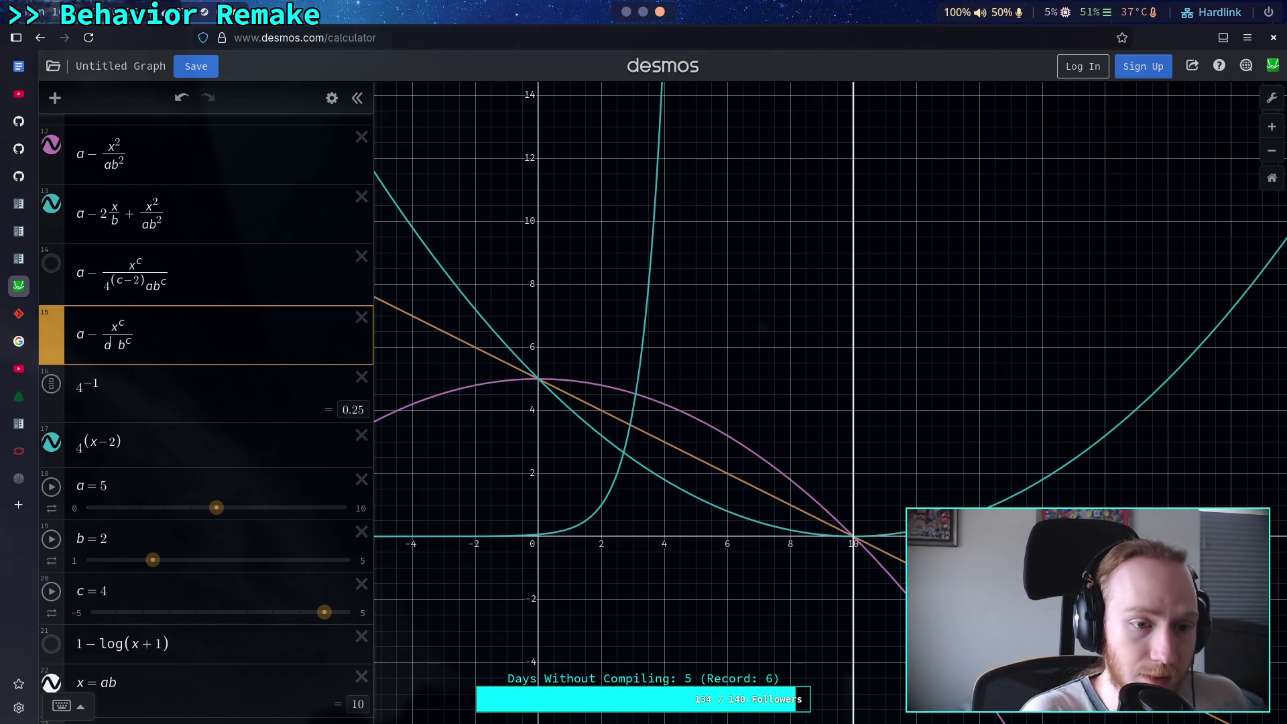
{"action": "type", "text": "("}
{"action": "type", "text": "c-1"}
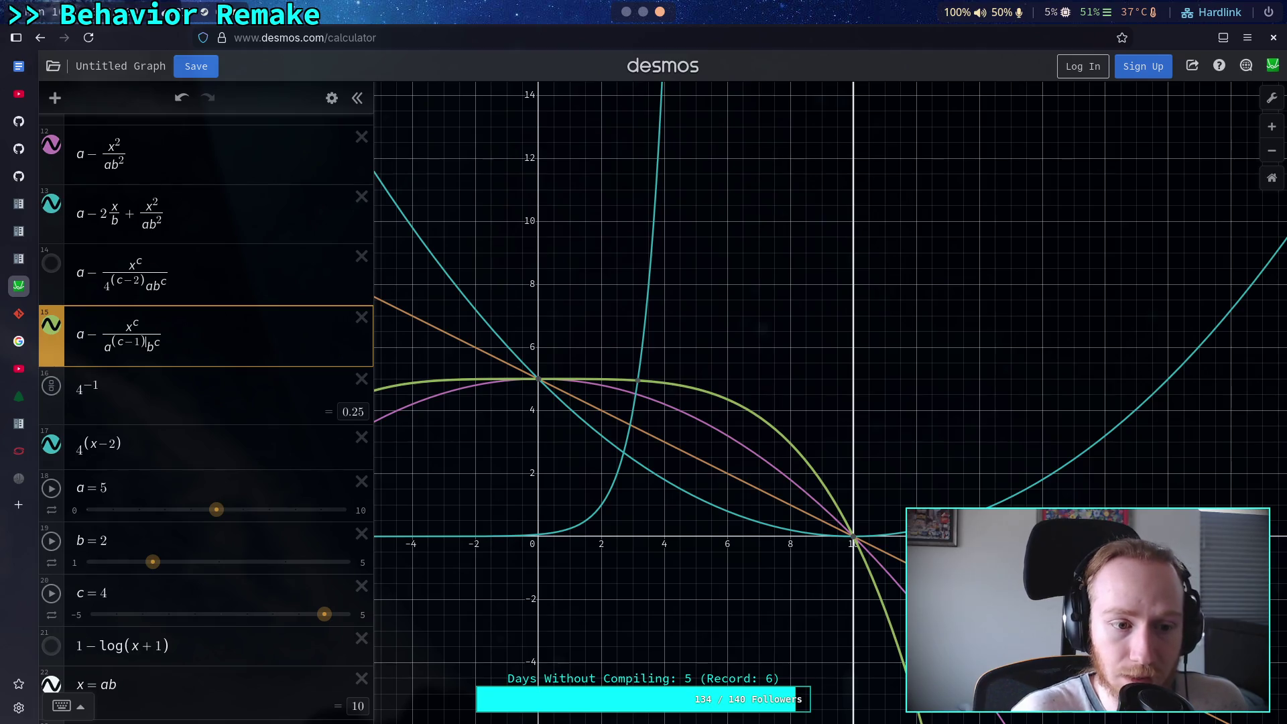
Sweep a and c to compare curve shapes, settling on a = 6 and c = 2
{"action": "mouse_move", "coordinate": [324, 614]}
{"action": "left_mouse_down"}
{"action": "mouse_move", "coordinate": [171, 620]}
{"action": "mouse_move", "coordinate": [339, 611]}
{"action": "mouse_move", "coordinate": [269, 612]}
{"action": "left_mouse_up"}
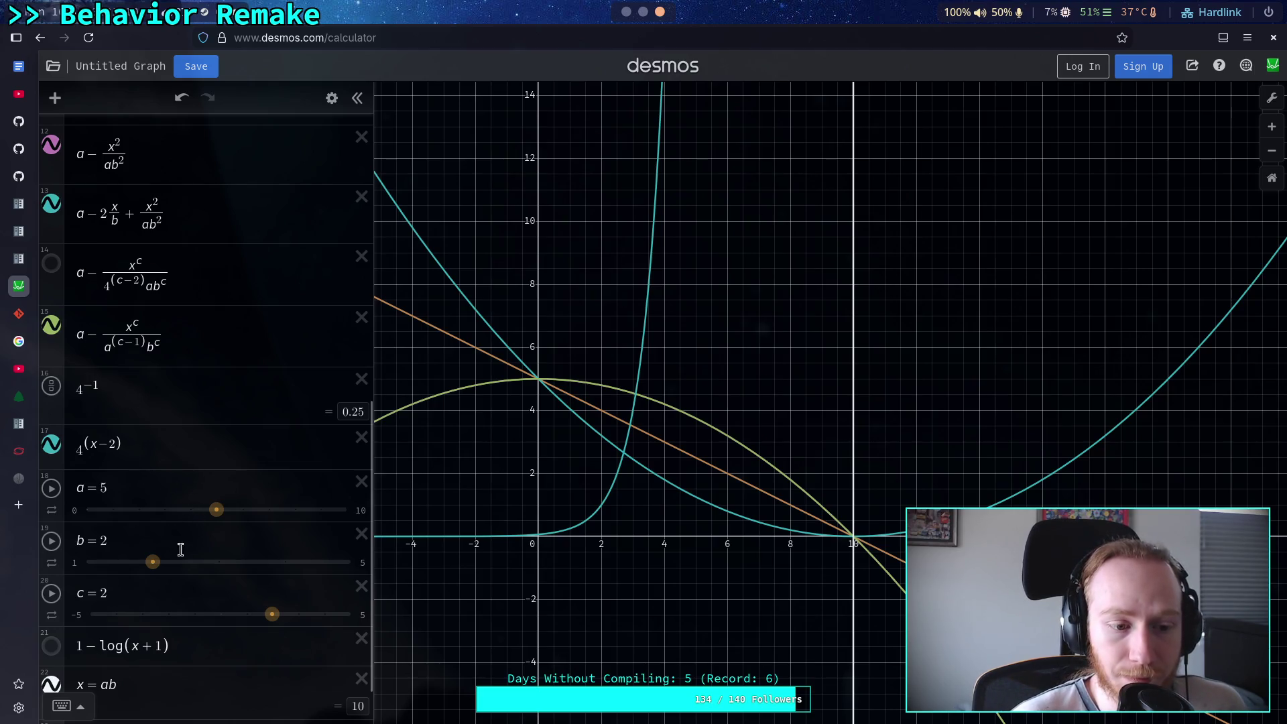
{"action": "left_click_drag", "start_coordinate": [215, 510], "coordinate": [190, 509]}
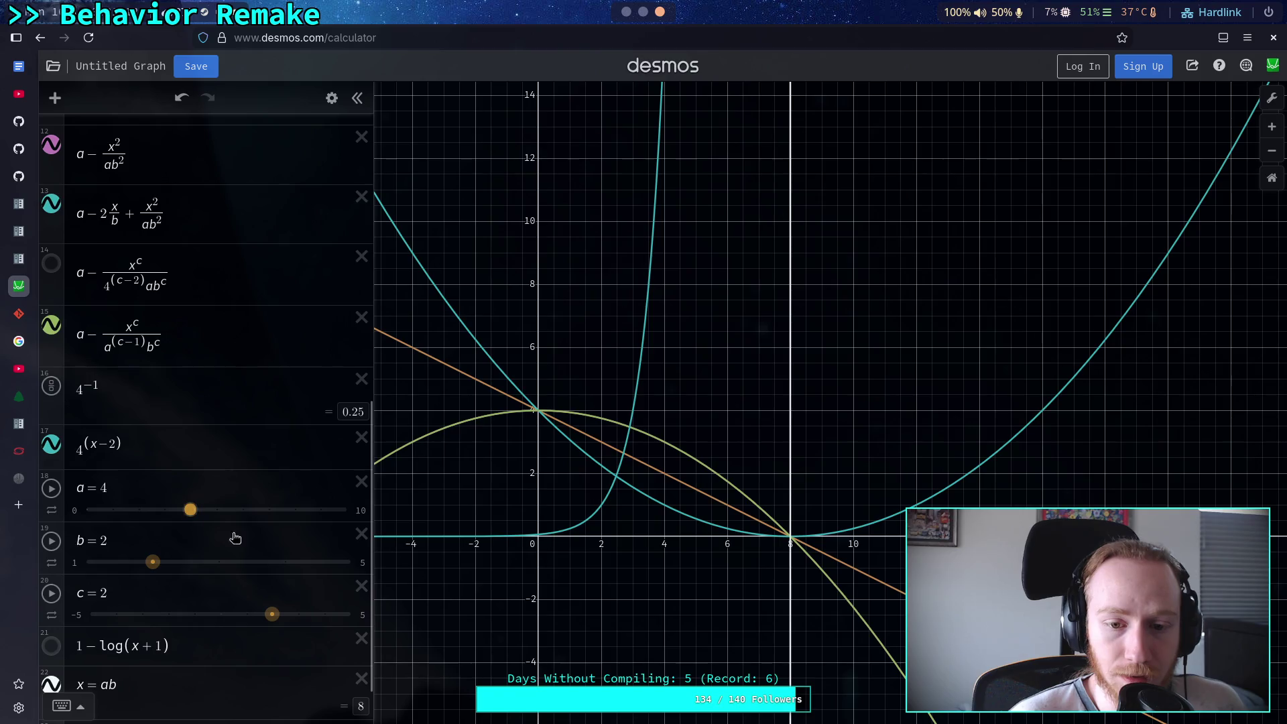
{"action": "mouse_move", "coordinate": [273, 613]}
{"action": "left_mouse_down"}
{"action": "mouse_move", "coordinate": [232, 615]}
{"action": "mouse_move", "coordinate": [348, 613]}
{"action": "mouse_move", "coordinate": [265, 613]}
{"action": "left_mouse_up"}
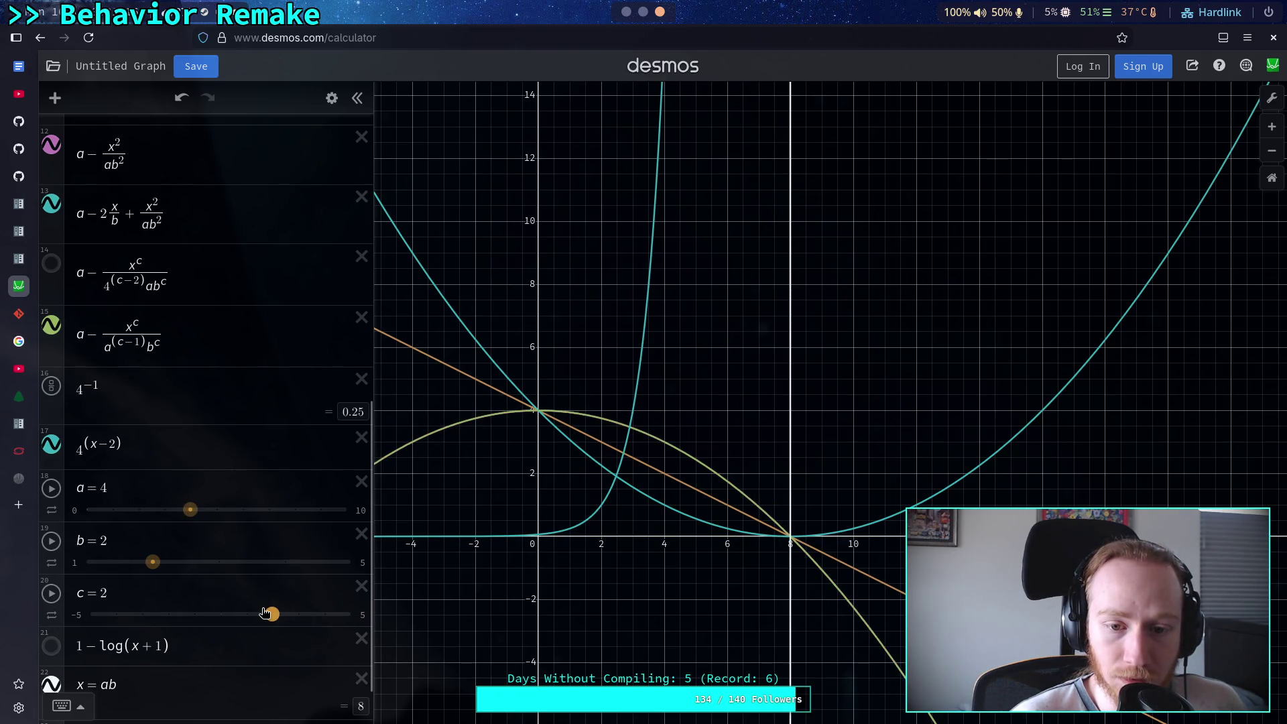
{"action": "left_click_drag", "start_coordinate": [191, 509], "coordinate": [164, 510]}
{"action": "mouse_move", "coordinate": [272, 614]}
{"action": "left_mouse_down"}
{"action": "mouse_move", "coordinate": [247, 614]}
{"action": "mouse_move", "coordinate": [348, 614]}
{"action": "mouse_move", "coordinate": [246, 614]}
{"action": "left_mouse_up"}
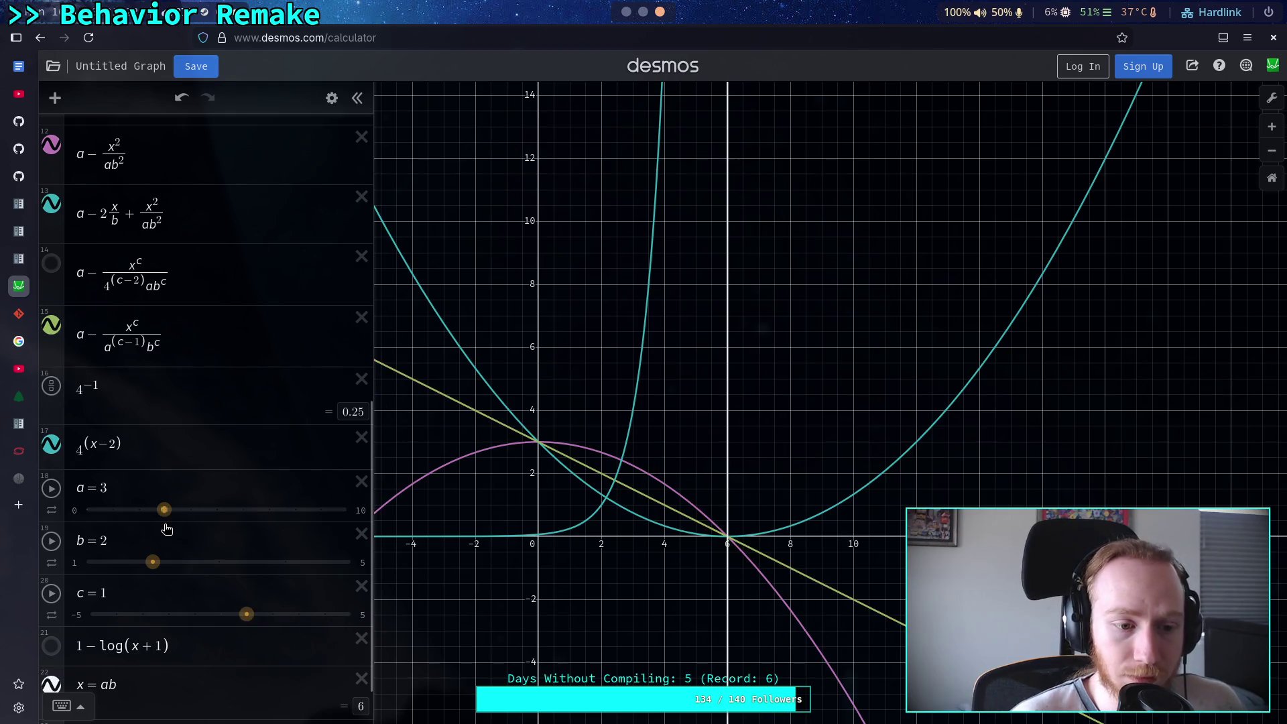
{"action": "mouse_move", "coordinate": [164, 510]}
{"action": "left_mouse_down"}
{"action": "mouse_move", "coordinate": [268, 511]}
{"action": "mouse_move", "coordinate": [229, 521]}
{"action": "left_mouse_up"}
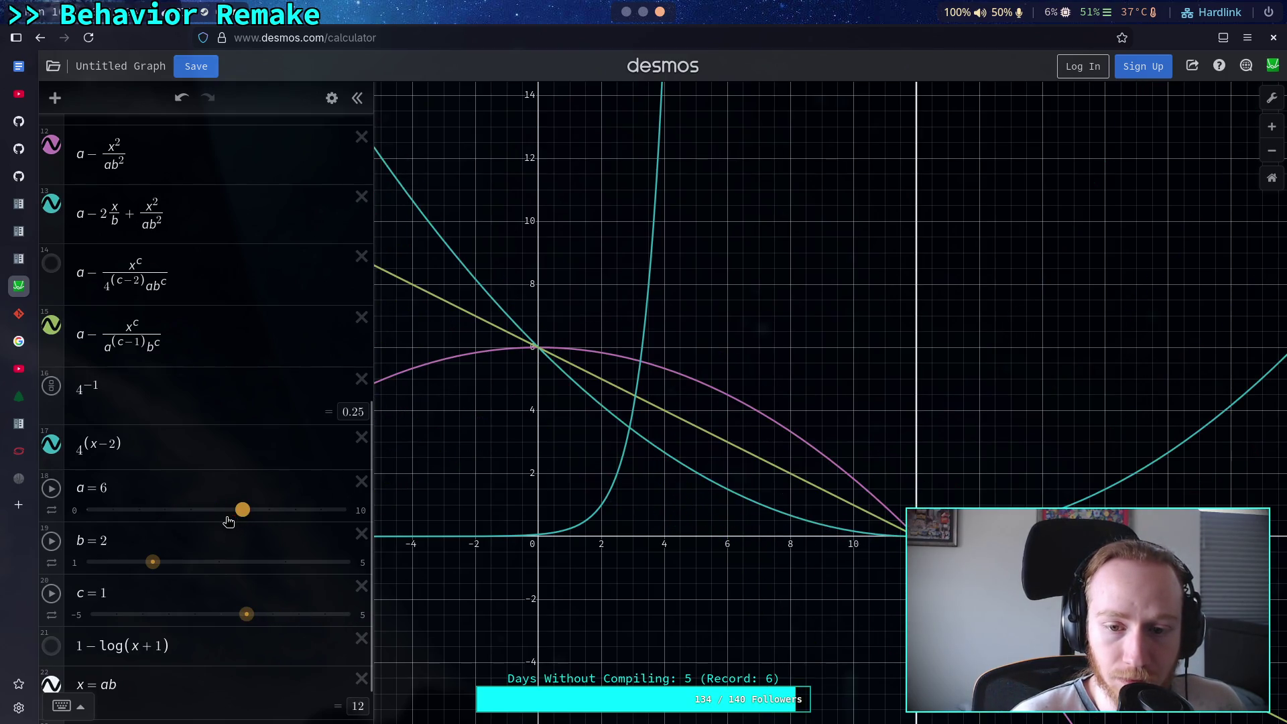
{"action": "mouse_move", "coordinate": [247, 614]}
{"action": "left_mouse_down"}
{"action": "mouse_move", "coordinate": [350, 613]}
{"action": "mouse_move", "coordinate": [172, 613]}
{"action": "mouse_move", "coordinate": [272, 613]}
{"action": "left_mouse_up"}
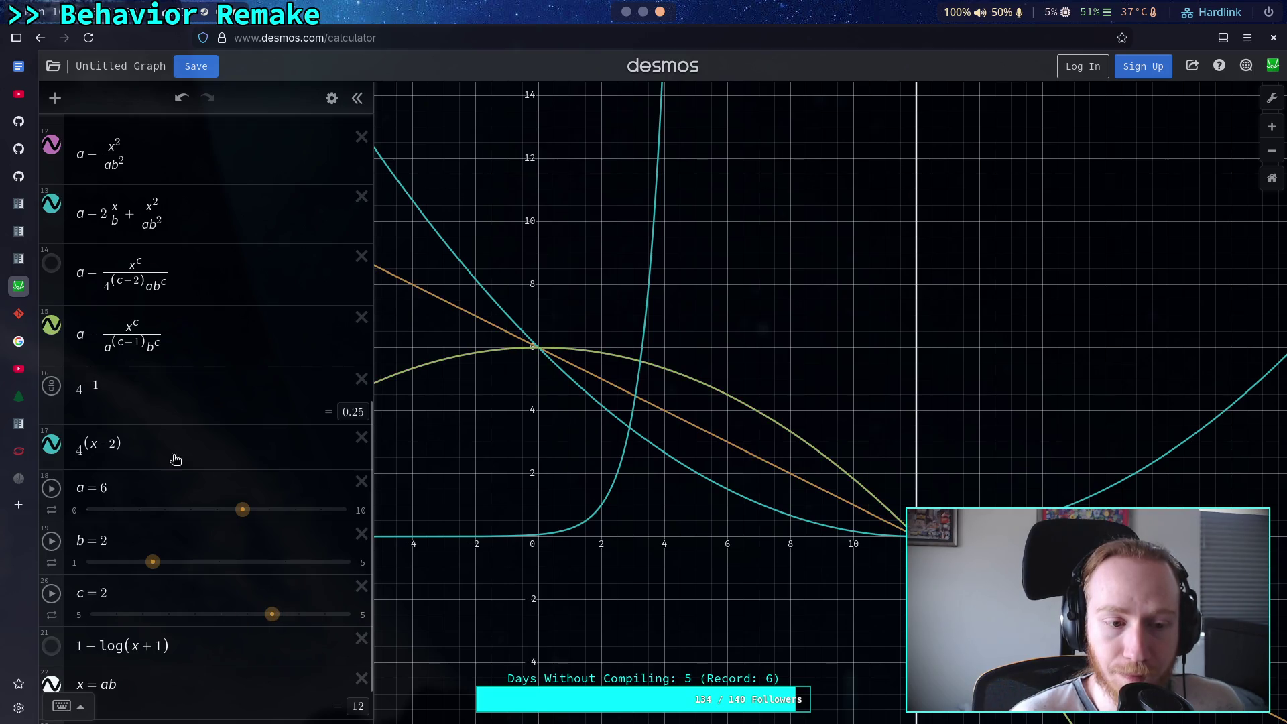
{"action": "double_click", "coordinate": [137, 344]}
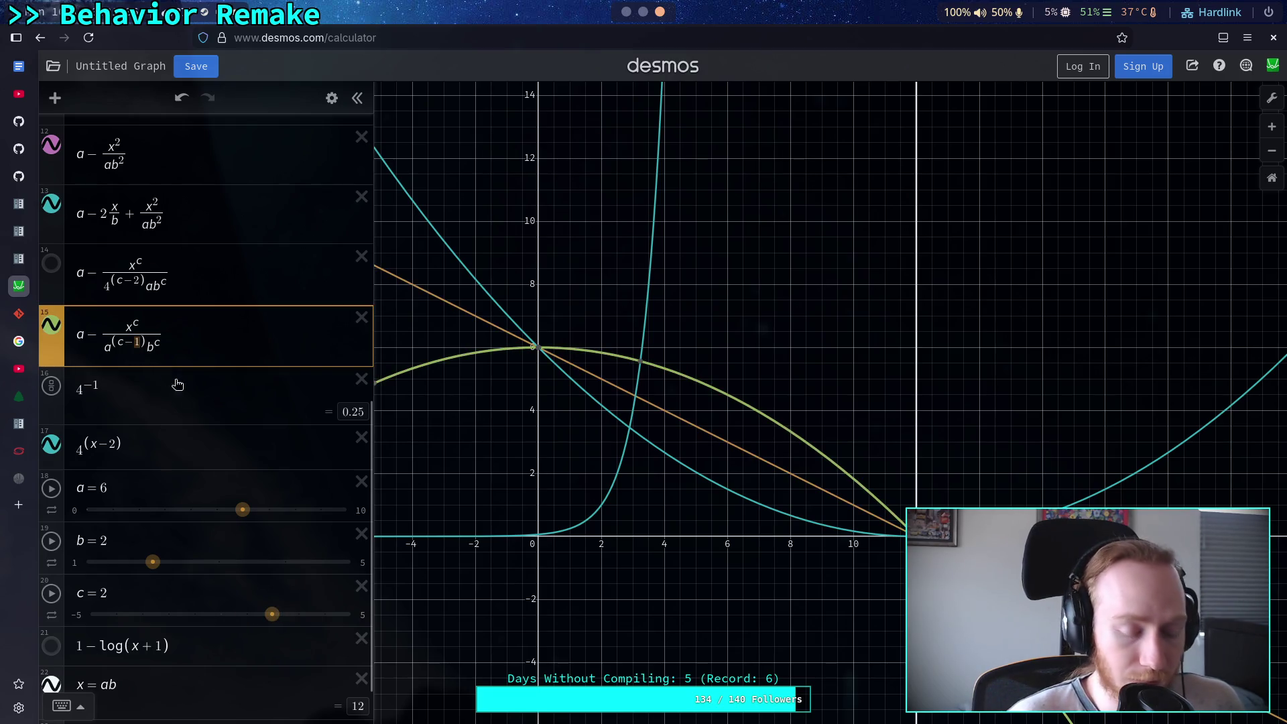
Try exponent 2 in c−1, restore it to 1, and drag c down to −1
{"action": "type", "text": "2"}
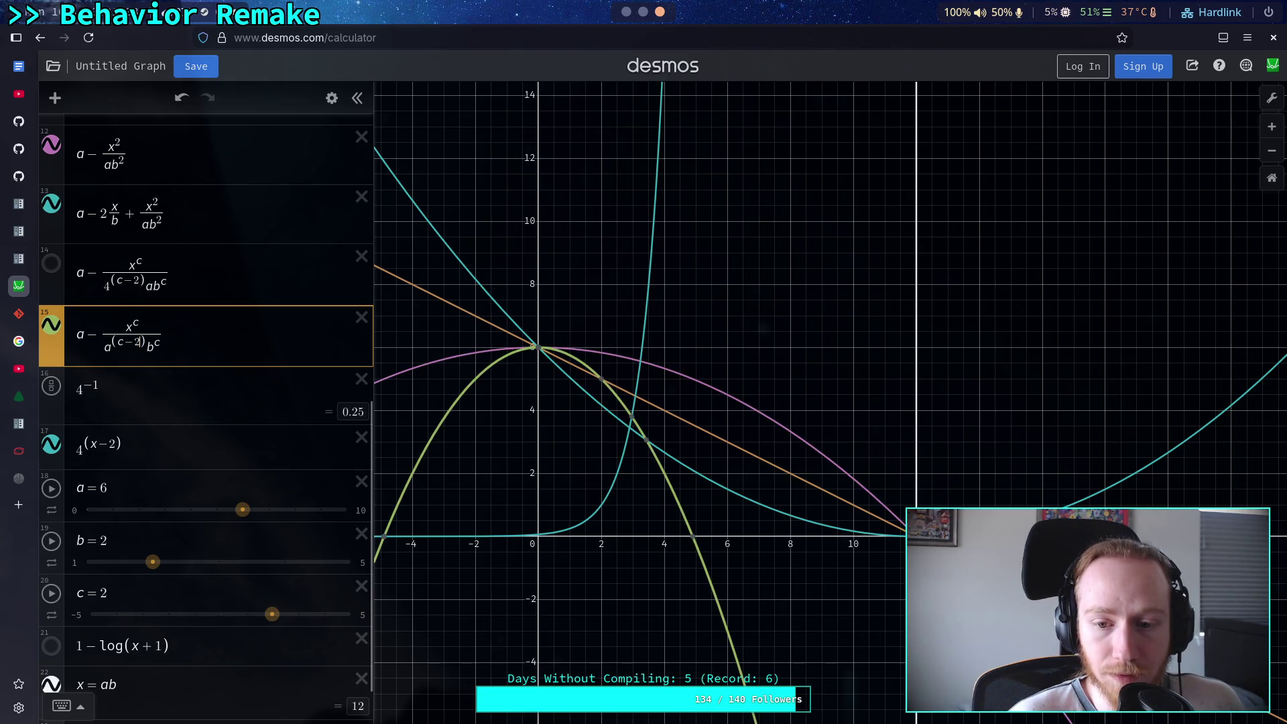
{"action": "key", "text": "BackSpace"}
{"action": "type", "text": "1"}
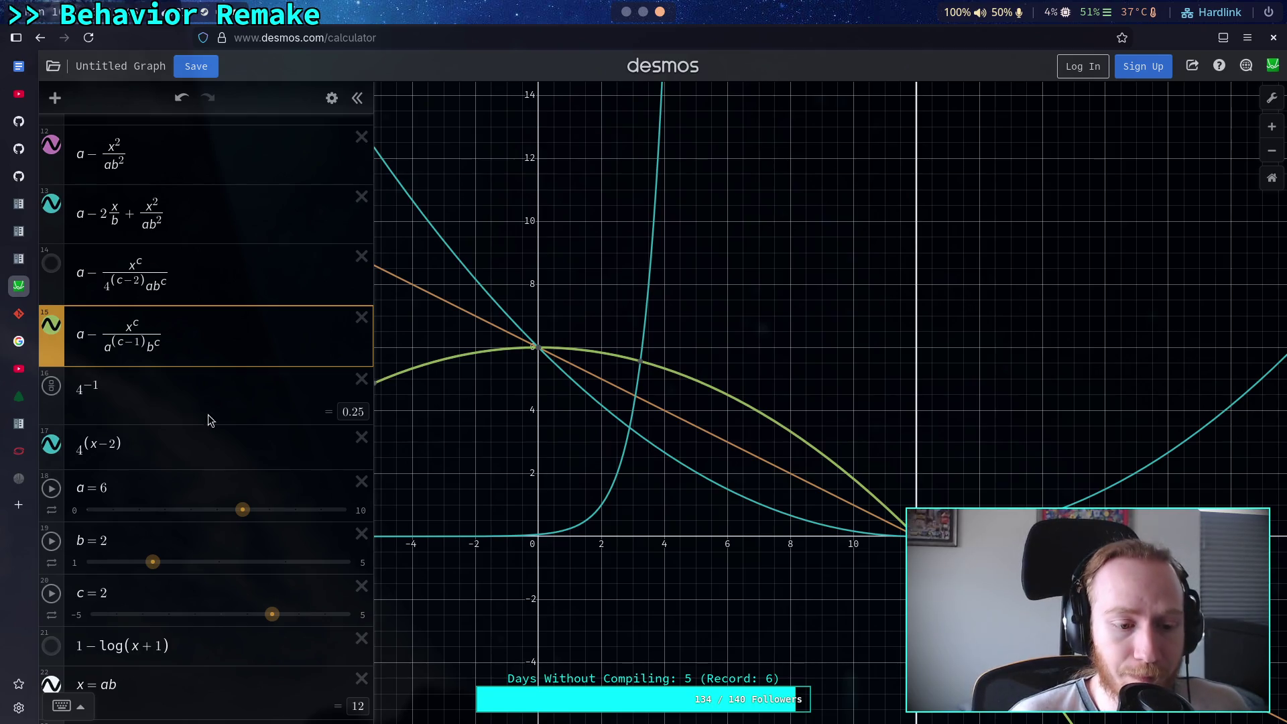
{"action": "left_click_drag", "start_coordinate": [271, 614], "coordinate": [193, 617]}
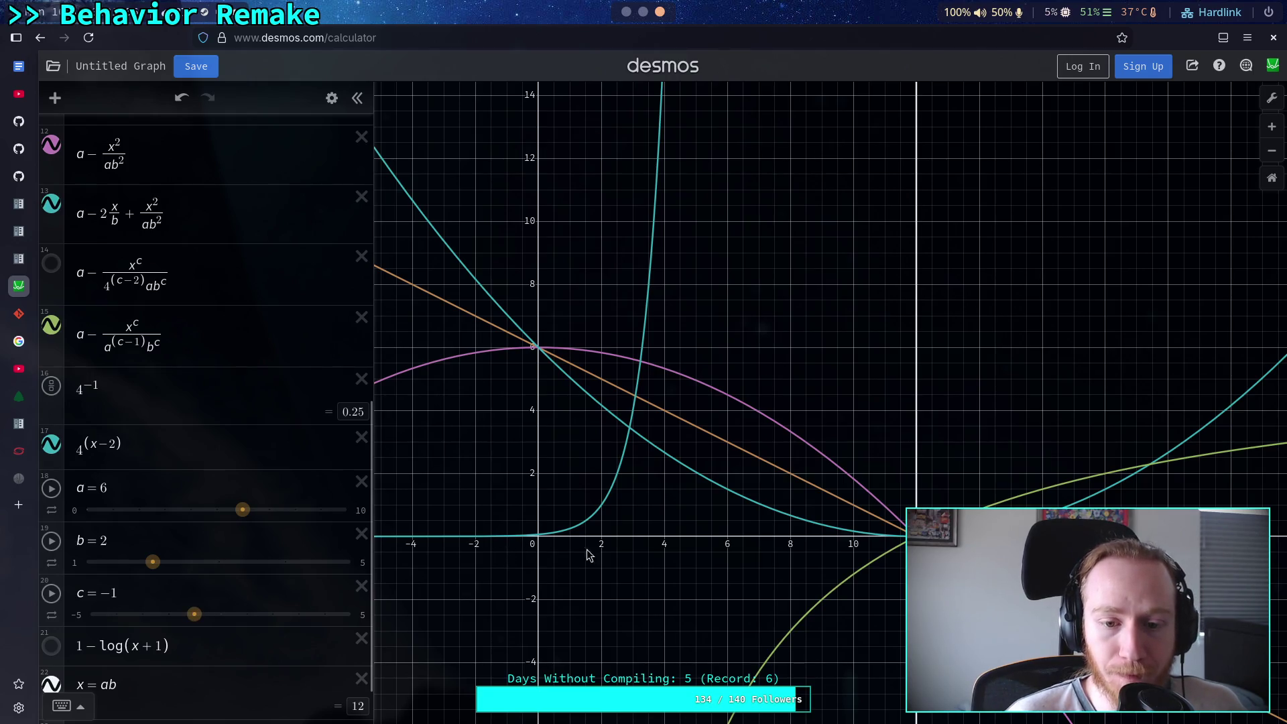
Zoom and pan the view around the root, then sweep c from −1 up to 0
{"action": "scroll", "coordinate": [637, 570], "scroll_direction": "down", "scroll_amount": 3}
{"action": "scroll", "coordinate": [654, 579], "scroll_direction": "down", "scroll_amount": 2}
{"action": "scroll", "coordinate": [657, 524], "scroll_direction": "up", "scroll_amount": 3}
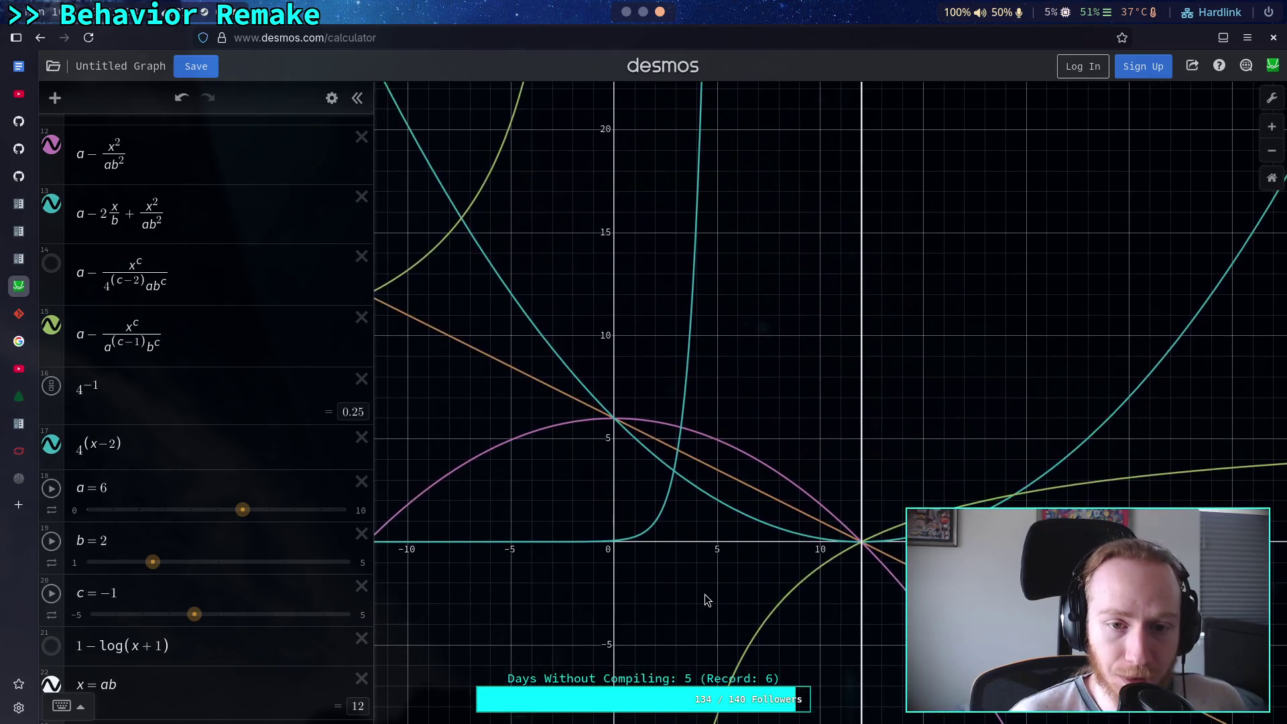
{"action": "left_click_drag", "start_coordinate": [733, 571], "coordinate": [621, 537]}
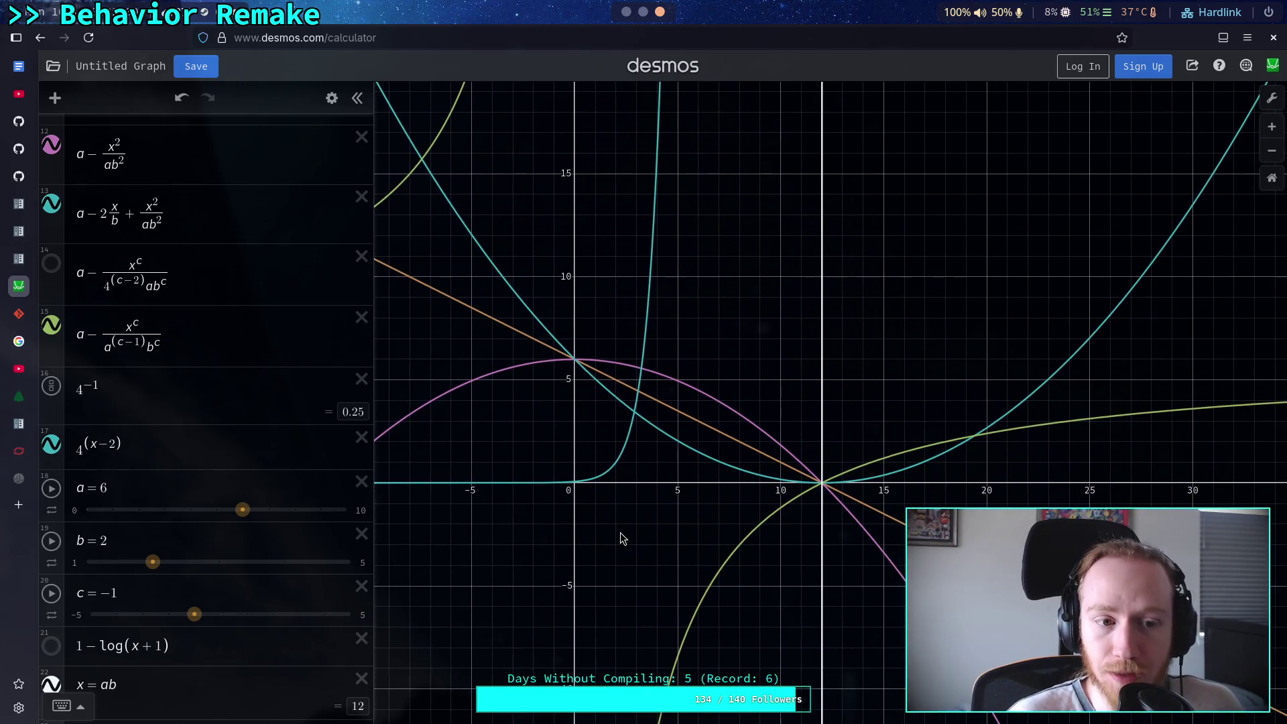
{"action": "mouse_move", "coordinate": [548, 396]}
{"action": "left_mouse_down"}
{"action": "mouse_move", "coordinate": [606, 445]}
{"action": "mouse_move", "coordinate": [586, 480]}
{"action": "mouse_move", "coordinate": [597, 271]}
{"action": "mouse_move", "coordinate": [578, 411]}
{"action": "left_mouse_up"}
{"action": "scroll", "coordinate": [612, 497], "scroll_direction": "down", "scroll_amount": 5}
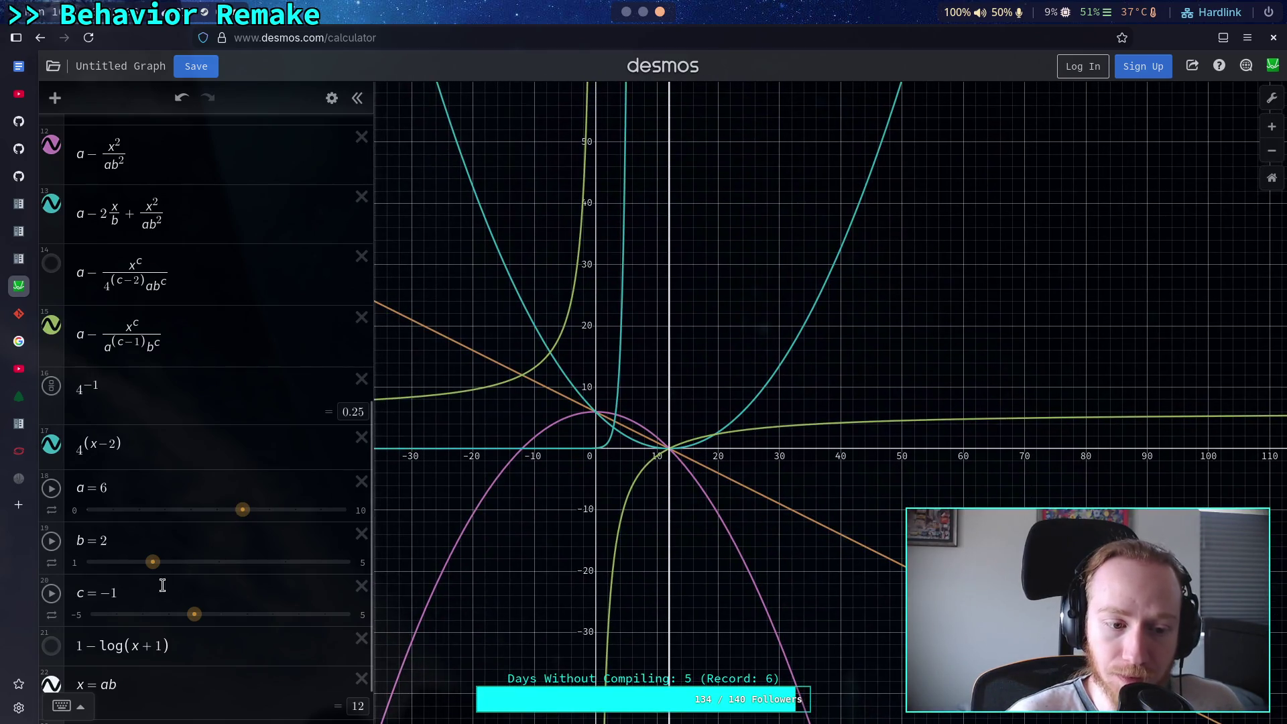
{"action": "mouse_move", "coordinate": [192, 622]}
{"action": "left_mouse_down"}
{"action": "mouse_move", "coordinate": [86, 614]}
{"action": "mouse_move", "coordinate": [202, 627]}
{"action": "mouse_move", "coordinate": [221, 615]}
{"action": "mouse_move", "coordinate": [351, 615]}
{"action": "mouse_move", "coordinate": [194, 614]}
{"action": "left_mouse_up"}
{"action": "scroll", "coordinate": [497, 478], "scroll_direction": "up", "scroll_amount": 5}
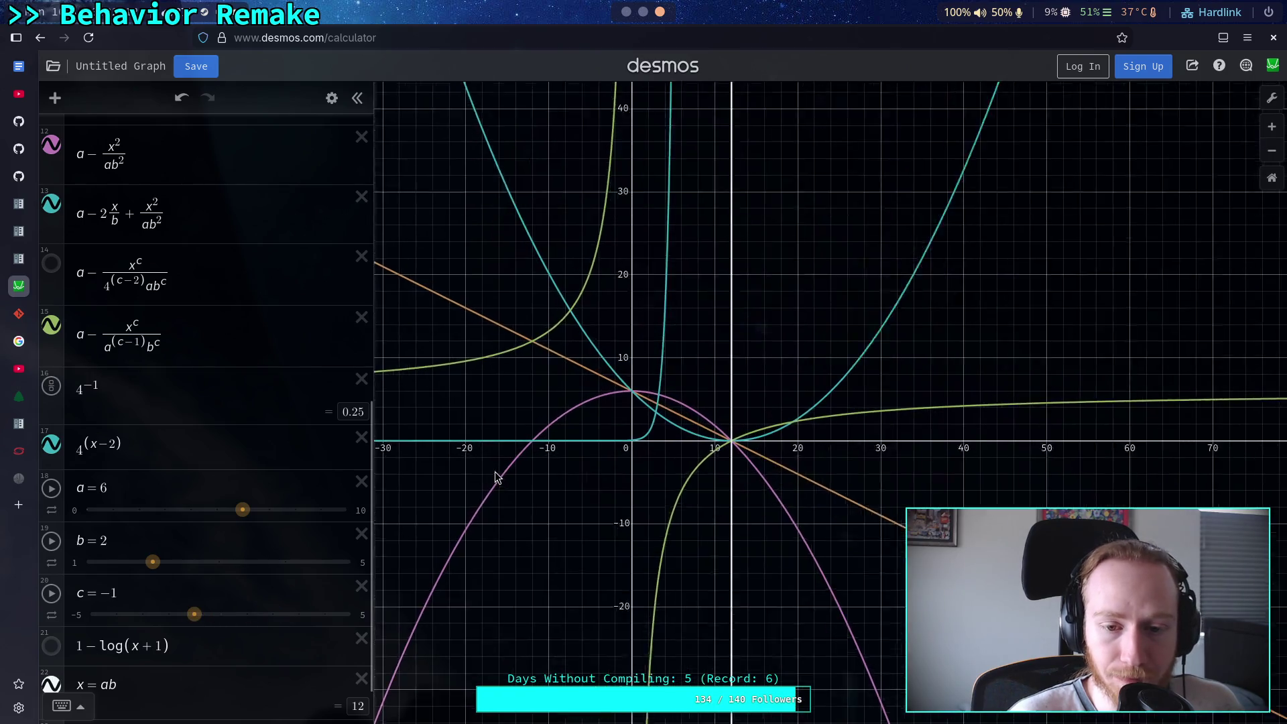
{"action": "scroll", "coordinate": [738, 447], "scroll_direction": "up", "scroll_amount": 4}
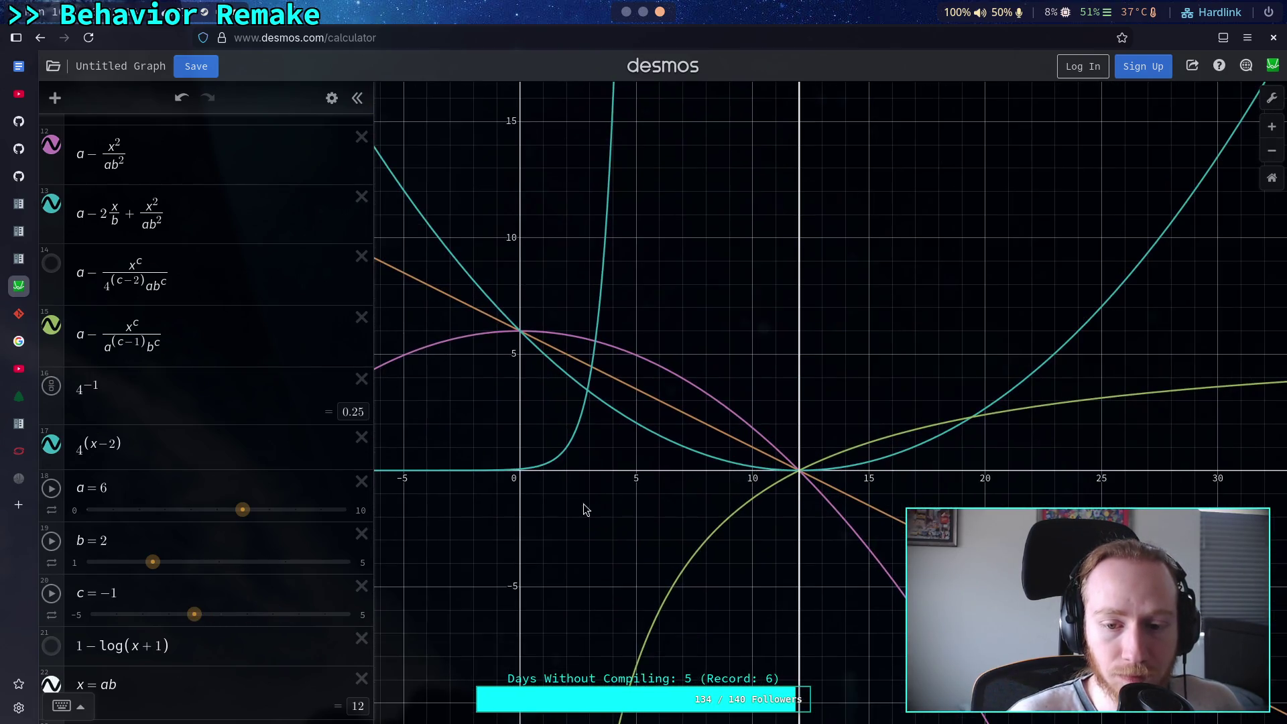
{"action": "mouse_move", "coordinate": [195, 614]}
{"action": "left_mouse_down"}
{"action": "mouse_move", "coordinate": [396, 610]}
{"action": "mouse_move", "coordinate": [217, 618]}
{"action": "left_mouse_up"}
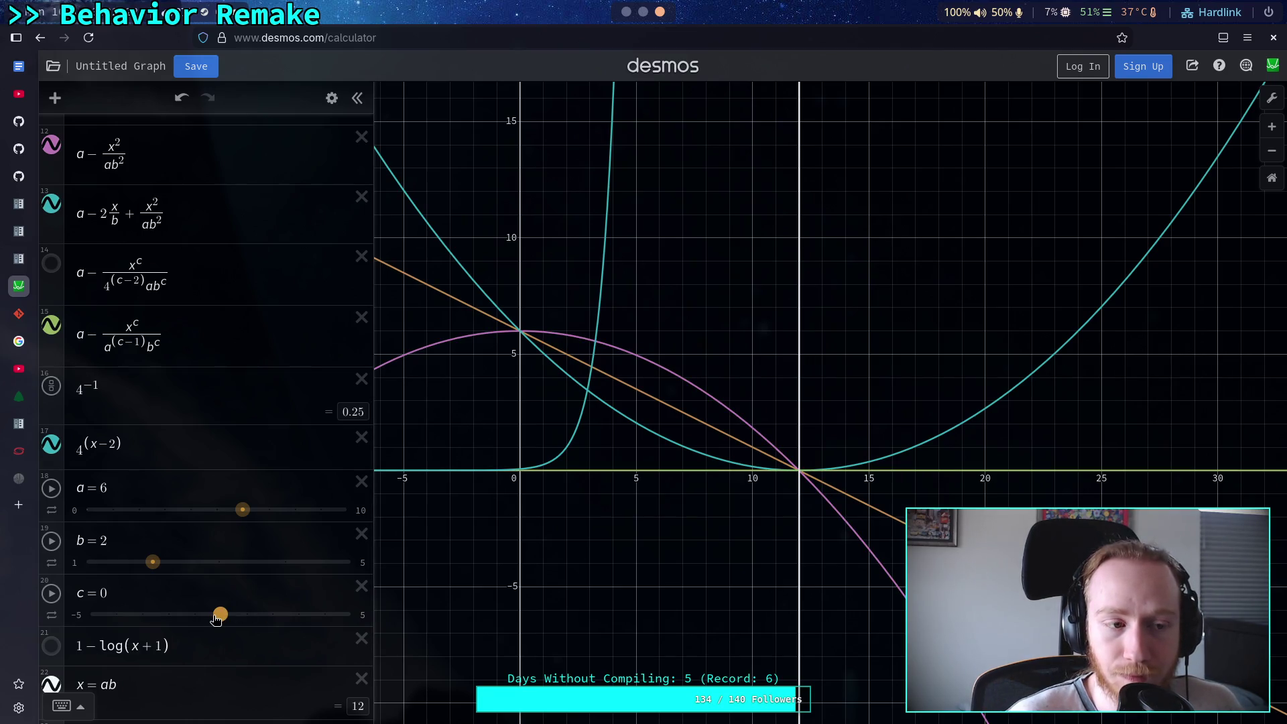
{"action": "mouse_move", "coordinate": [215, 618]}
{"action": "left_mouse_down"}
{"action": "mouse_move", "coordinate": [247, 614]}
{"action": "mouse_move", "coordinate": [215, 620]}
{"action": "left_mouse_up"}
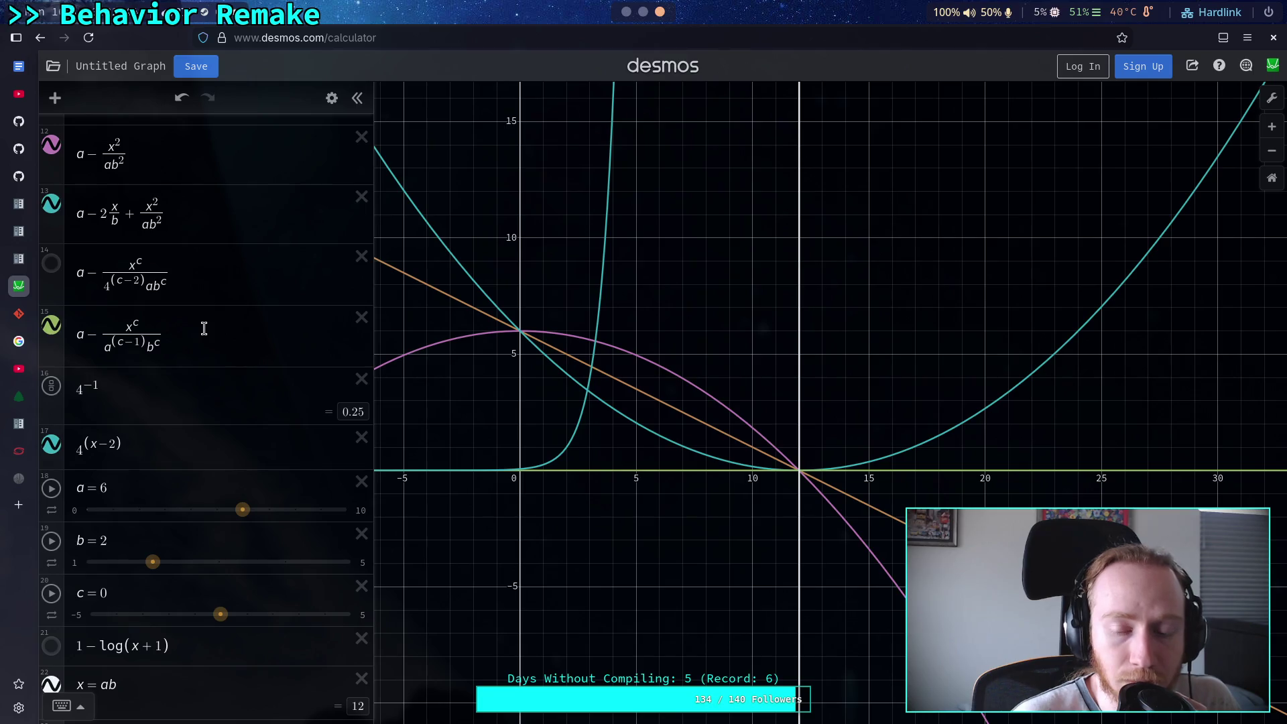
{"action": "left_click_drag", "start_coordinate": [106, 332], "coordinate": [168, 344]}
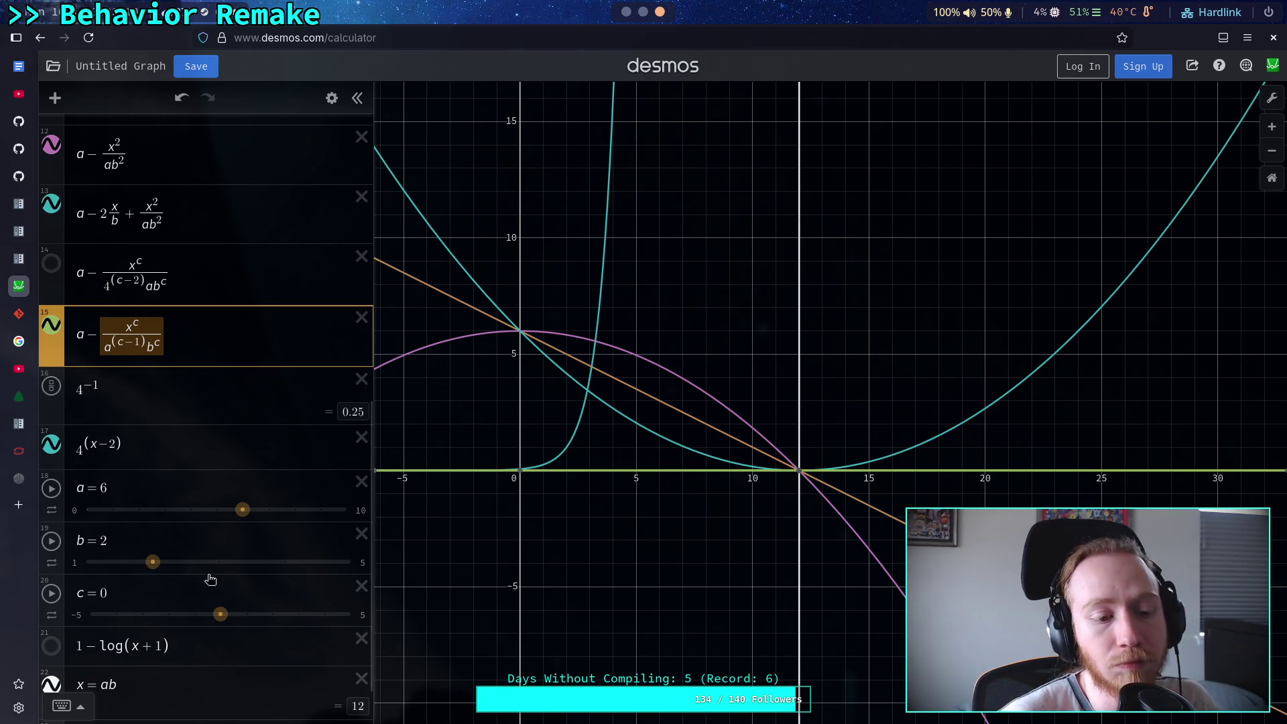
Check c's slider bounds, then raise c from 0 through 0.4 to 1
{"action": "left_click", "coordinate": [79, 614]}
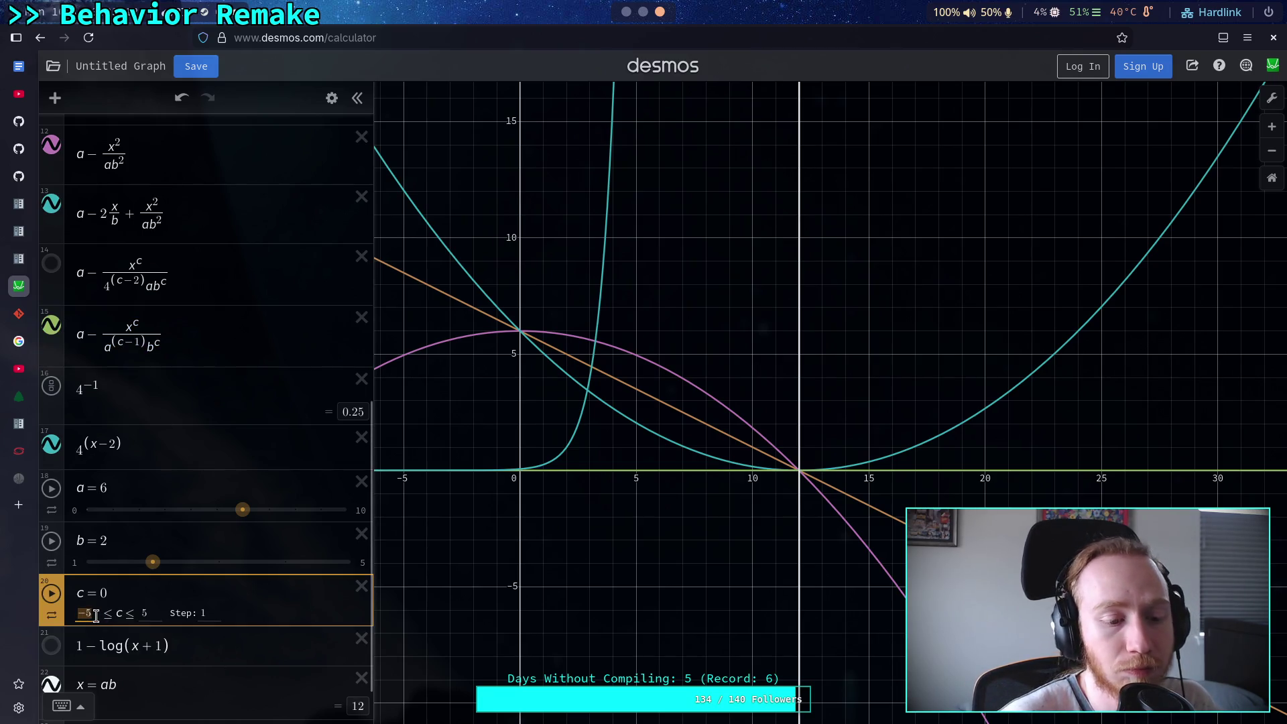
{"action": "left_click", "coordinate": [204, 613]}
{"action": "key", "text": "Return"}
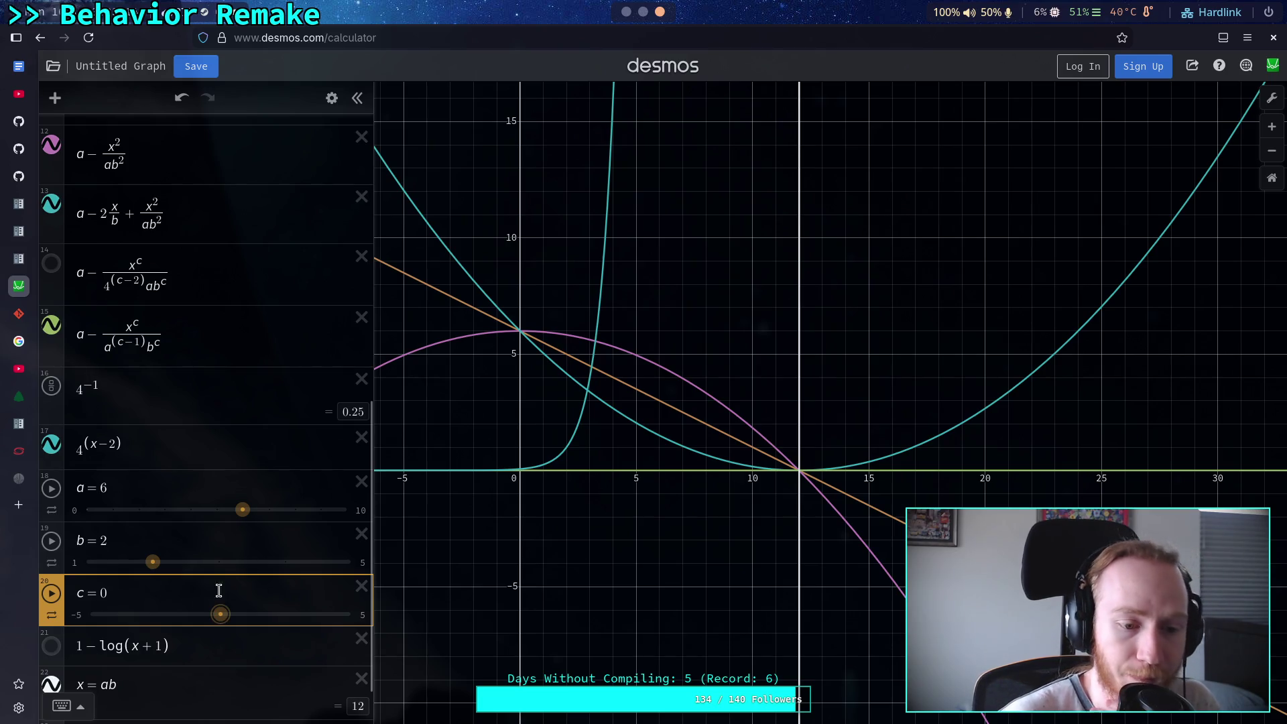
{"action": "mouse_move", "coordinate": [219, 613]}
{"action": "left_mouse_down"}
{"action": "mouse_move", "coordinate": [382, 621]}
{"action": "mouse_move", "coordinate": [230, 629]}
{"action": "left_mouse_up"}
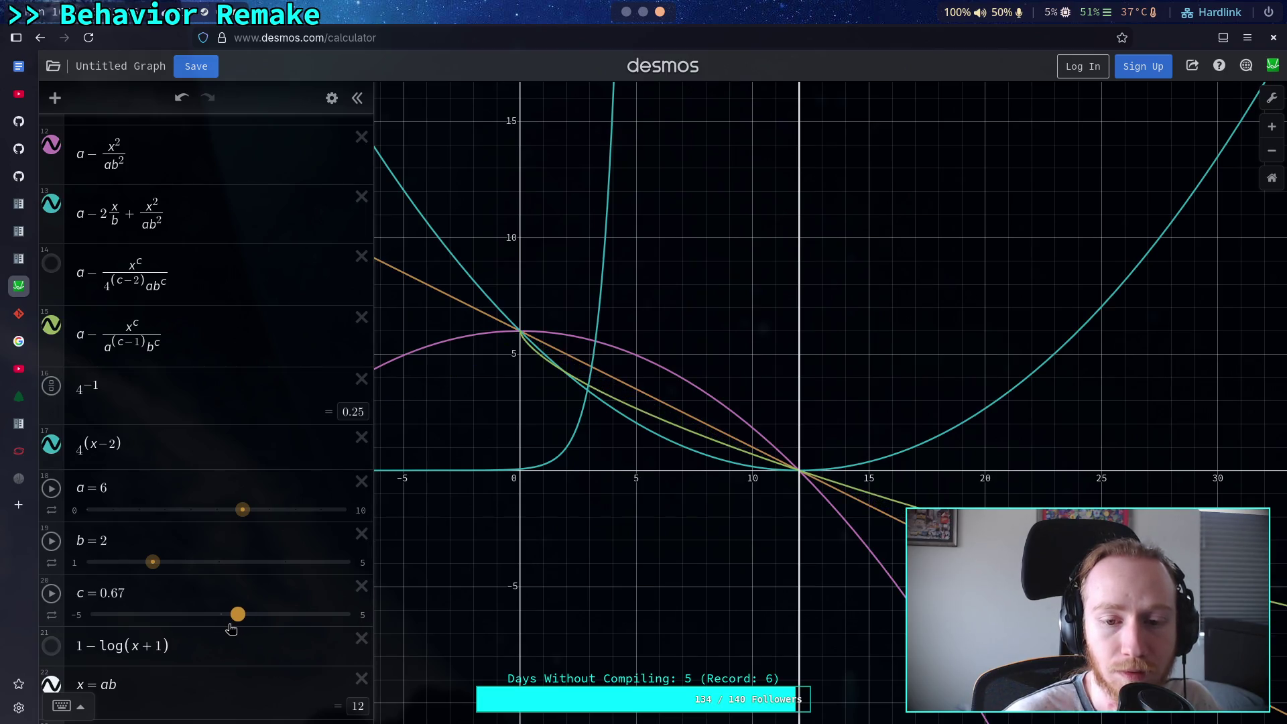
{"action": "left_click_drag", "start_coordinate": [231, 629], "coordinate": [239, 629]}
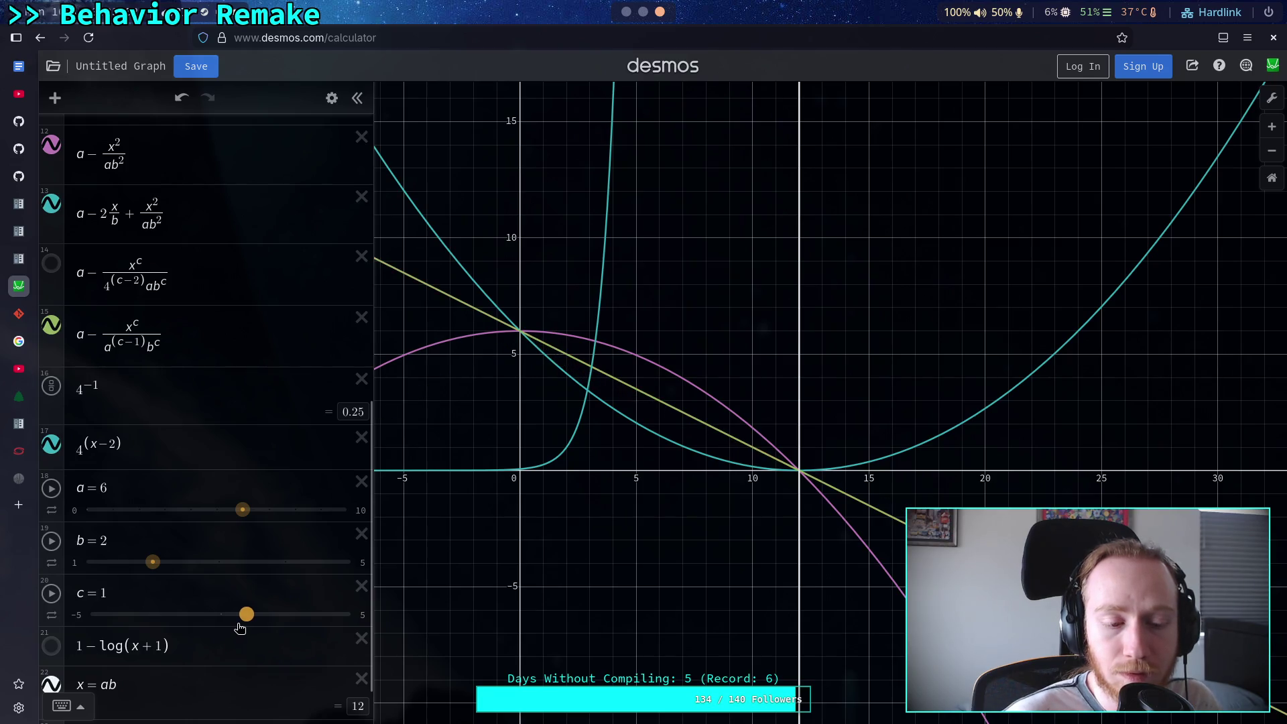
{"action": "left_click", "coordinate": [231, 330]}
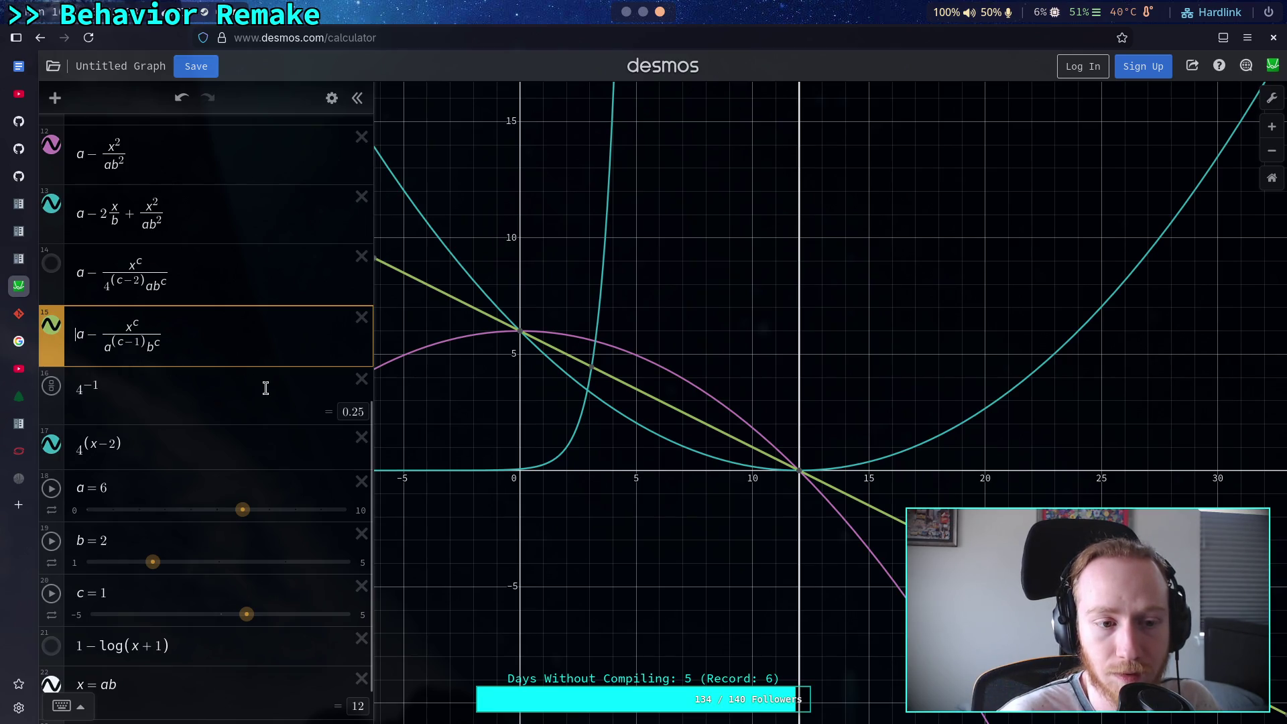
Wrap expression 15 in braces with the condition c ≥ 1 before the falloff formula
{"action": "type", "text": "{"}
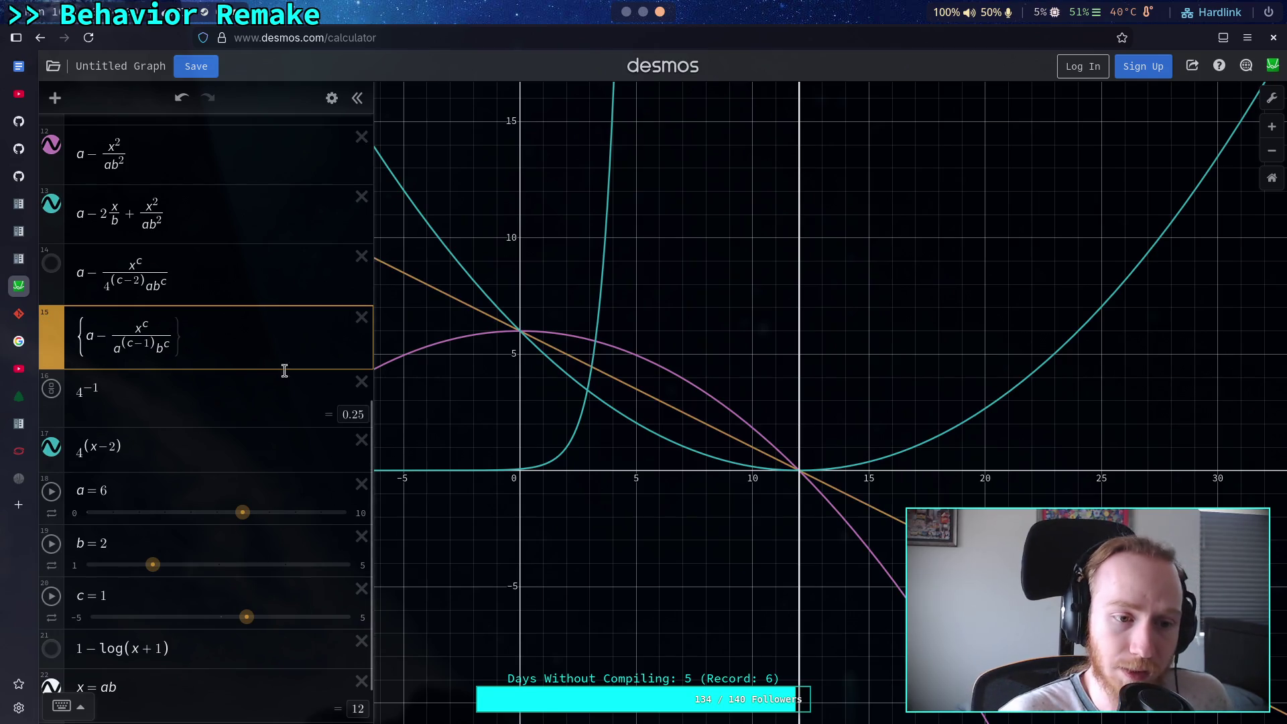
{"action": "type", "text": ":"}
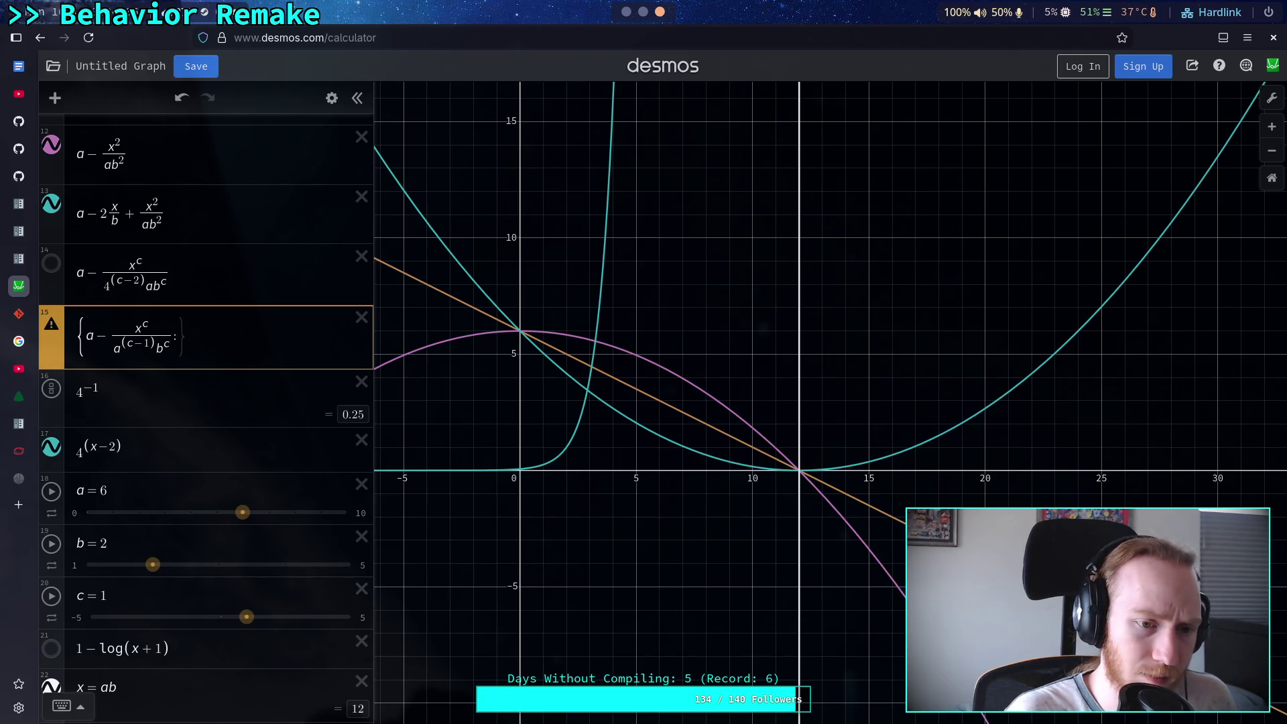
{"action": "type", "text": "x"}
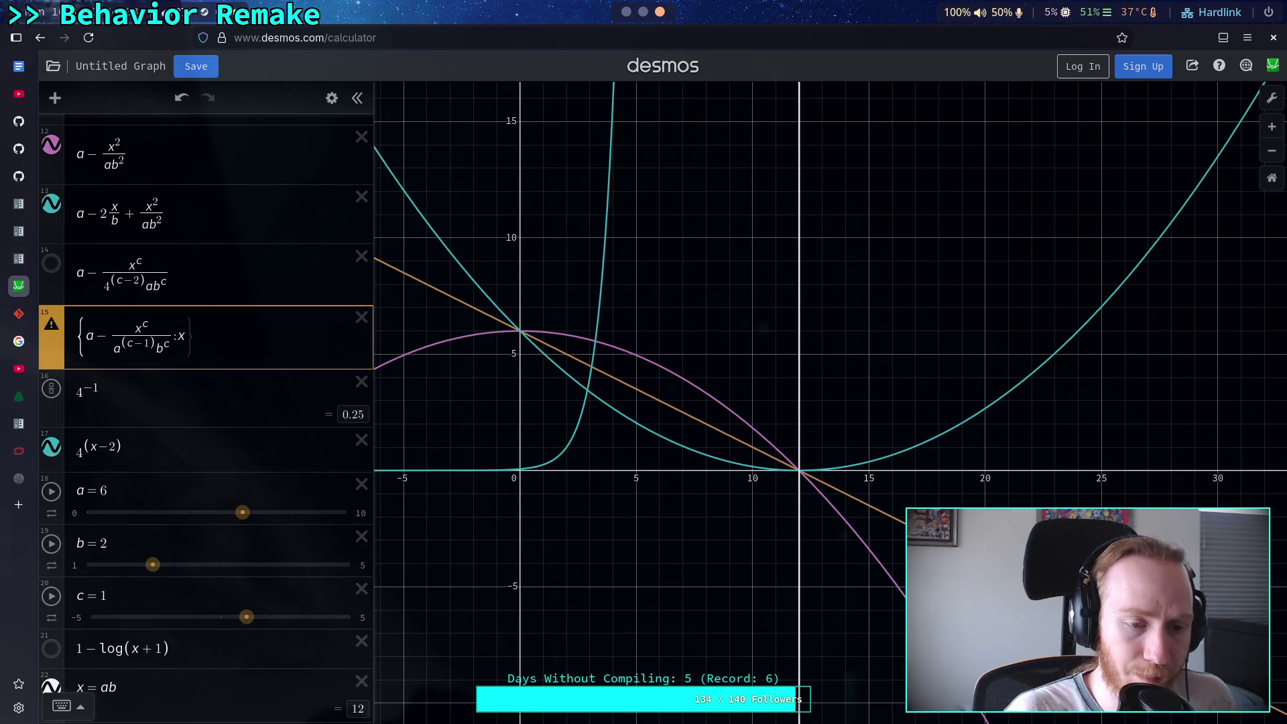
{"action": "key", "text": "BackSpace"}
{"action": "type", "text": "c"}
{"action": "type", "text": ">"}
{"action": "type", "text": "1"}
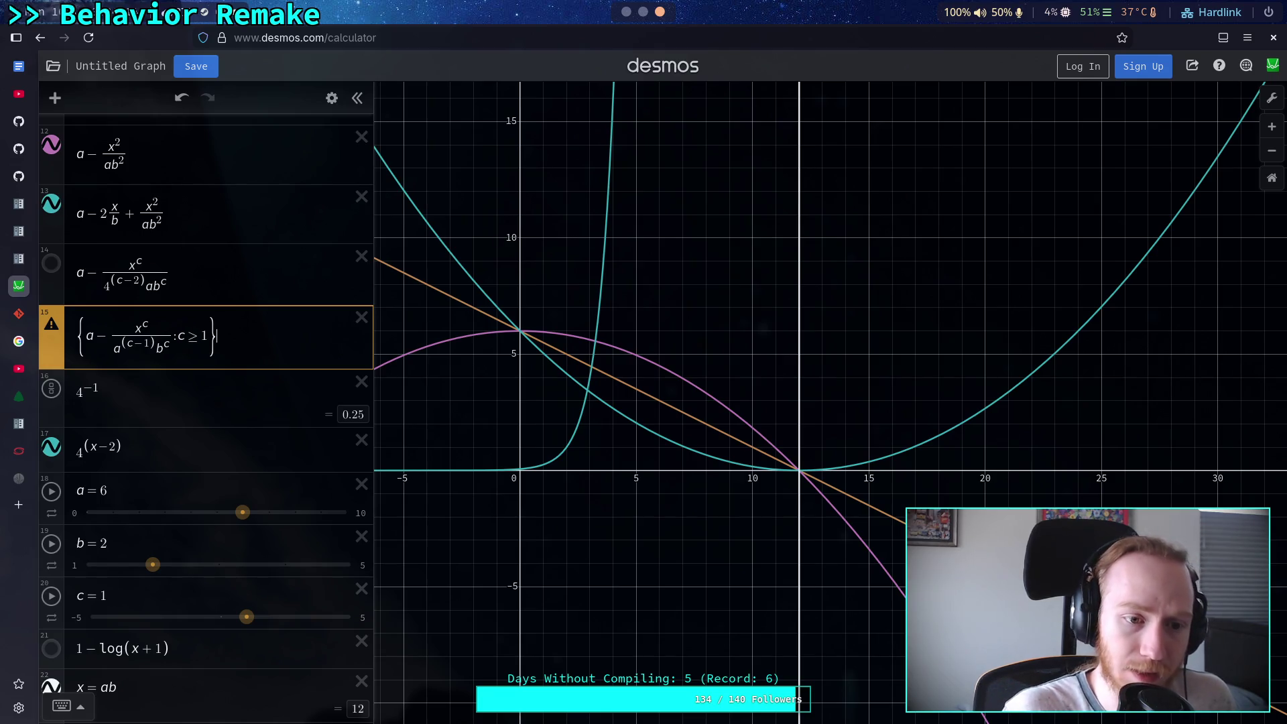
{"action": "mouse_move", "coordinate": [51, 331]}
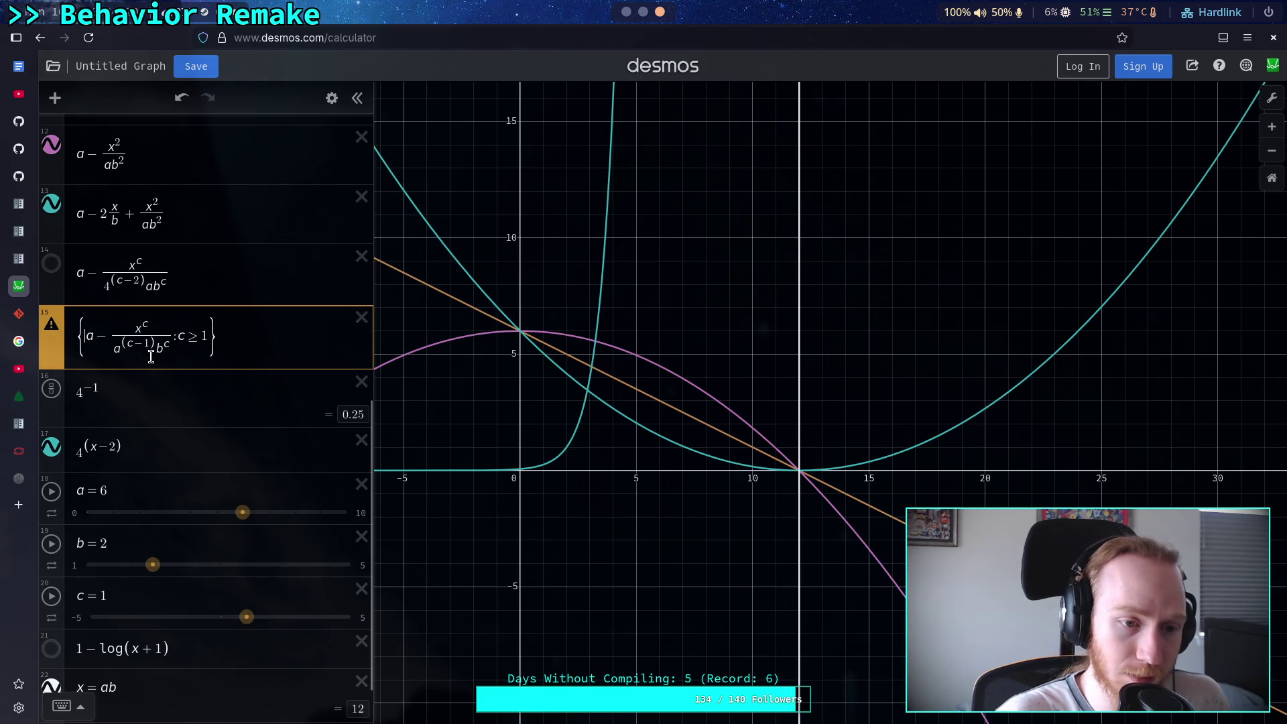
{"action": "type", "text": "c>"}
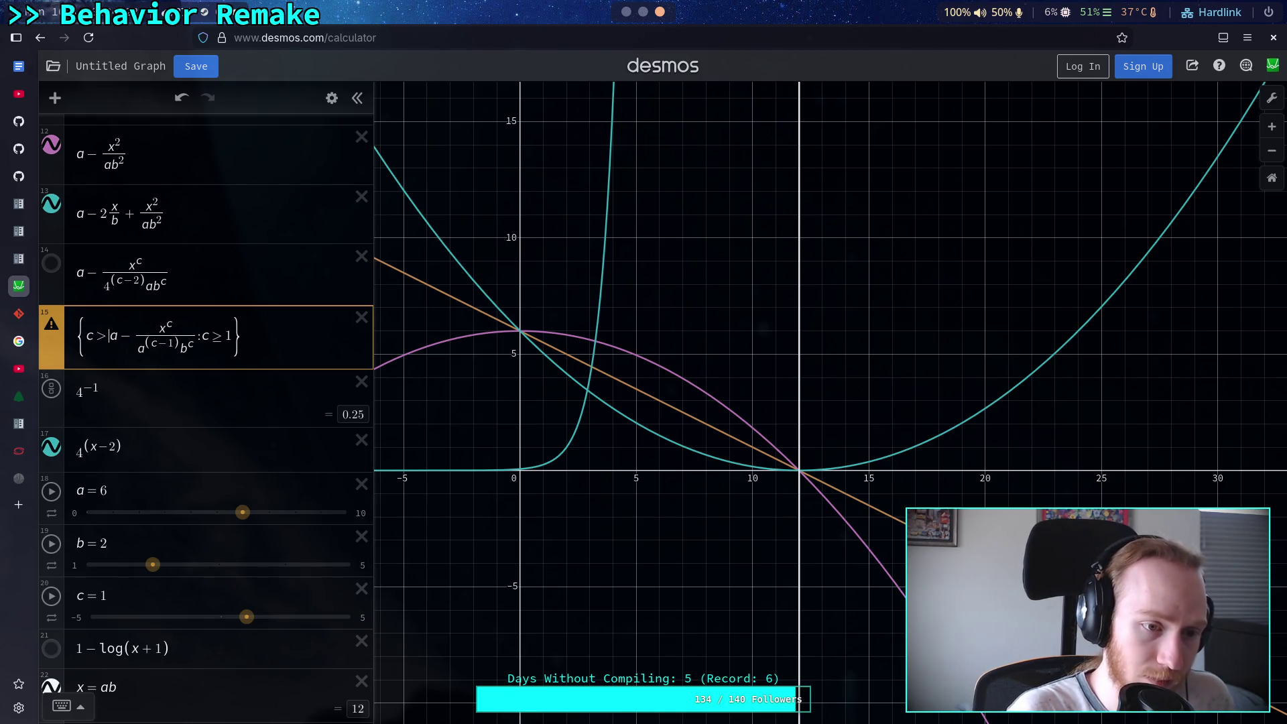
{"action": "type", "text": "1"}
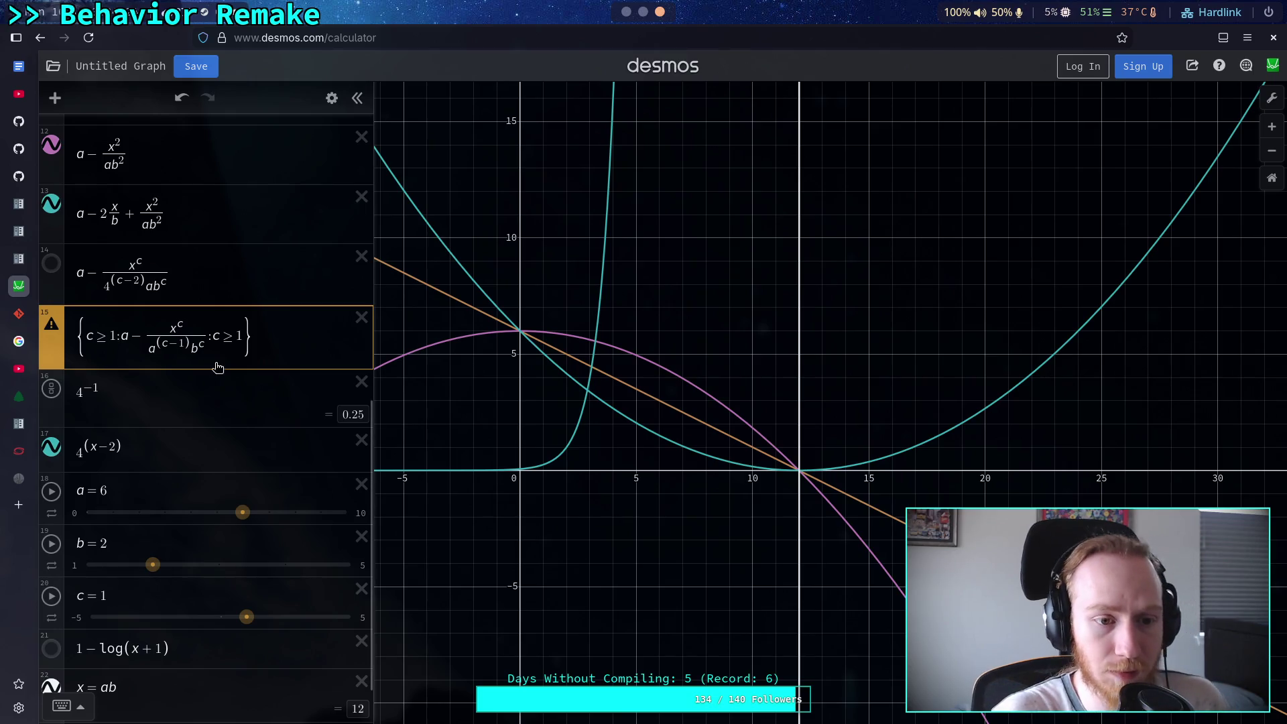
{"action": "type", "text": ":"}
{"action": "left_click_drag", "start_coordinate": [208, 341], "coordinate": [239, 365]}
{"action": "key", "text": "BackSpace"}
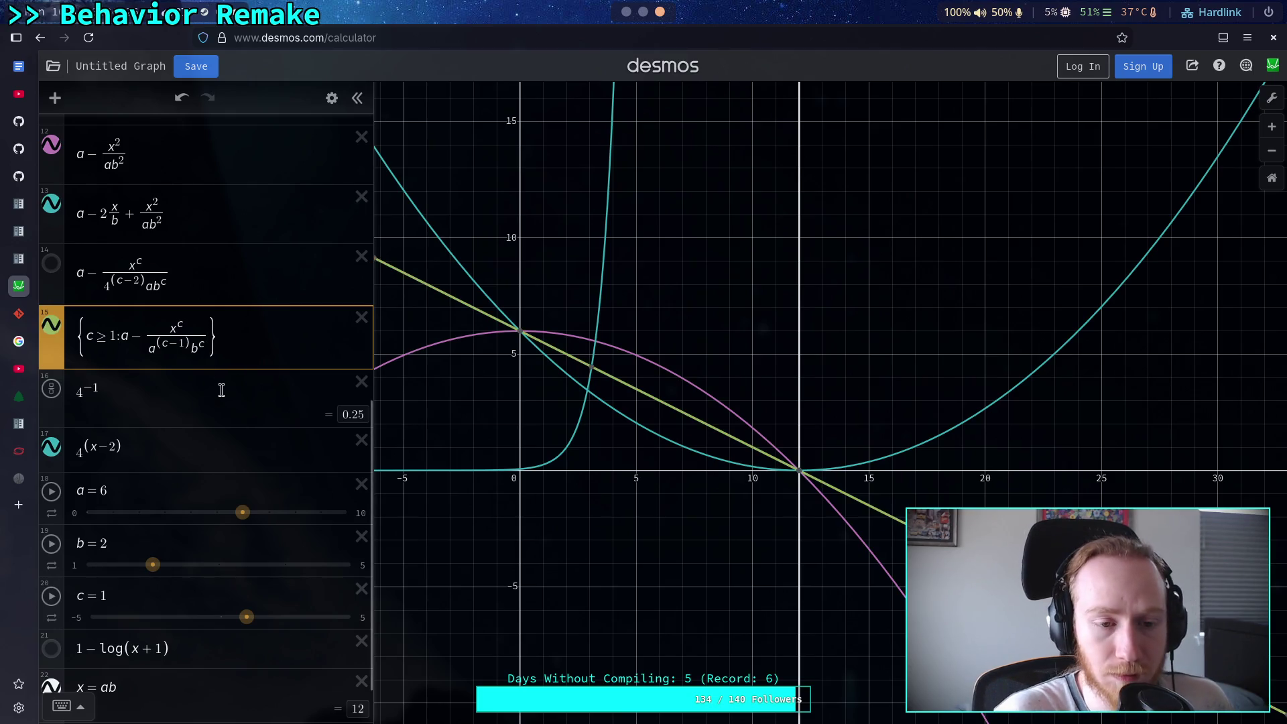
{"action": "mouse_move", "coordinate": [246, 617]}
{"action": "left_mouse_down"}
{"action": "mouse_move", "coordinate": [236, 625]}
{"action": "mouse_move", "coordinate": [303, 616]}
{"action": "mouse_move", "coordinate": [247, 617]}
{"action": "left_mouse_up"}
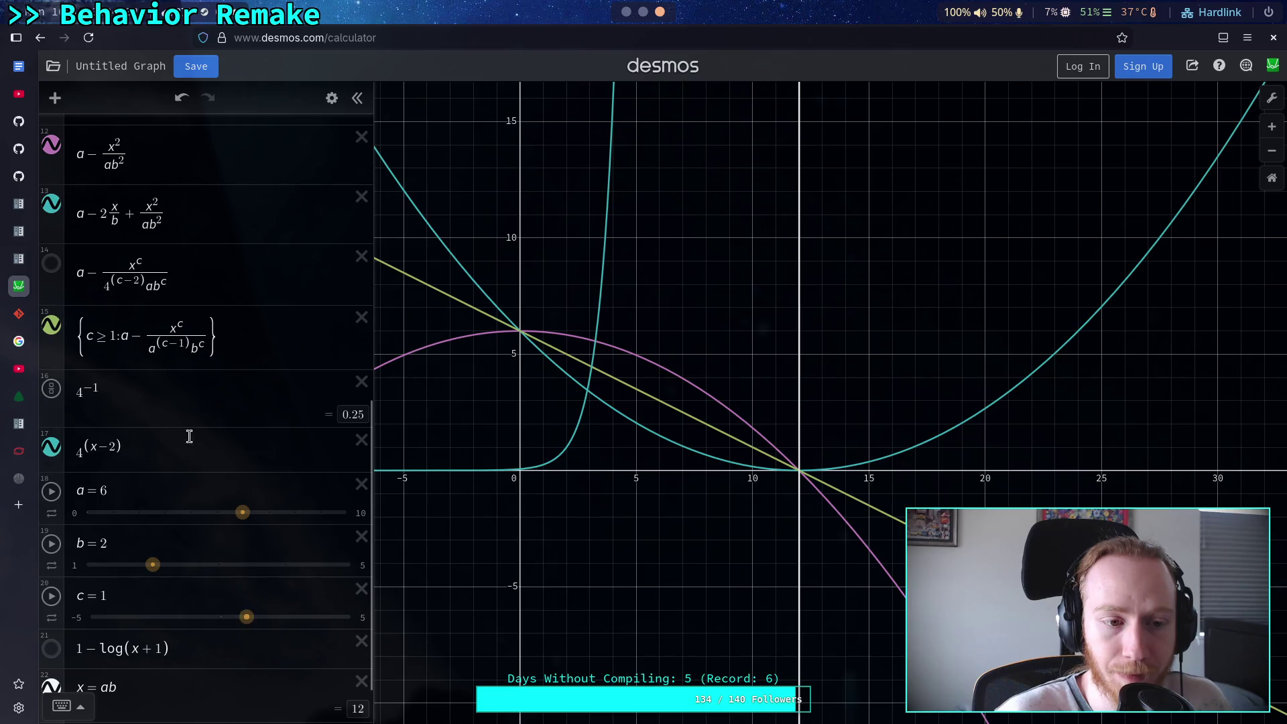
Add a comma-separated fallback branch c ≥ 0: x and lower c below 1 to test it
{"action": "left_click", "coordinate": [210, 336]}
{"action": "type", "text": ",c"}
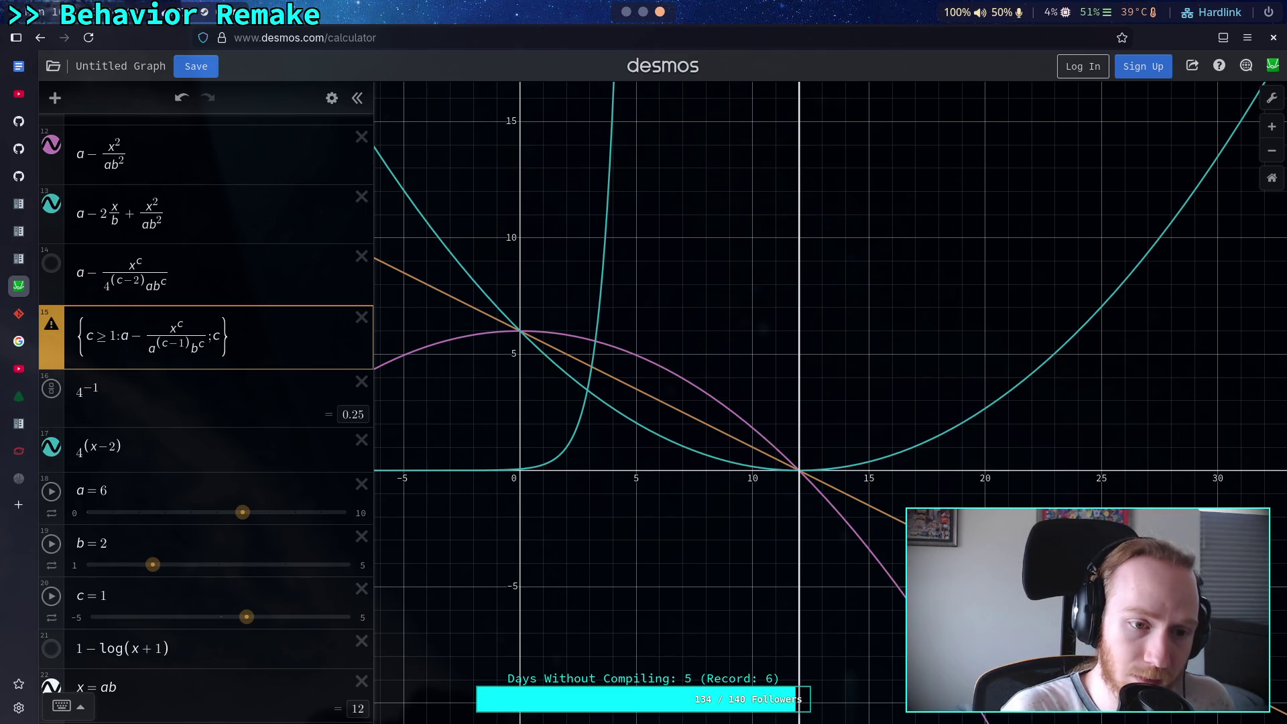
{"action": "type", "text": ">"}
{"action": "type", "text": "0"}
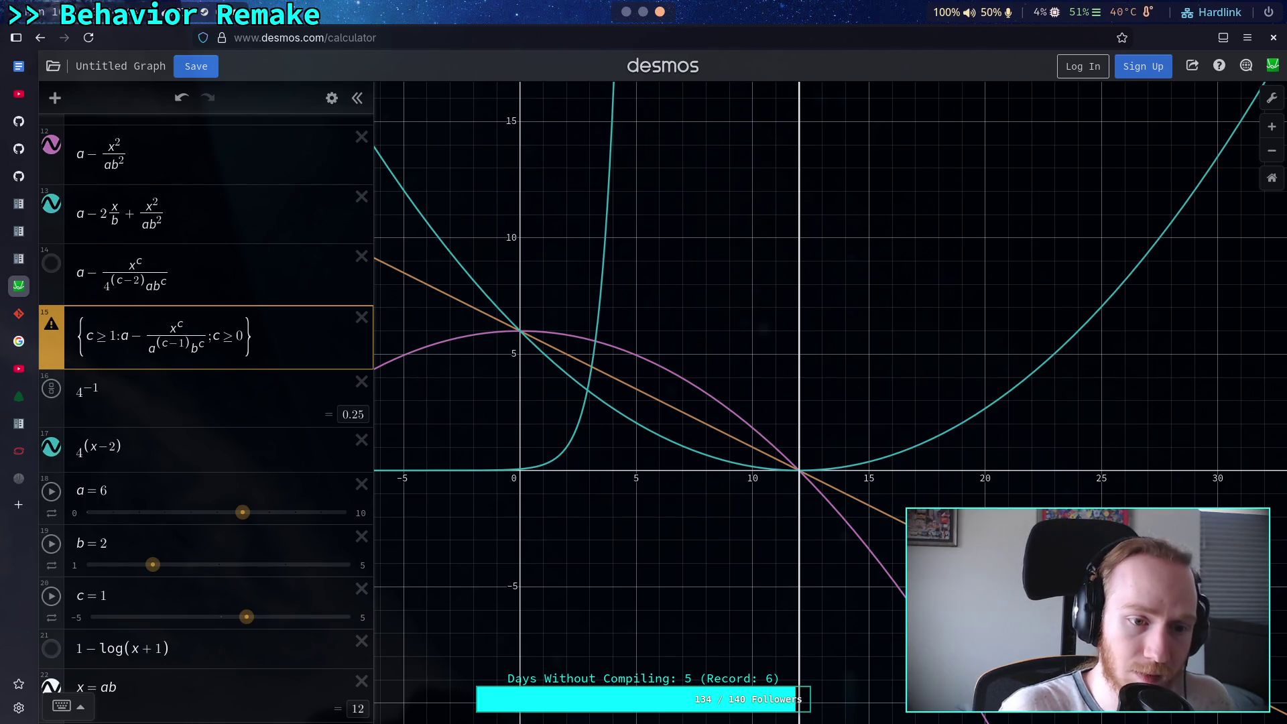
{"action": "type", "text": ":x"}
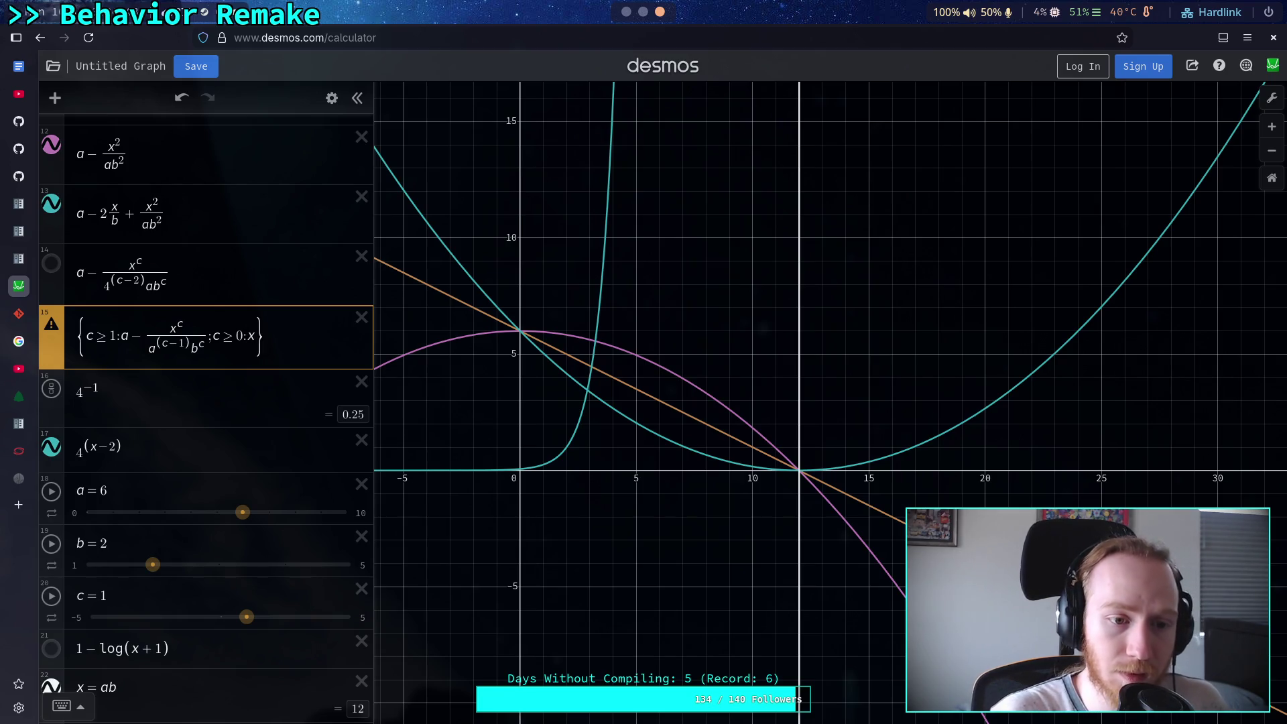
{"action": "left_click", "coordinate": [212, 337]}
{"action": "key", "text": "BackSpace"}
{"action": "type", "text": ","}
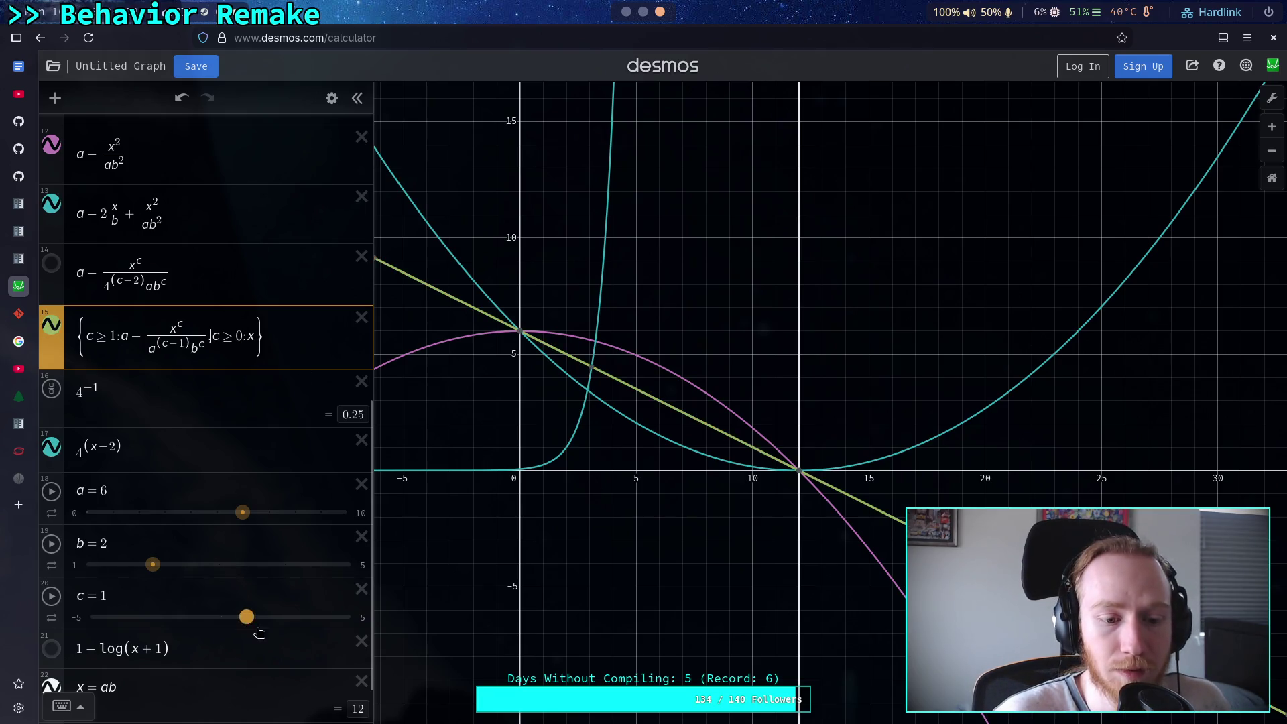
{"action": "left_click_drag", "start_coordinate": [248, 618], "coordinate": [243, 622]}
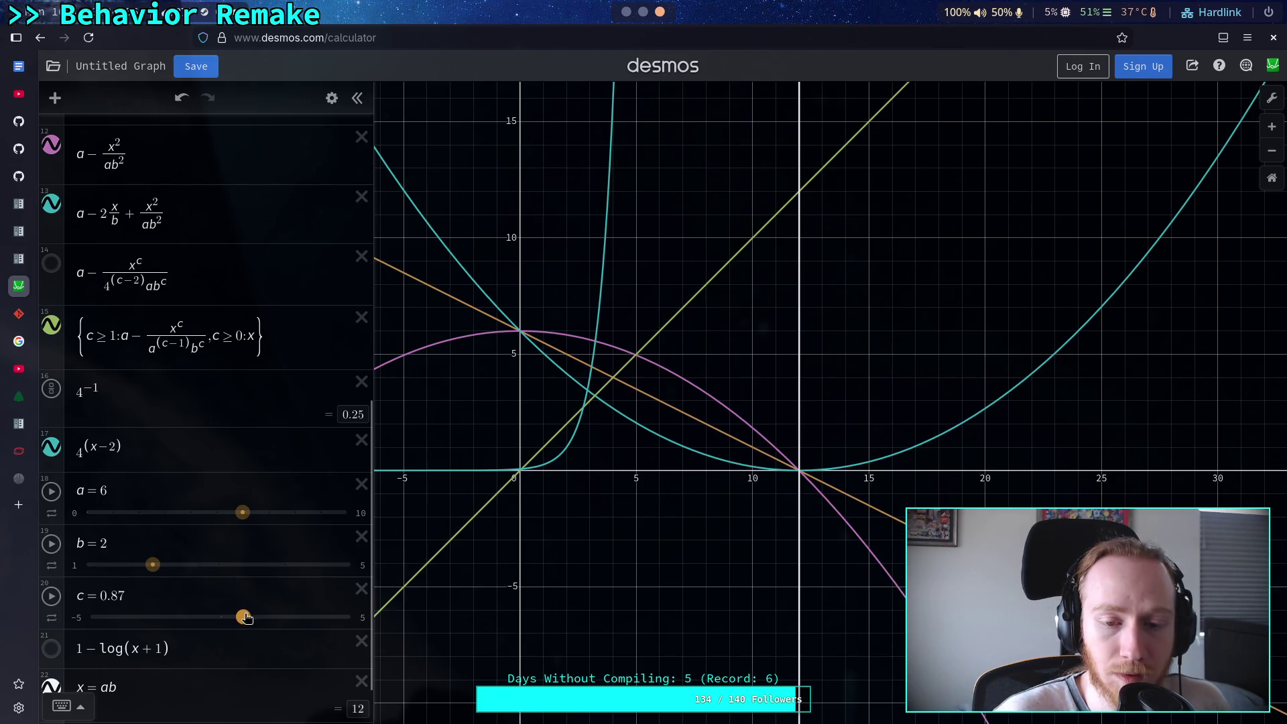
Change the fallback branch to a − x/b, try c in its denominator, and vary c near 0.1
{"action": "left_click", "coordinate": [251, 335]}
{"action": "type", "text": "x"}
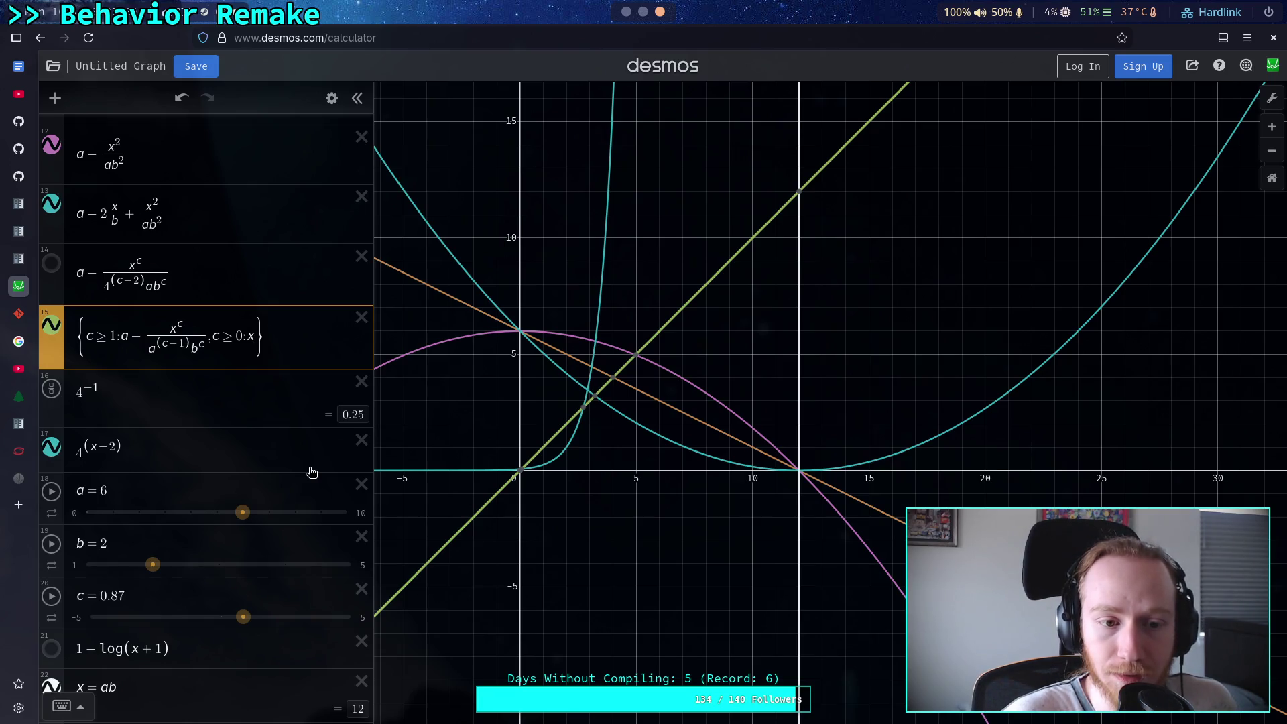
{"action": "key", "text": "BackSpace"}
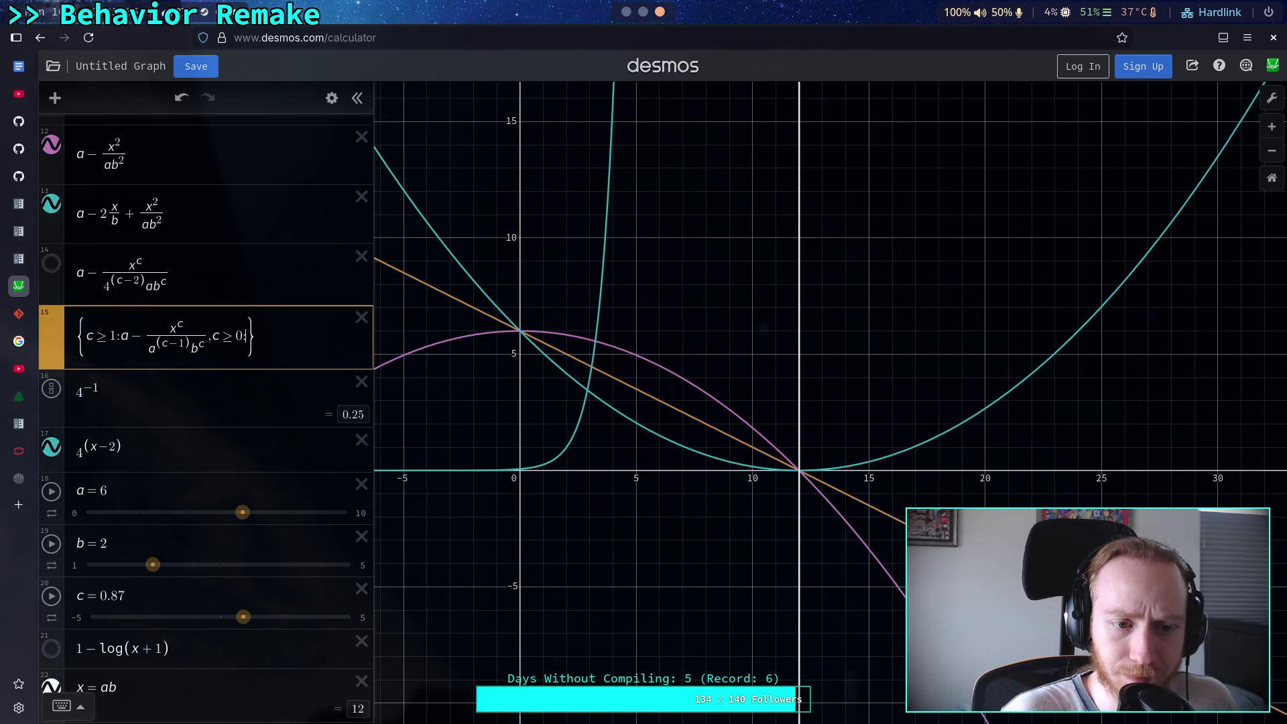
{"action": "type", "text": ":a"}
{"action": "type", "text": "-"}
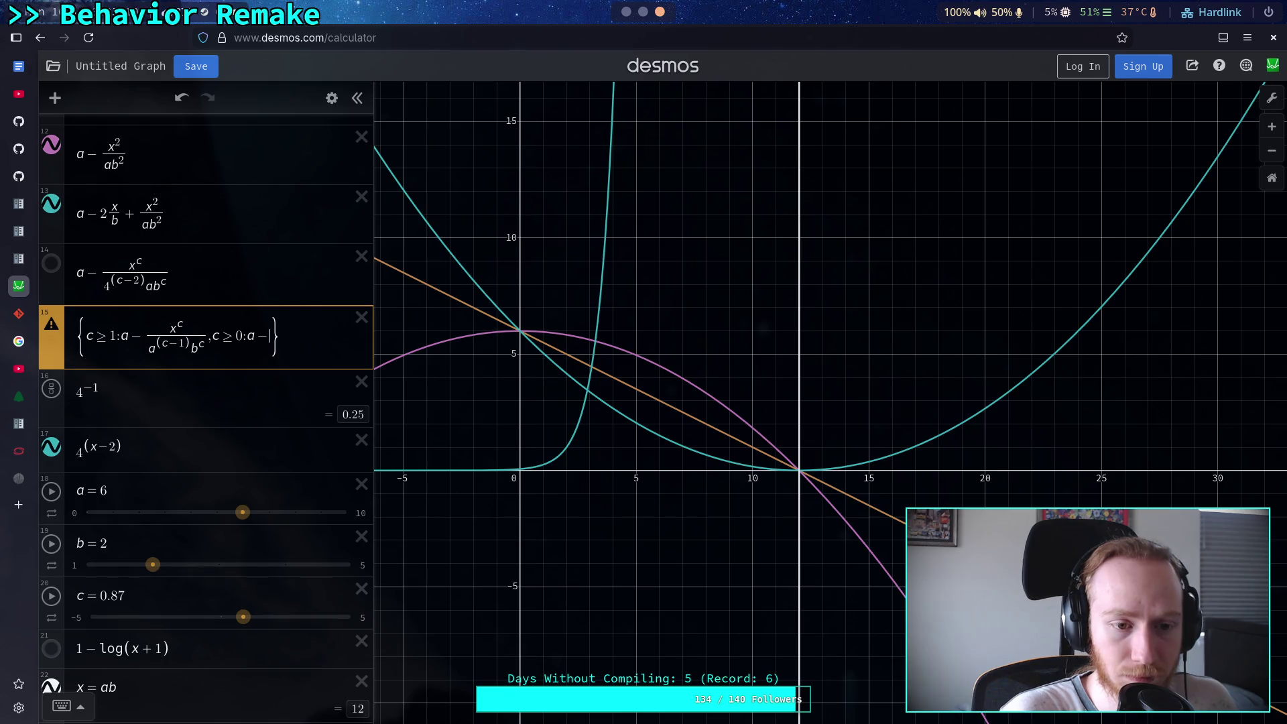
{"action": "type", "text": "x/b"}
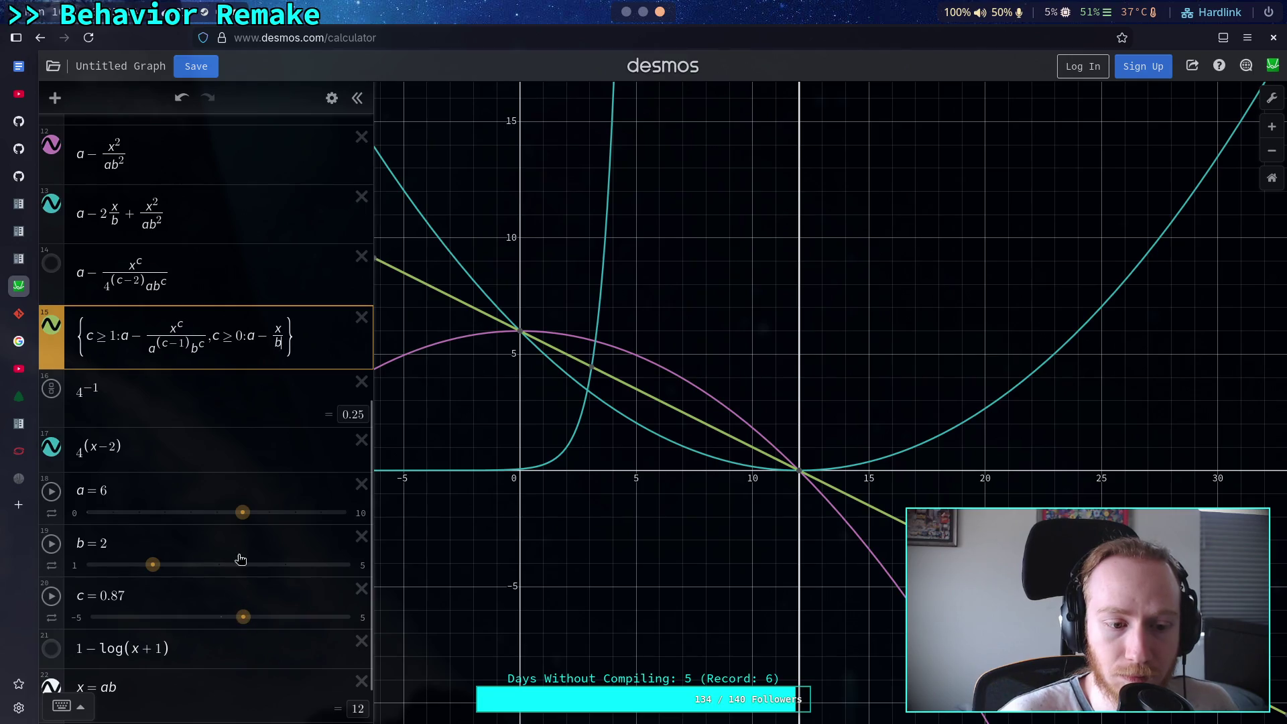
{"action": "left_click_drag", "start_coordinate": [243, 617], "coordinate": [223, 627]}
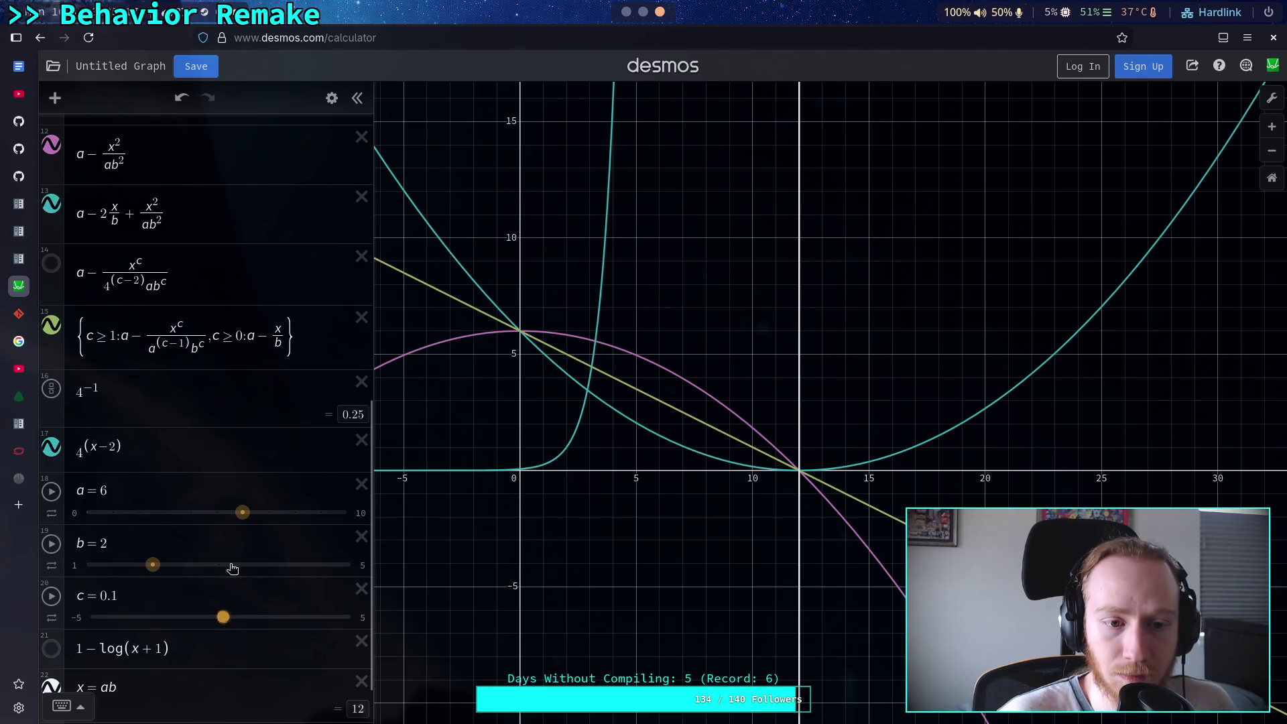
{"action": "left_click", "coordinate": [280, 328]}
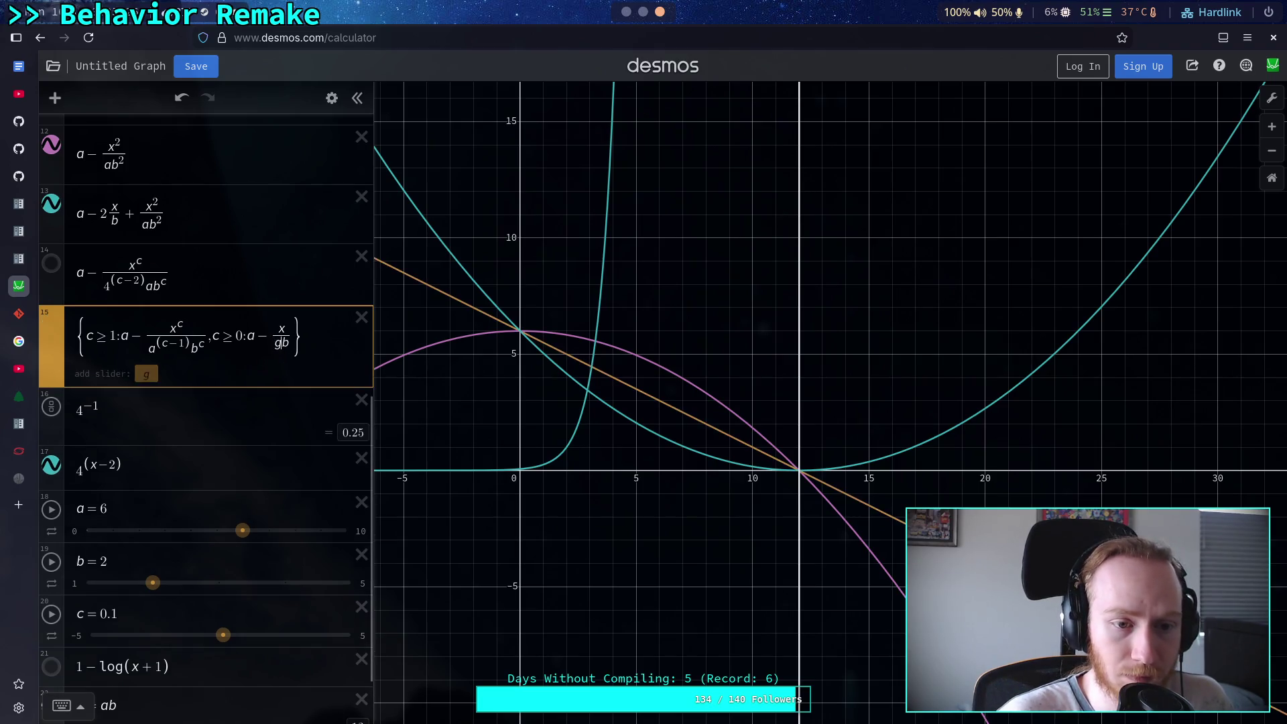
{"action": "type", "text": "c"}
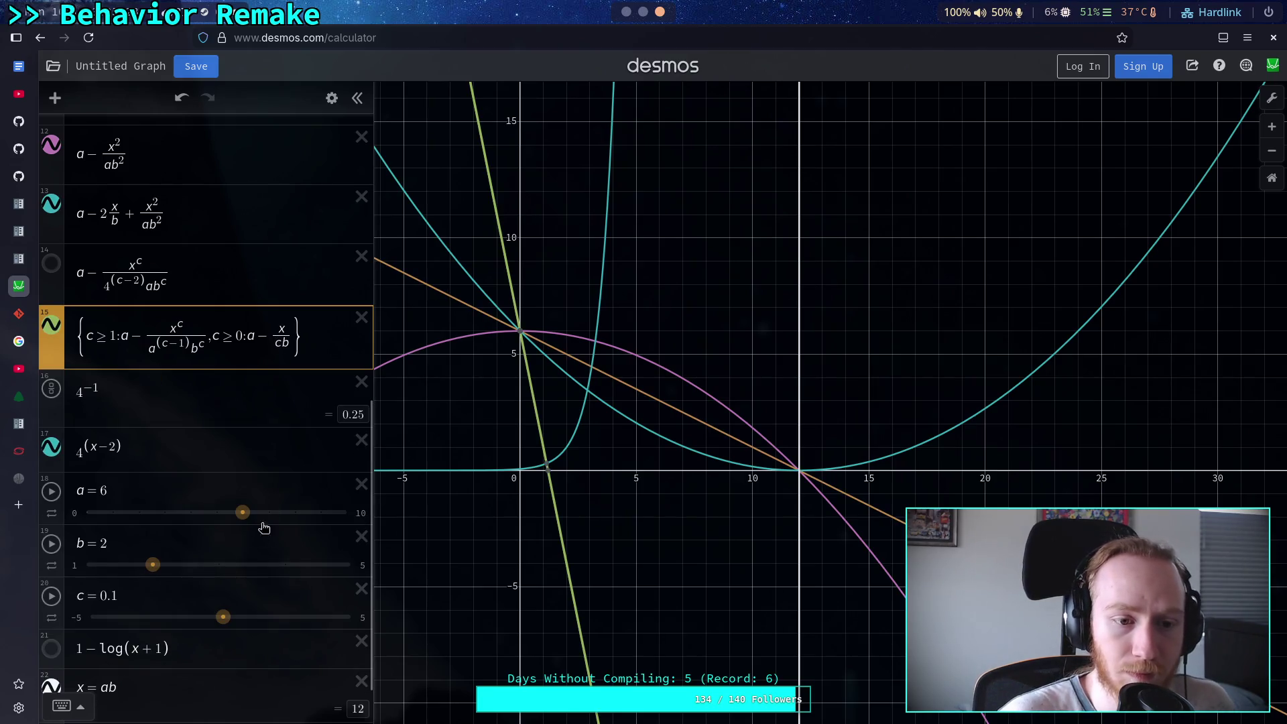
{"action": "mouse_move", "coordinate": [224, 617]}
{"action": "left_mouse_down"}
{"action": "mouse_move", "coordinate": [246, 615]}
{"action": "mouse_move", "coordinate": [233, 617]}
{"action": "left_mouse_up"}
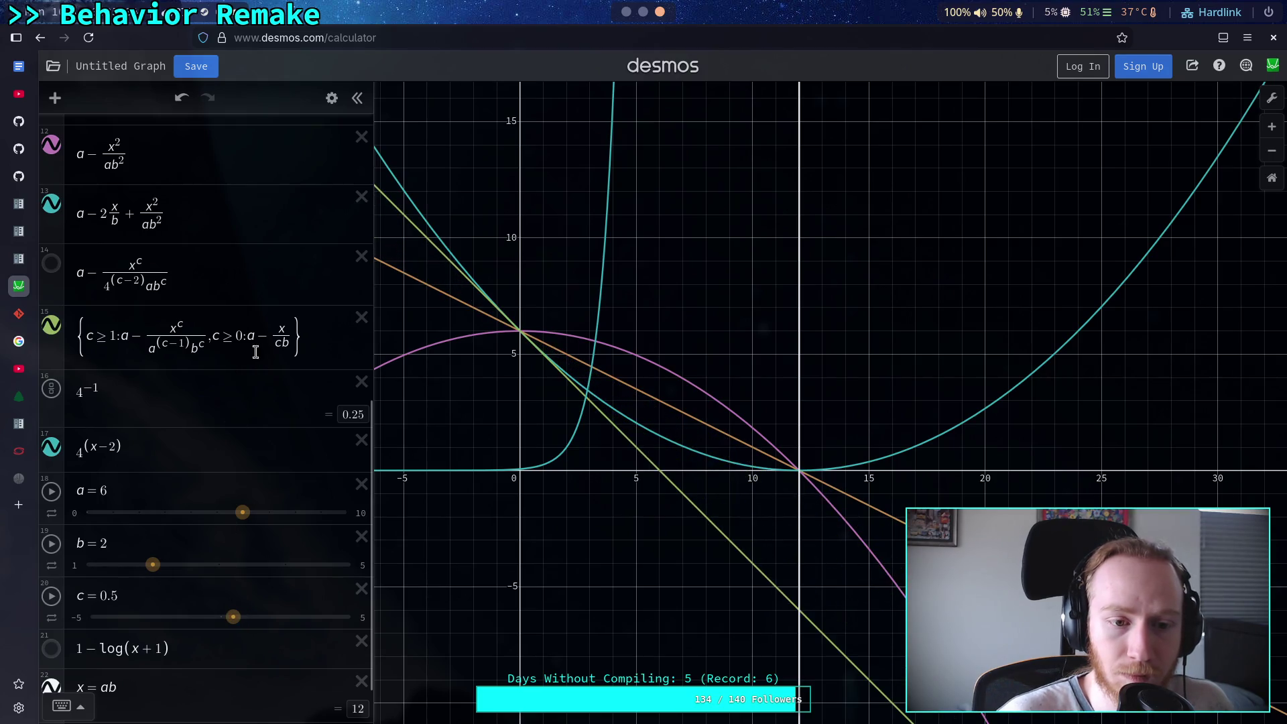
Move c into the numerator so the branch reads a − cx/b, then set c to −0.01
{"action": "left_click", "coordinate": [276, 335]}
{"action": "key", "text": "BackSpace"}
{"action": "key", "text": "Up"}
{"action": "key", "text": "Left"}
{"action": "type", "text": "c"}
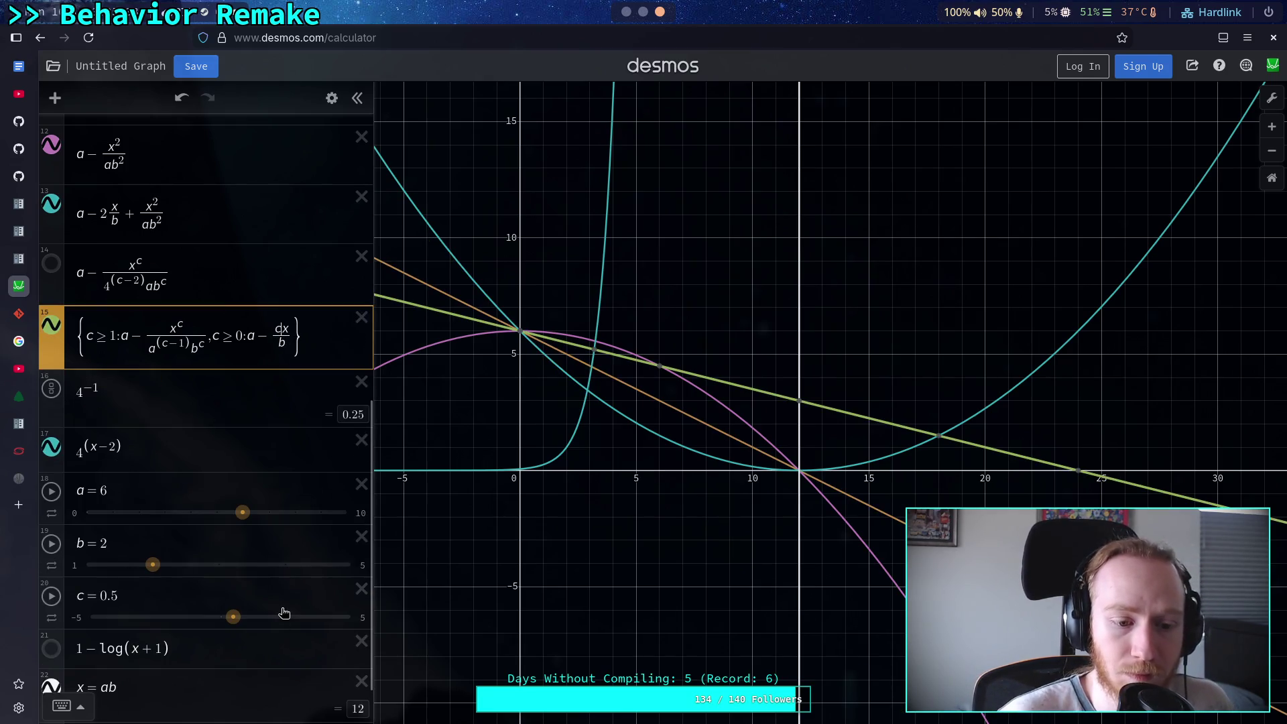
{"action": "mouse_move", "coordinate": [233, 617]}
{"action": "left_mouse_down"}
{"action": "mouse_move", "coordinate": [220, 626]}
{"action": "mouse_move", "coordinate": [263, 618]}
{"action": "mouse_move", "coordinate": [250, 616]}
{"action": "mouse_move", "coordinate": [228, 627]}
{"action": "mouse_move", "coordinate": [262, 627]}
{"action": "mouse_move", "coordinate": [220, 629]}
{"action": "left_mouse_up"}
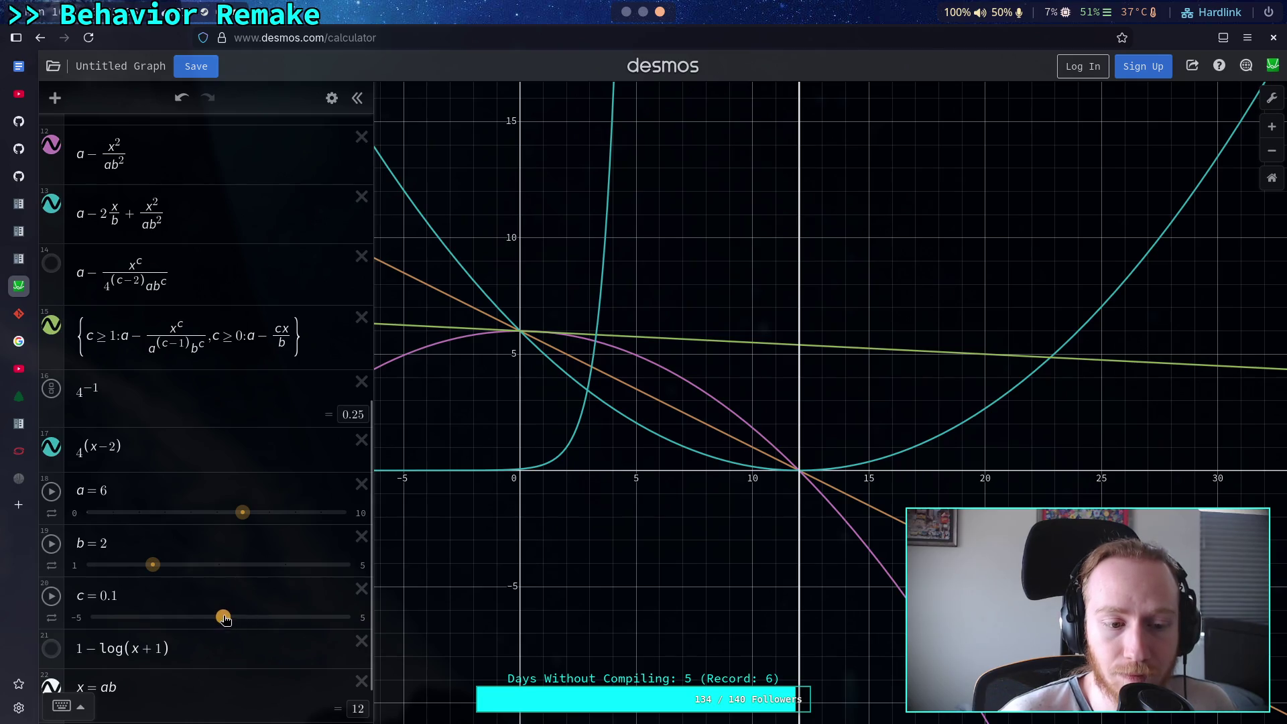
{"action": "mouse_move", "coordinate": [224, 619]}
{"action": "left_mouse_down"}
{"action": "mouse_move", "coordinate": [243, 619]}
{"action": "mouse_move", "coordinate": [219, 617]}
{"action": "left_mouse_up"}
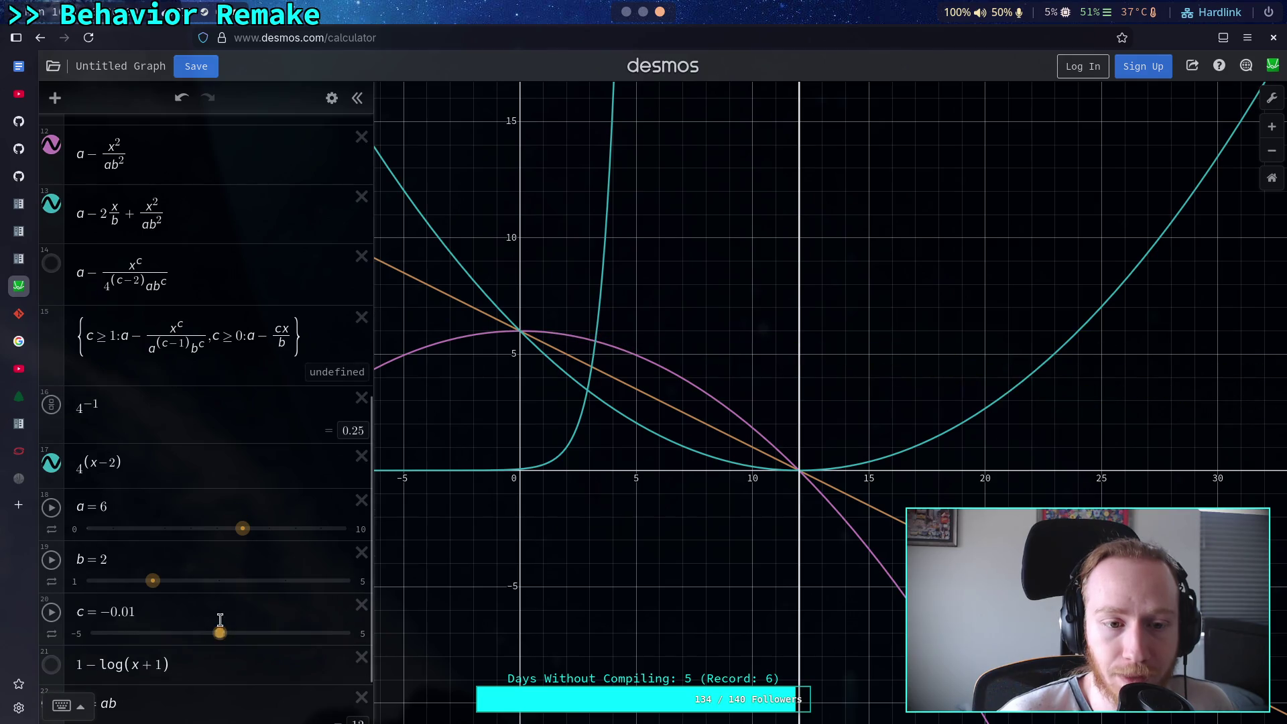
{"action": "left_click", "coordinate": [296, 335]}
{"action": "type", "text": ","}
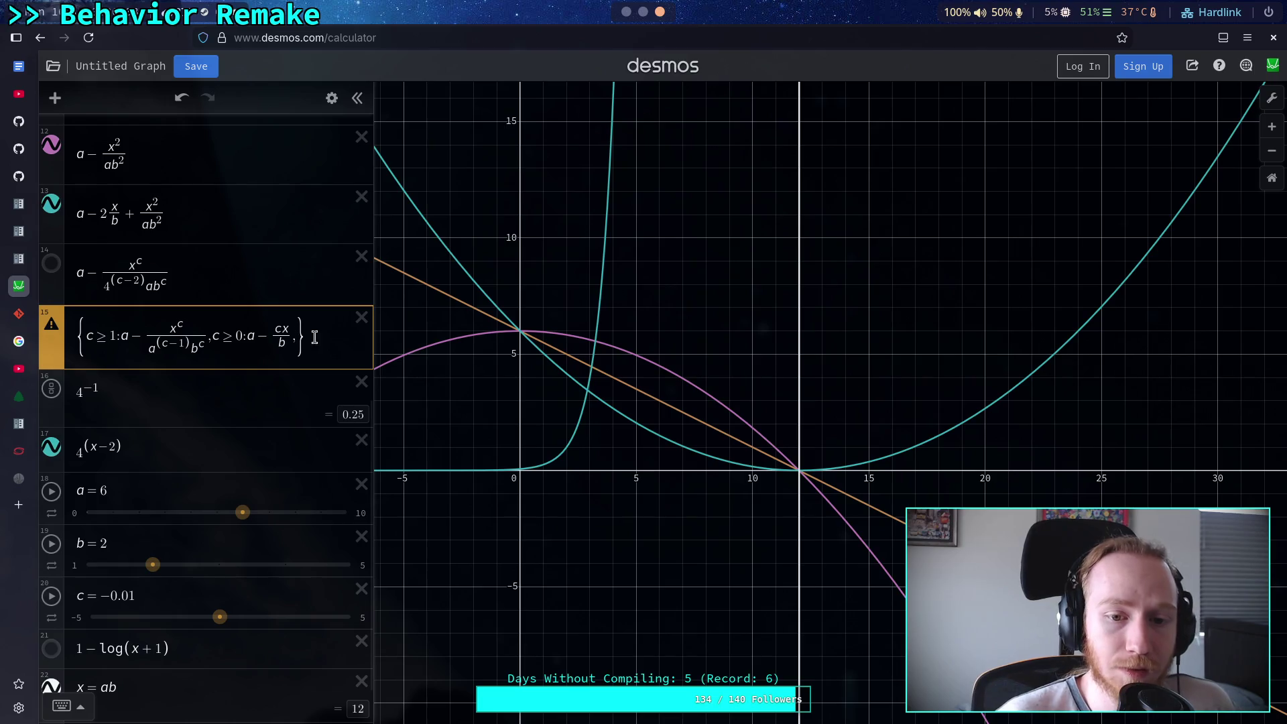
Append a c < 0 branch returning a − c to expression 15
{"action": "left_click", "coordinate": [50, 223]}
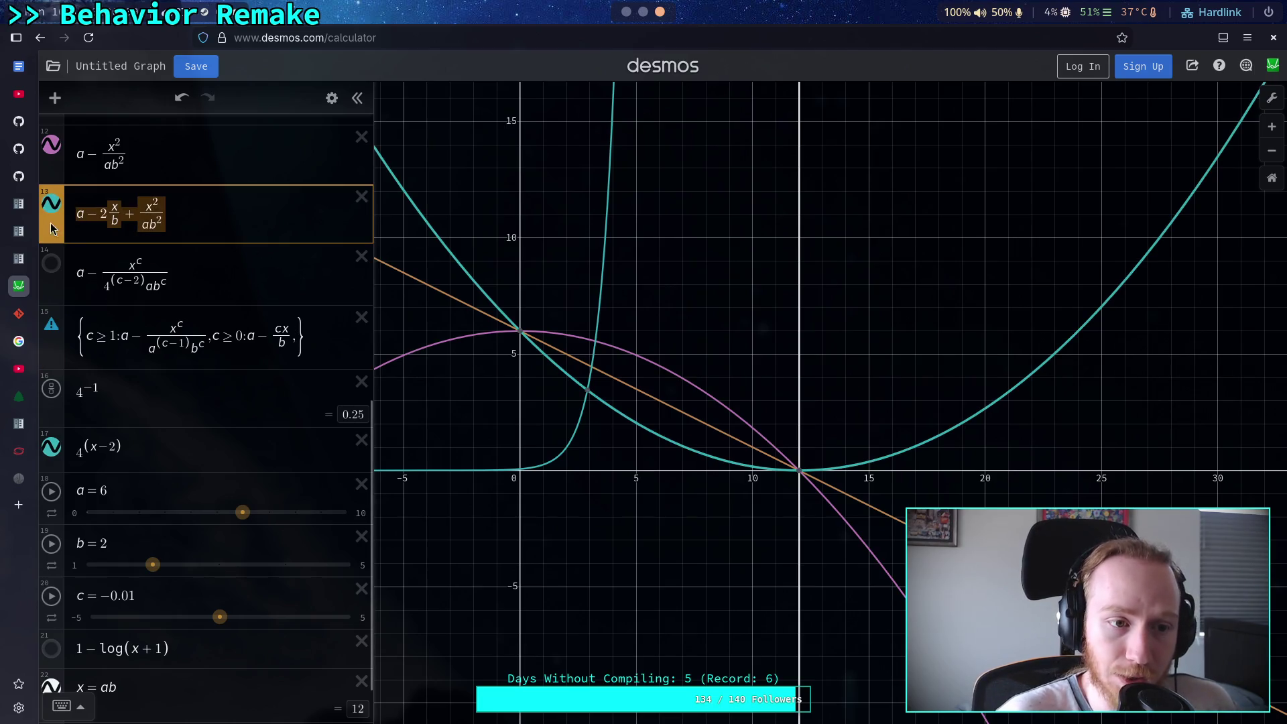
{"action": "left_click", "coordinate": [290, 344]}
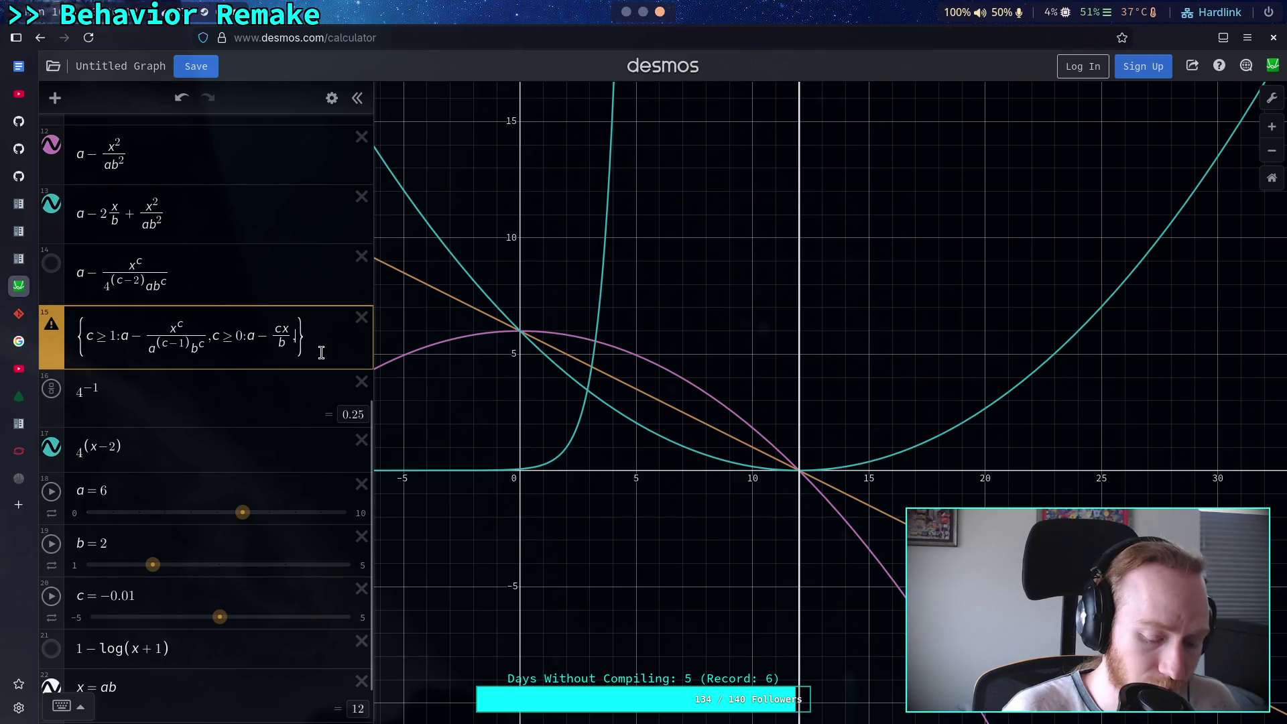
{"action": "type", "text": ",c"}
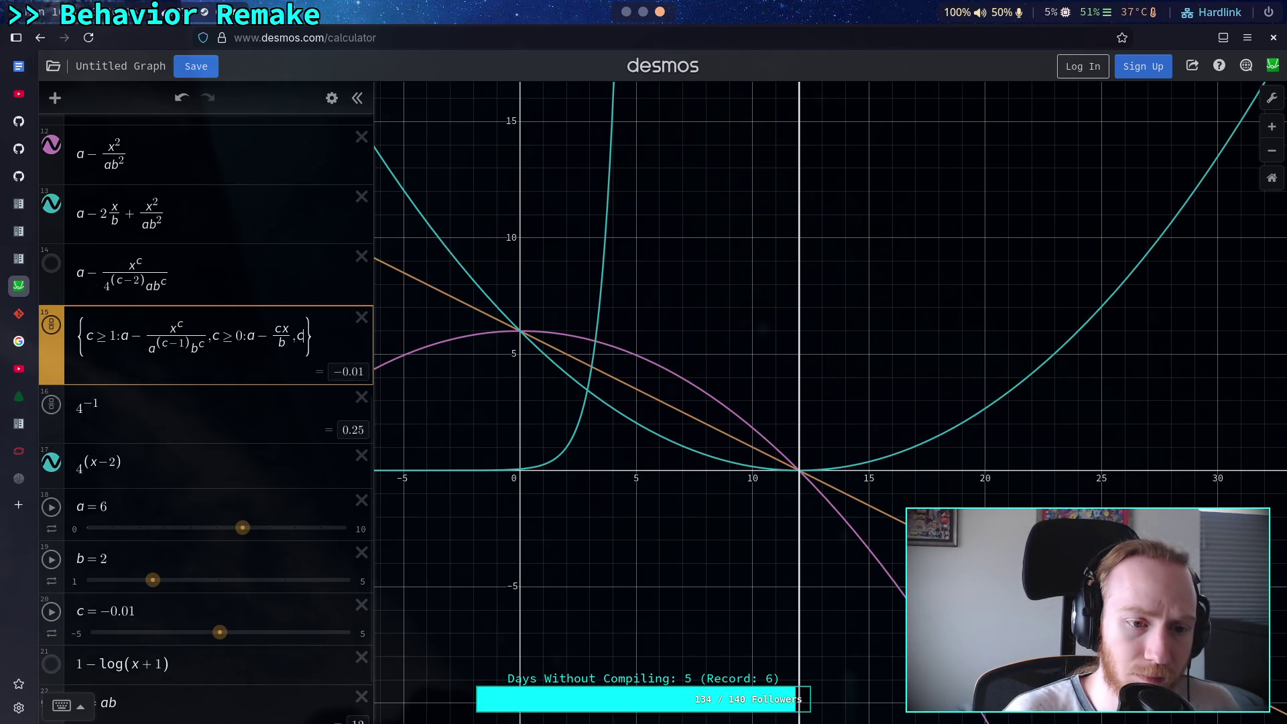
{"action": "type", "text": "<0"}
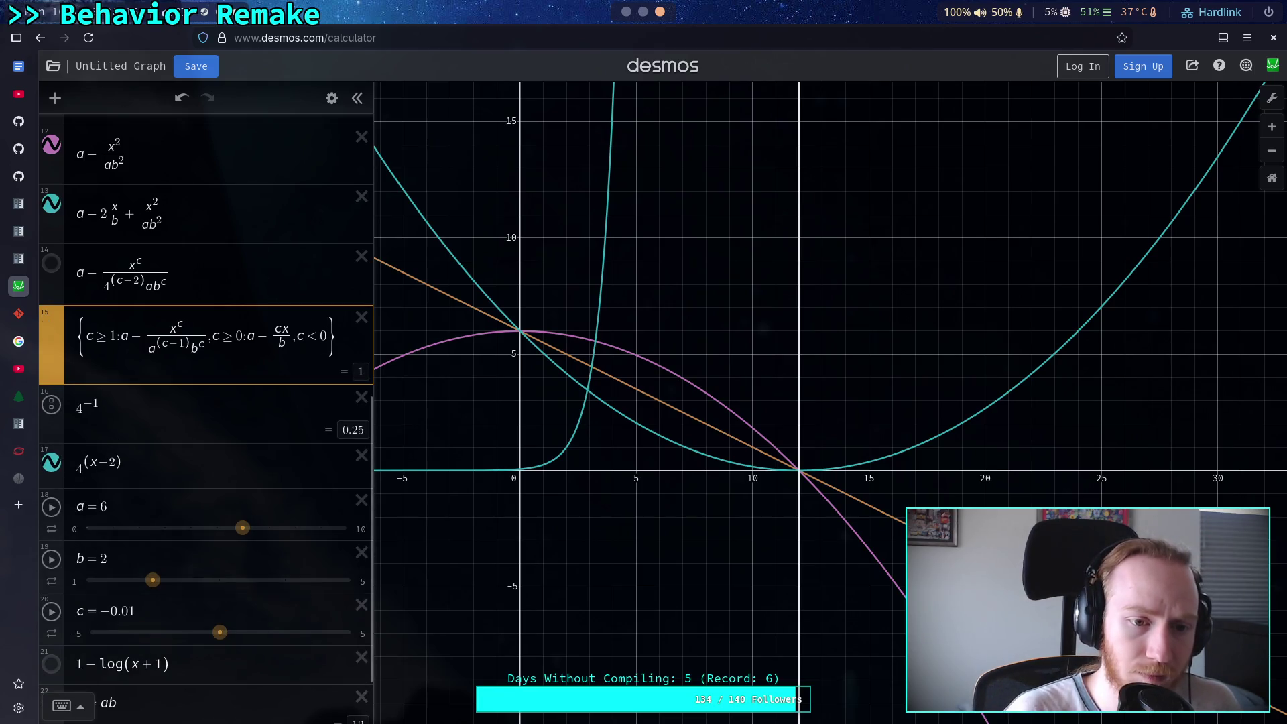
{"action": "type", "text": ":"}
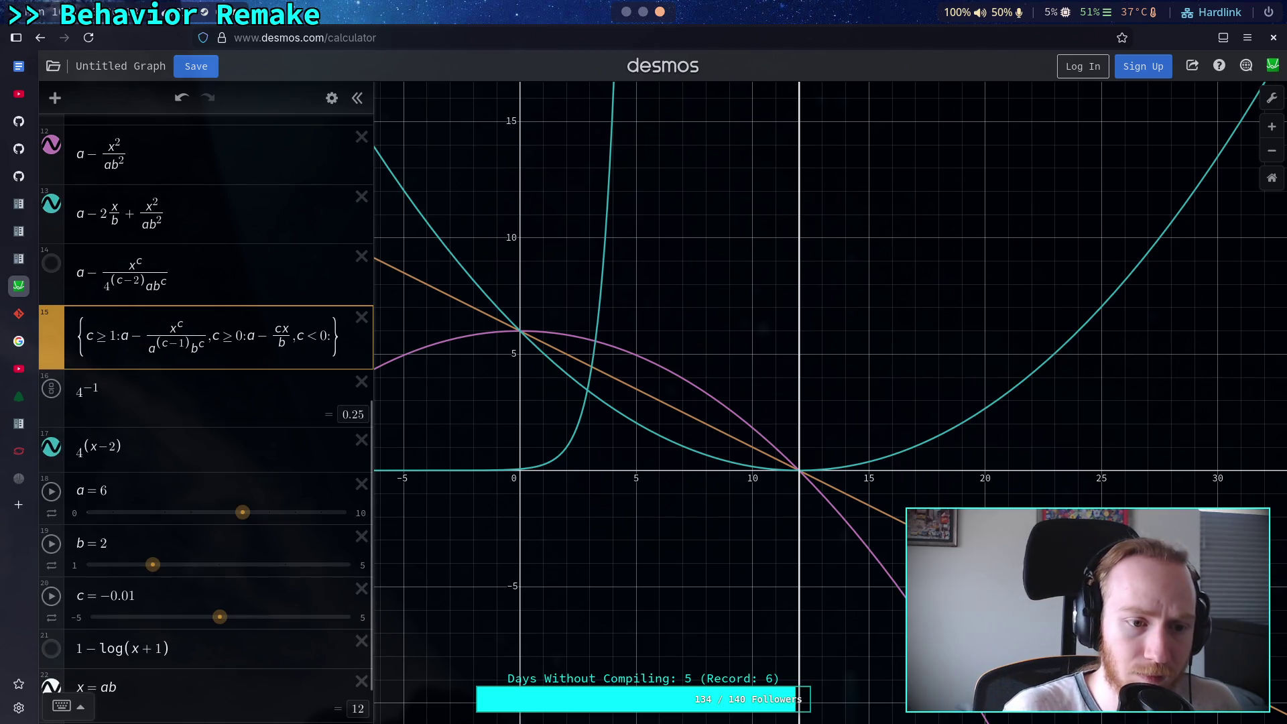
{"action": "type", "text": "a"}
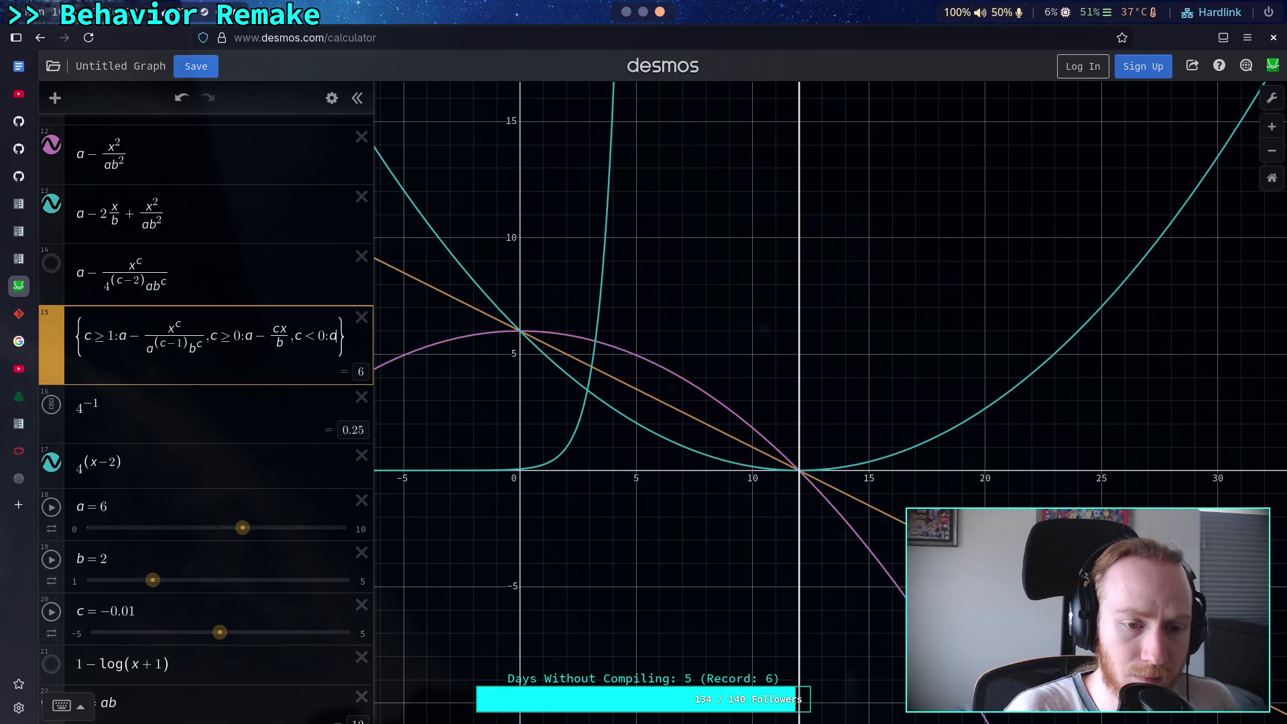
{"action": "type", "text": "-"}
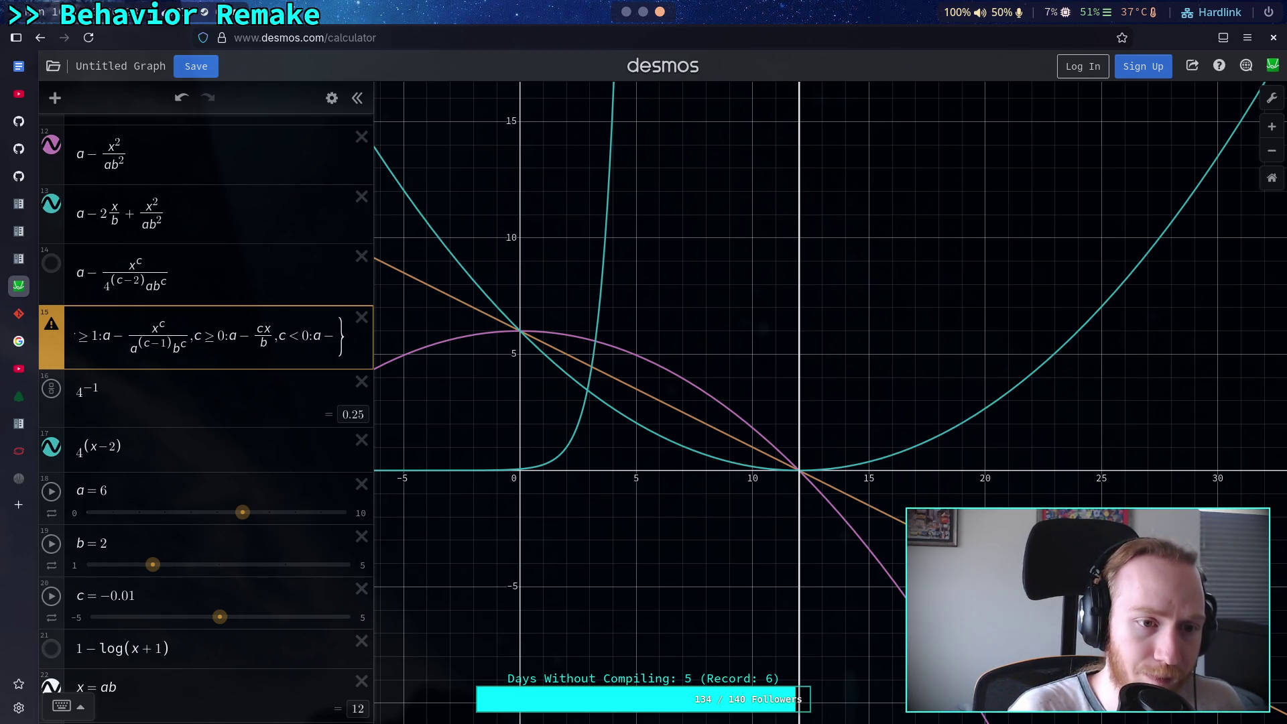
{"action": "type", "text": "c"}
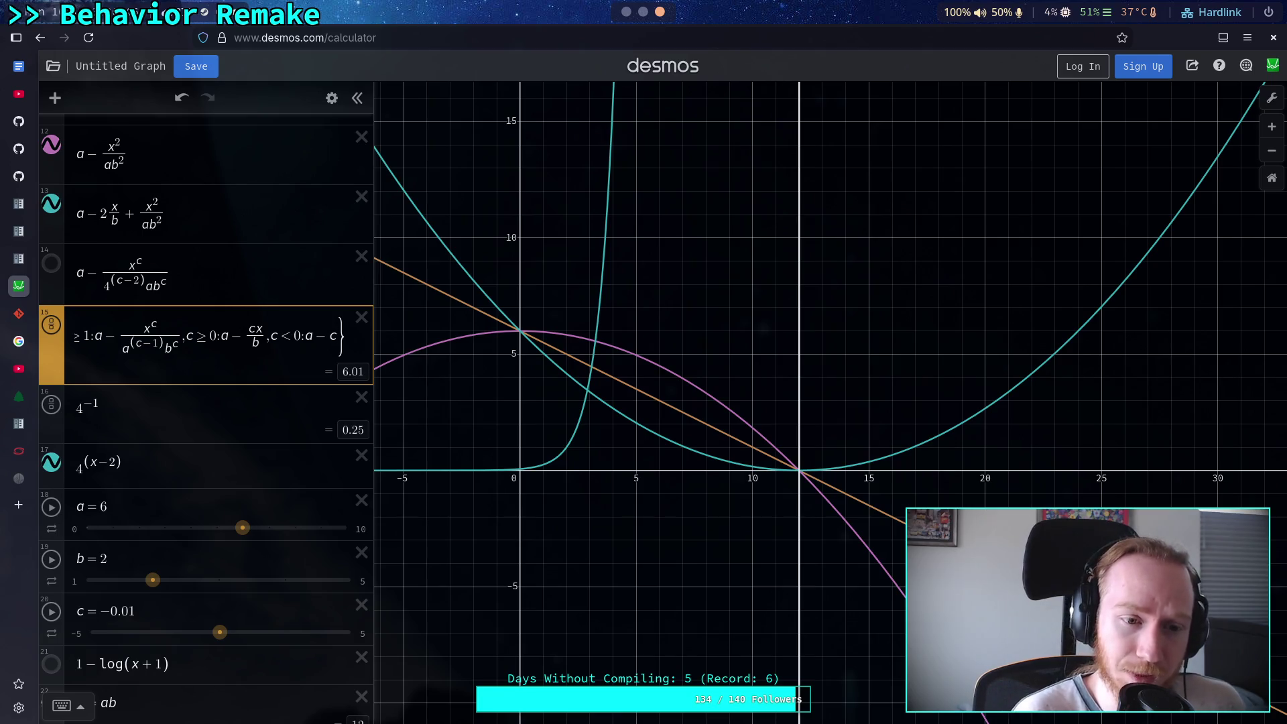
Edit the middle branch's numerator, start a trailing + term, and widen the expression list
{"action": "left_click", "coordinate": [251, 329]}
{"action": "type", "text": "c"}
{"action": "key", "text": "BackSpace"}
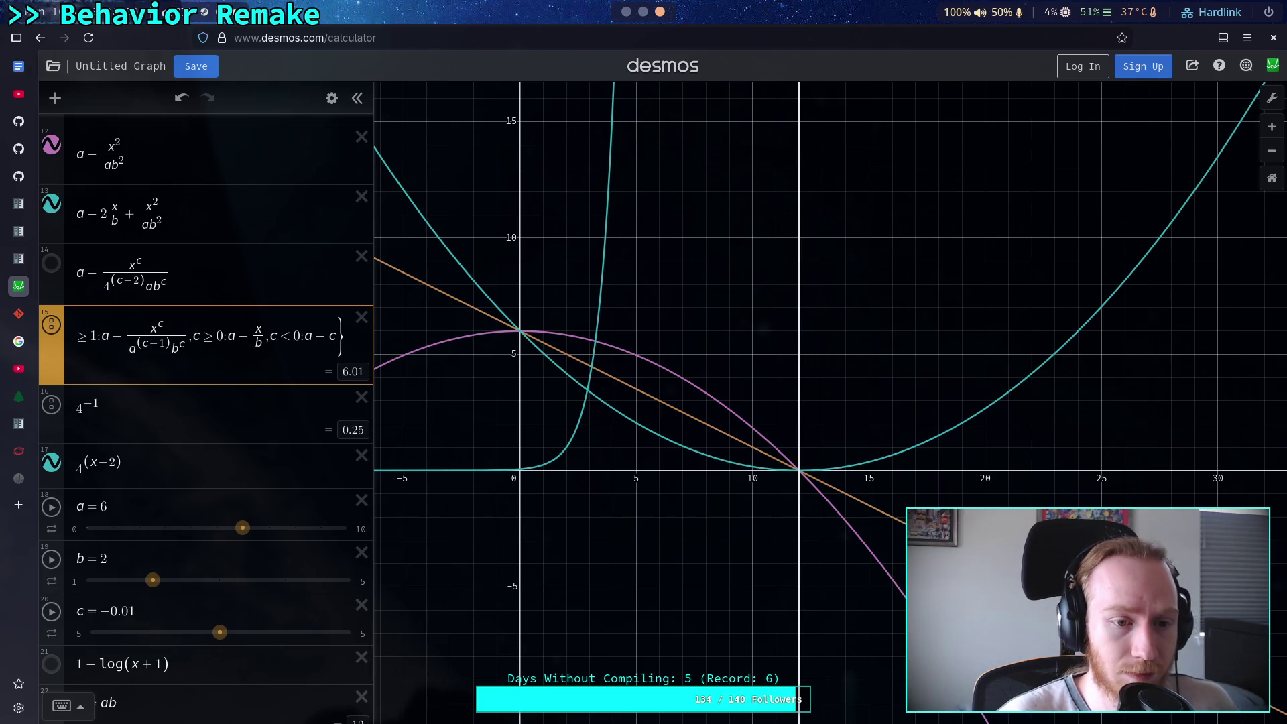
{"action": "type", "text": "g"}
{"action": "key", "text": "BackSpace"}
{"action": "type", "text": "d"}
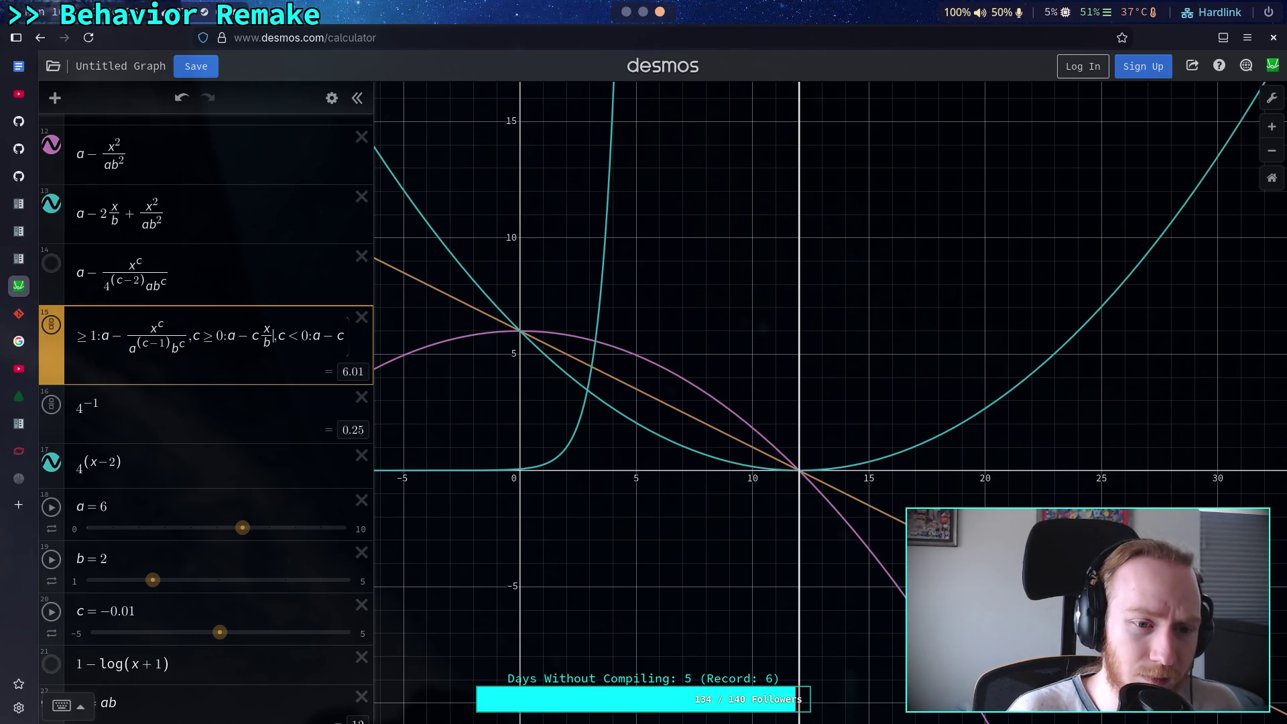
{"action": "type", "text": "+"}
{"action": "scroll", "coordinate": [241, 483], "scroll_direction": "up", "scroll_amount": 2}
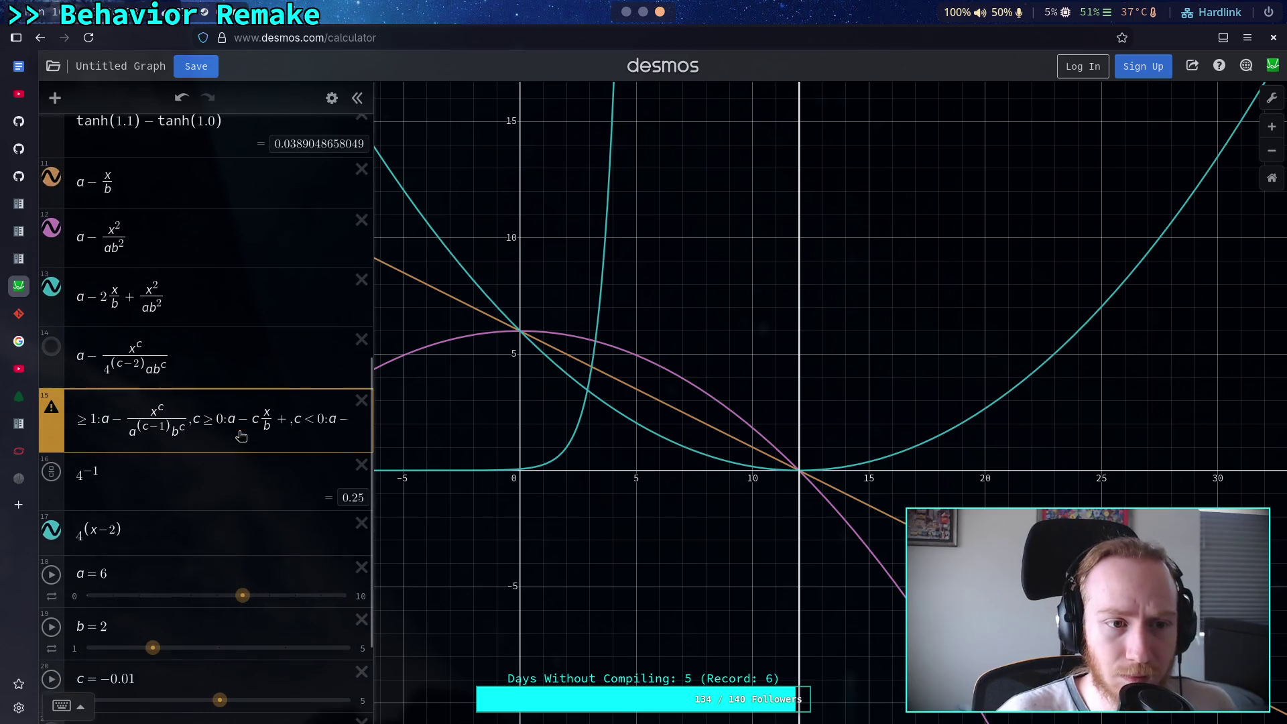
{"action": "left_click_drag", "start_coordinate": [373, 413], "coordinate": [487, 413]}
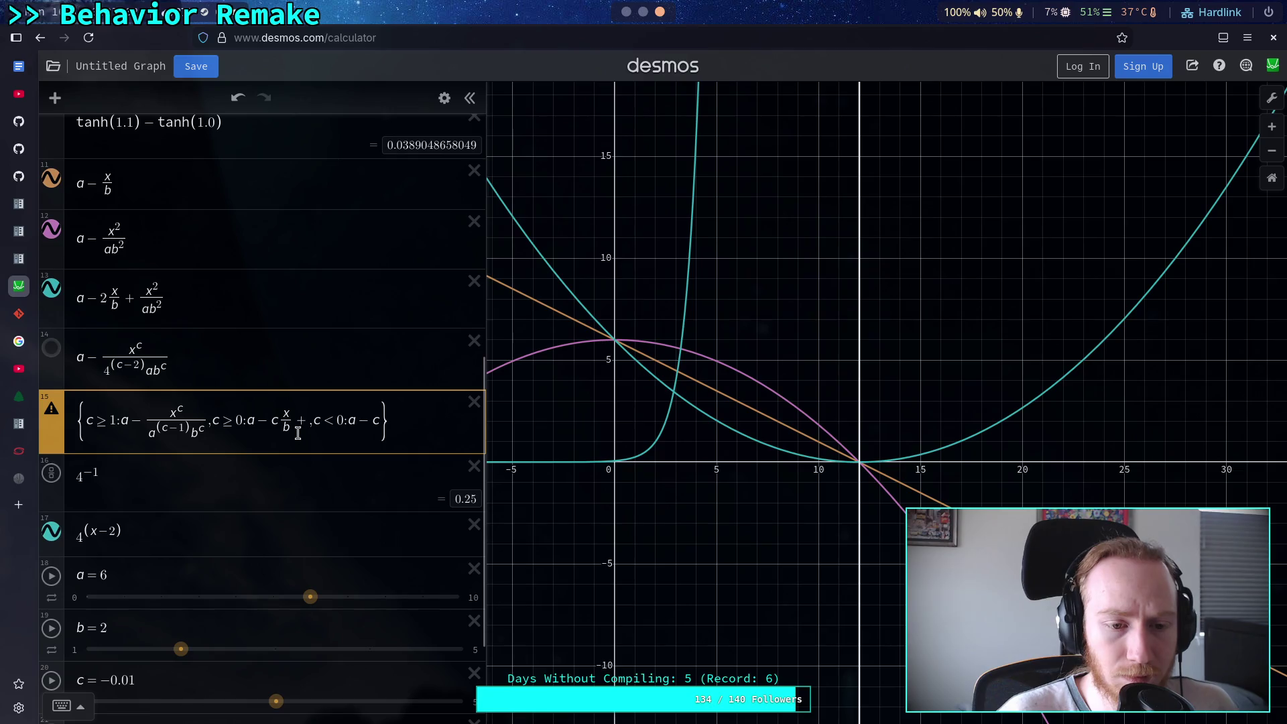
Add x^c/ after the plus in the middle branch and change its condition to c<1
{"action": "left_click", "coordinate": [305, 420]}
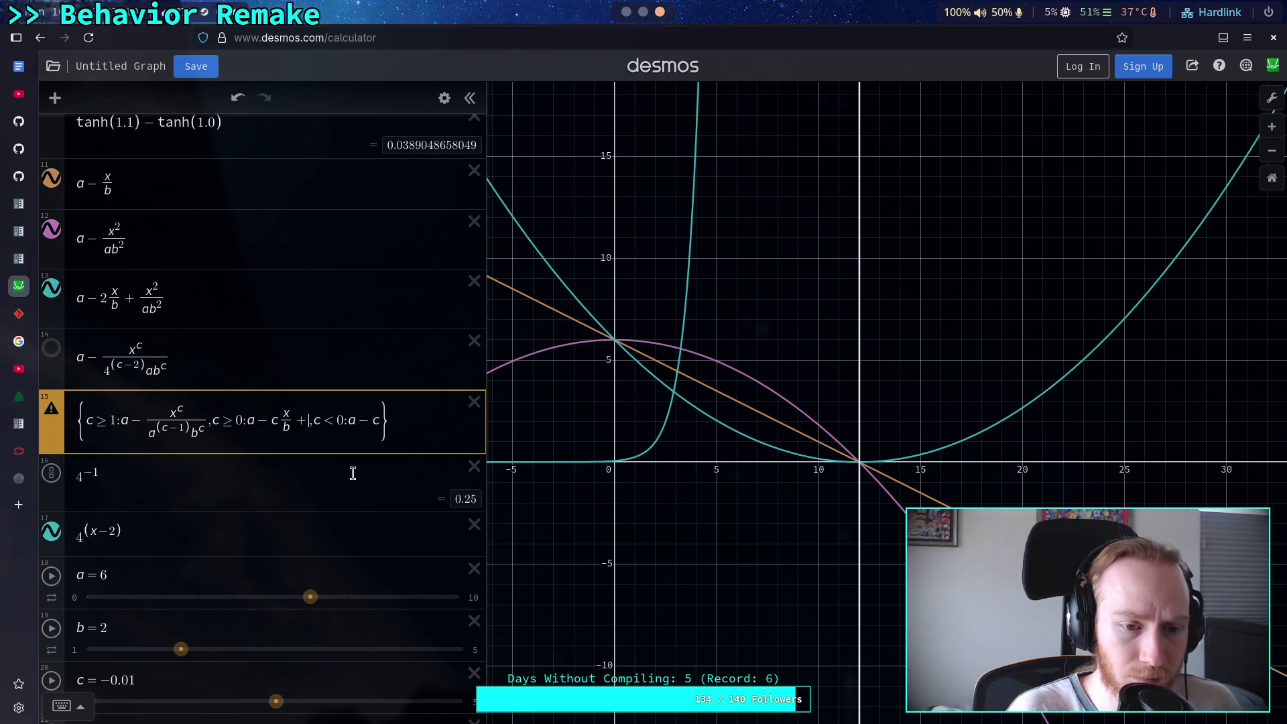
{"action": "type", "text": "x^"}
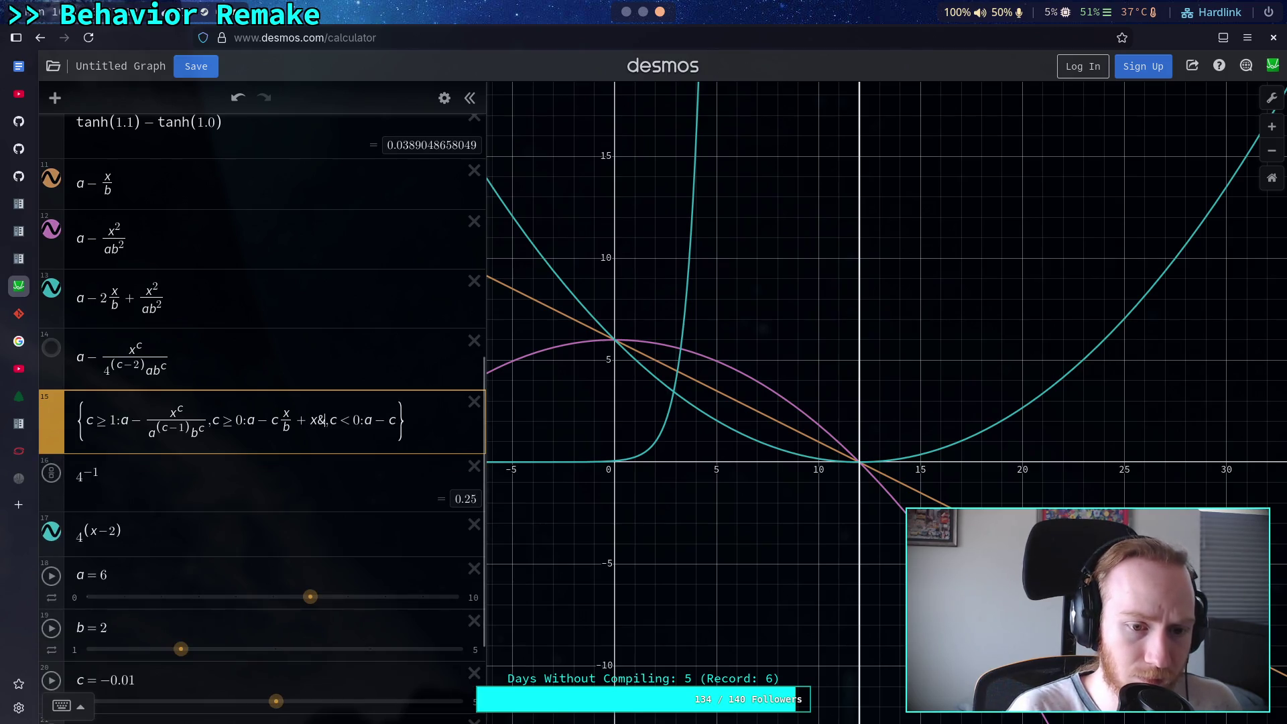
{"action": "type", "text": "c"}
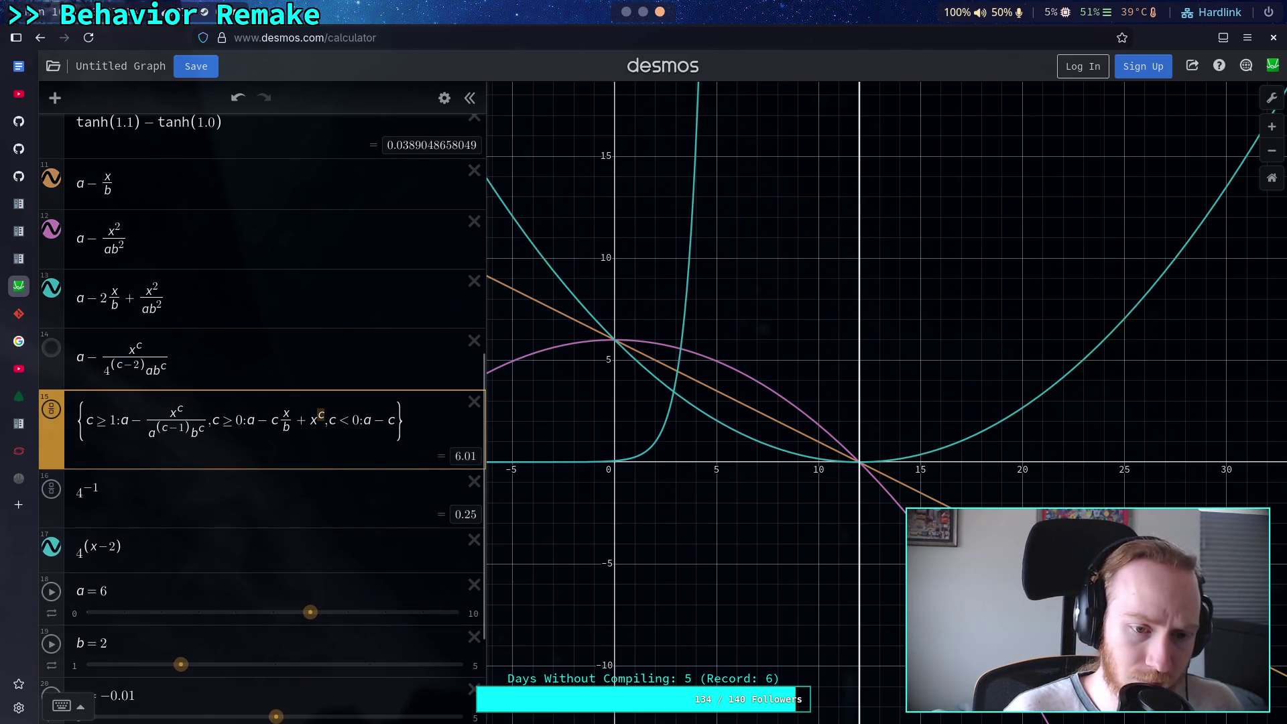
{"action": "type", "text": "/"}
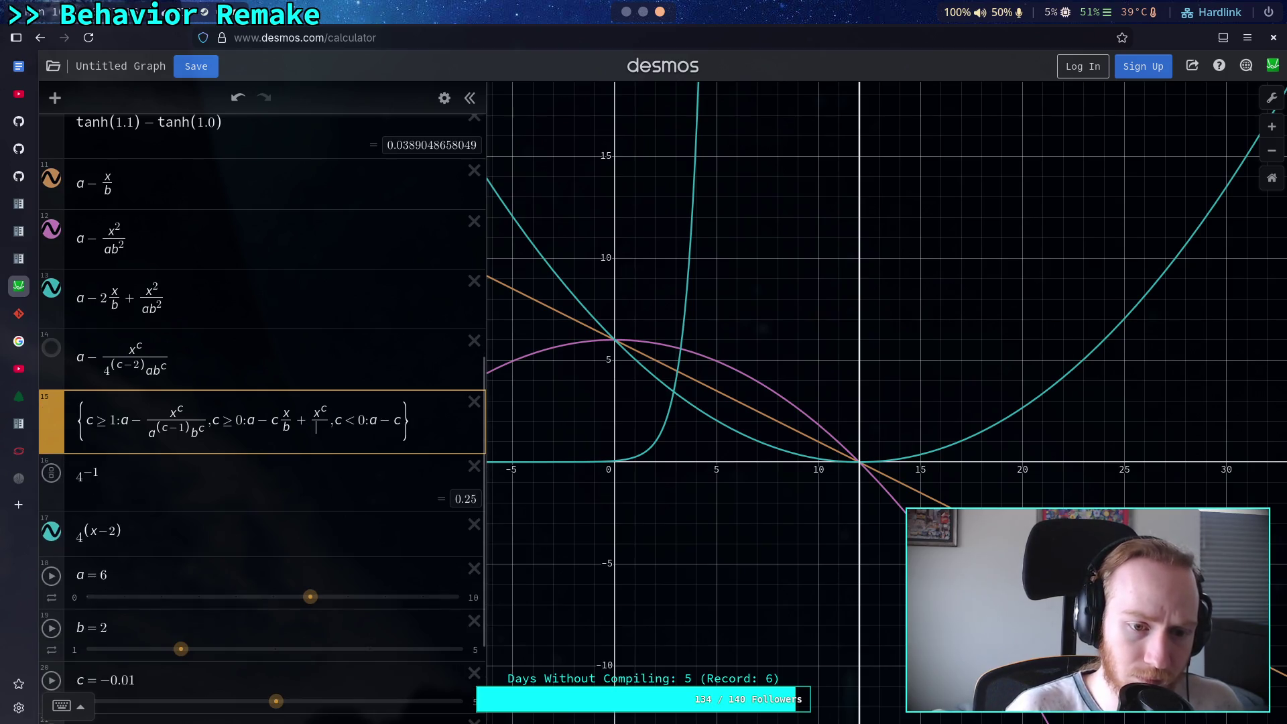
{"action": "left_click", "coordinate": [235, 420]}
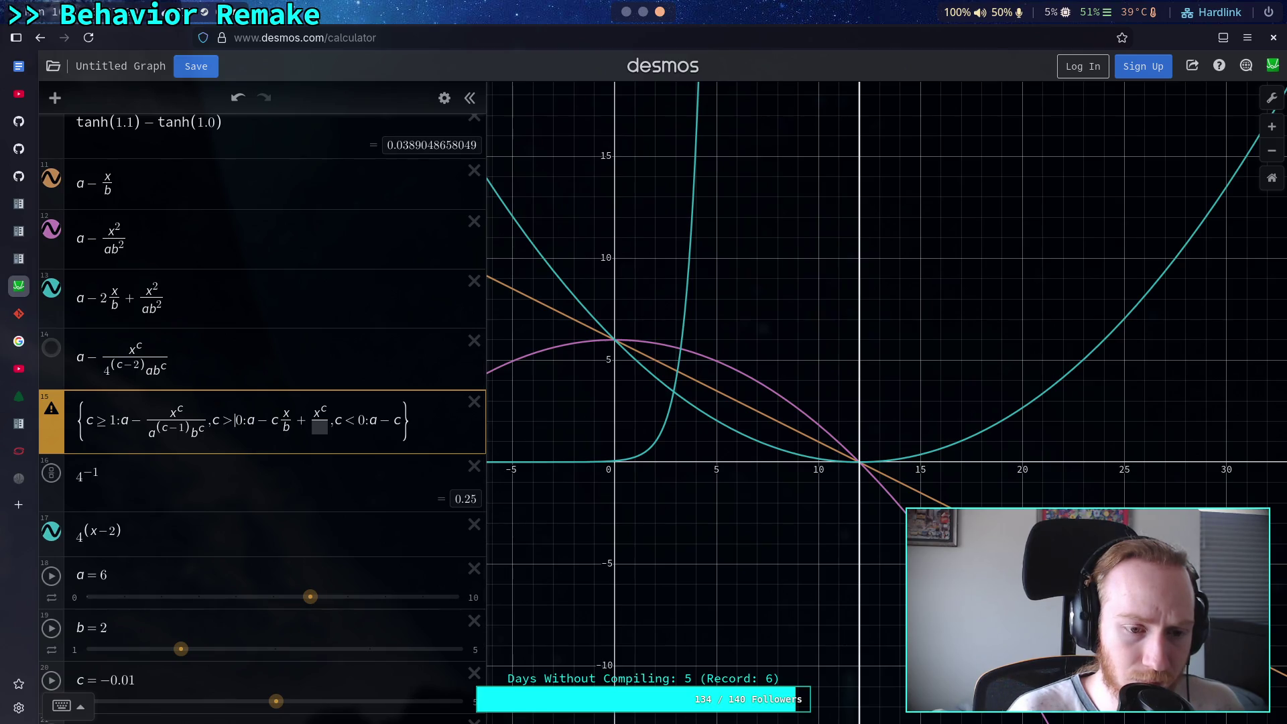
{"action": "key", "text": "BackSpace"}
{"action": "type", "text": "<1"}
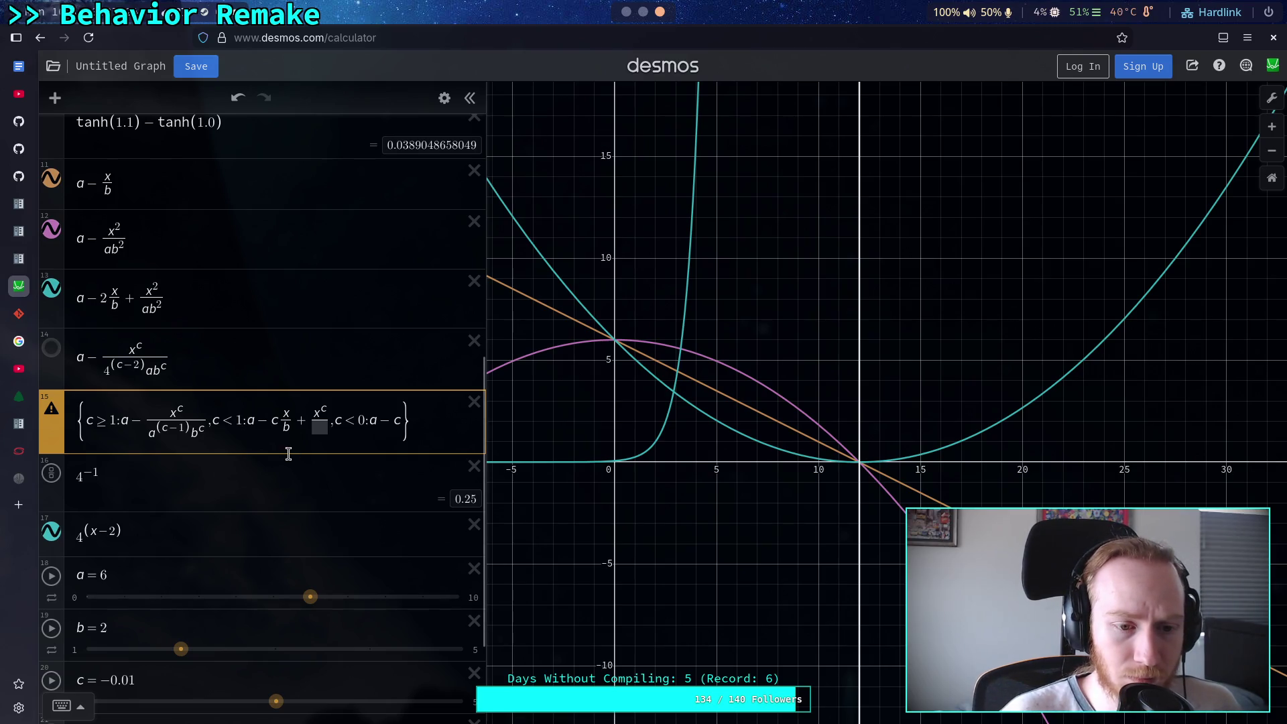
Fill the x^c fraction's denominator with ab^c
{"action": "left_click", "coordinate": [323, 427]}
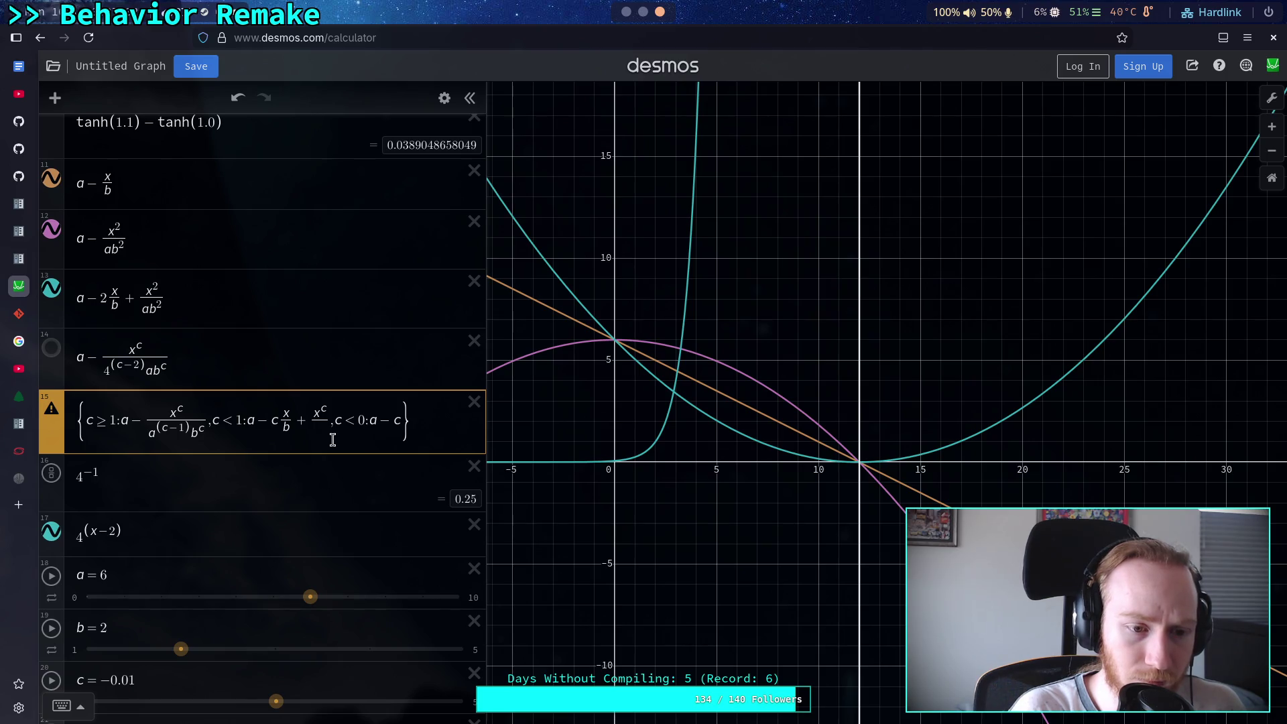
{"action": "type", "text": "d"}
{"action": "key", "text": "BackSpace"}
{"action": "type", "text": "d"}
{"action": "key", "text": "BackSpace"}
{"action": "type", "text": "d"}
{"action": "key", "text": "BackSpace"}
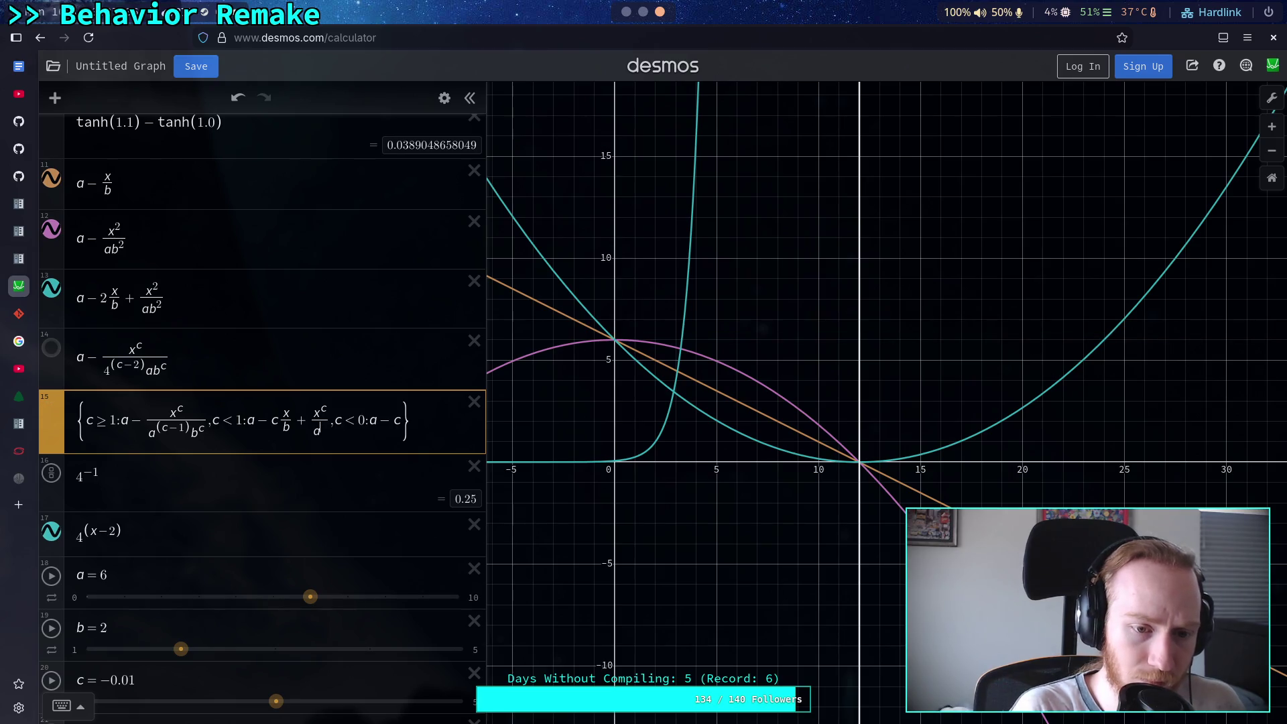
{"action": "type", "text": "a*"}
{"action": "type", "text": "d"}
{"action": "key", "text": "BackSpace"}
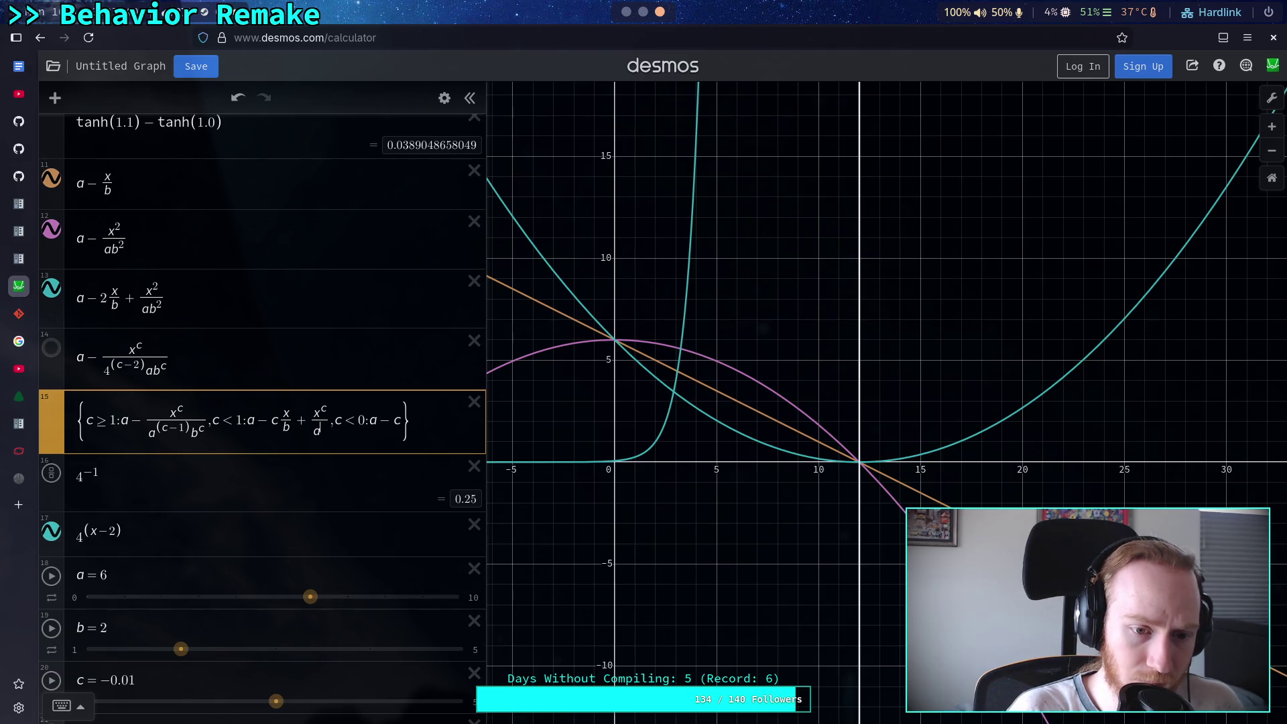
{"action": "key", "text": "BackSpace"}
{"action": "type", "text": "d"}
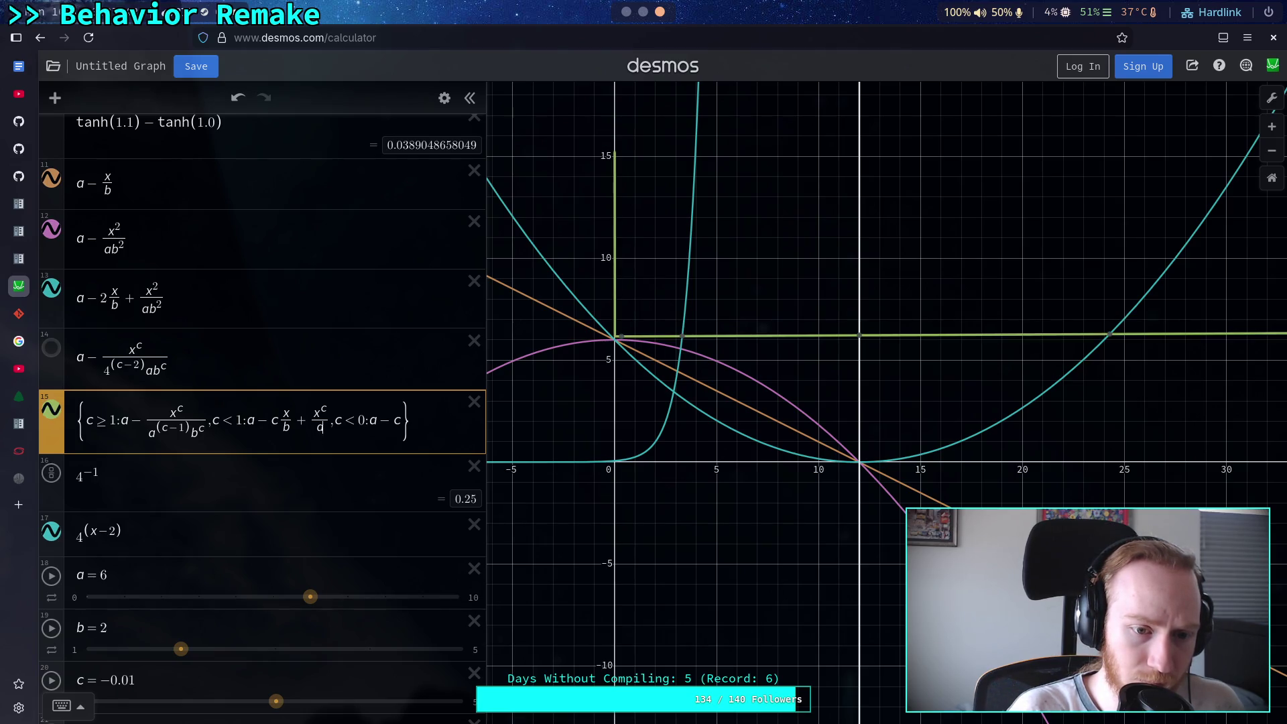
{"action": "type", "text": "b"}
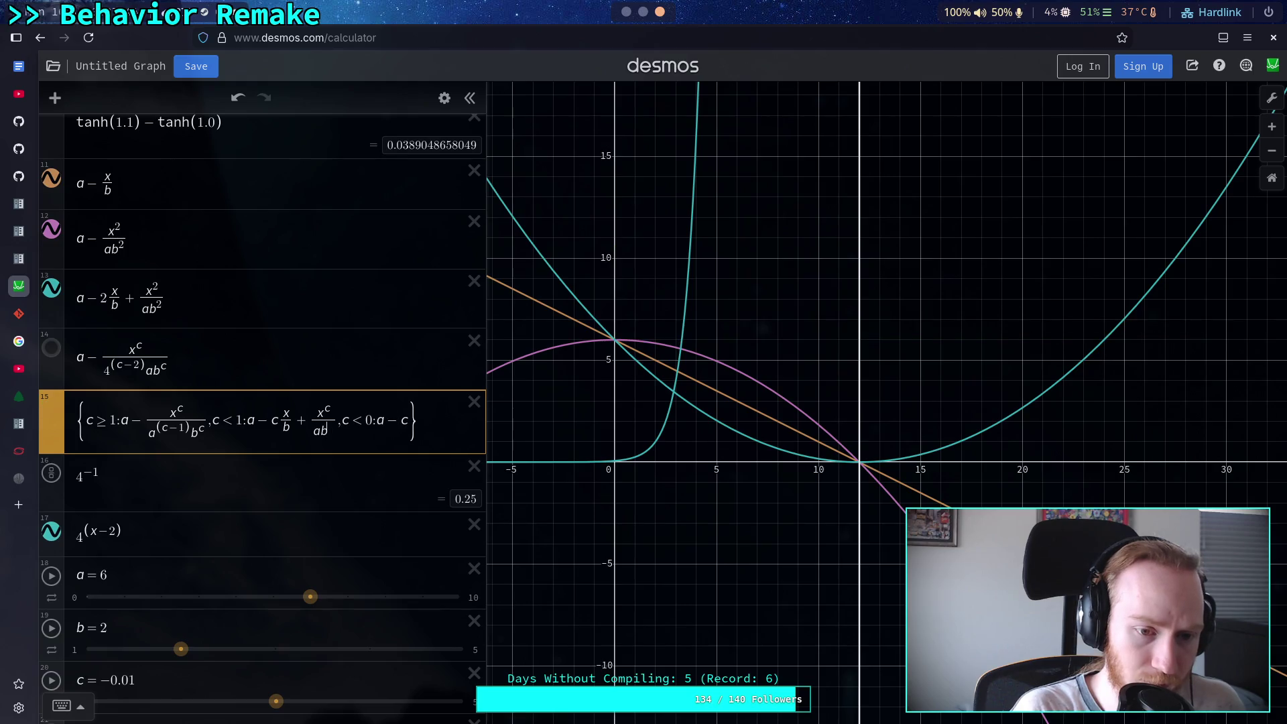
{"action": "type", "text": "^c"}
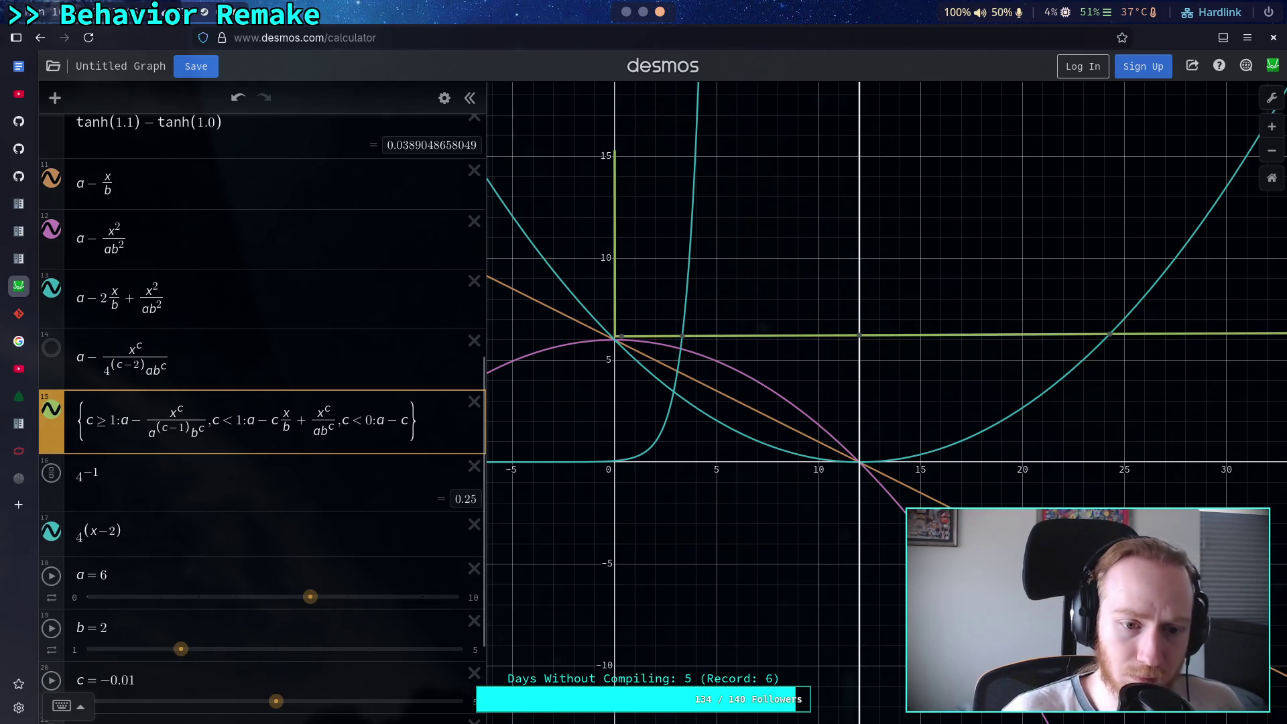
Delete the trailing c<0 branch from the piecewise expression
{"action": "left_click_drag", "start_coordinate": [337, 422], "coordinate": [409, 424]}
{"action": "key", "text": "BackSpace"}
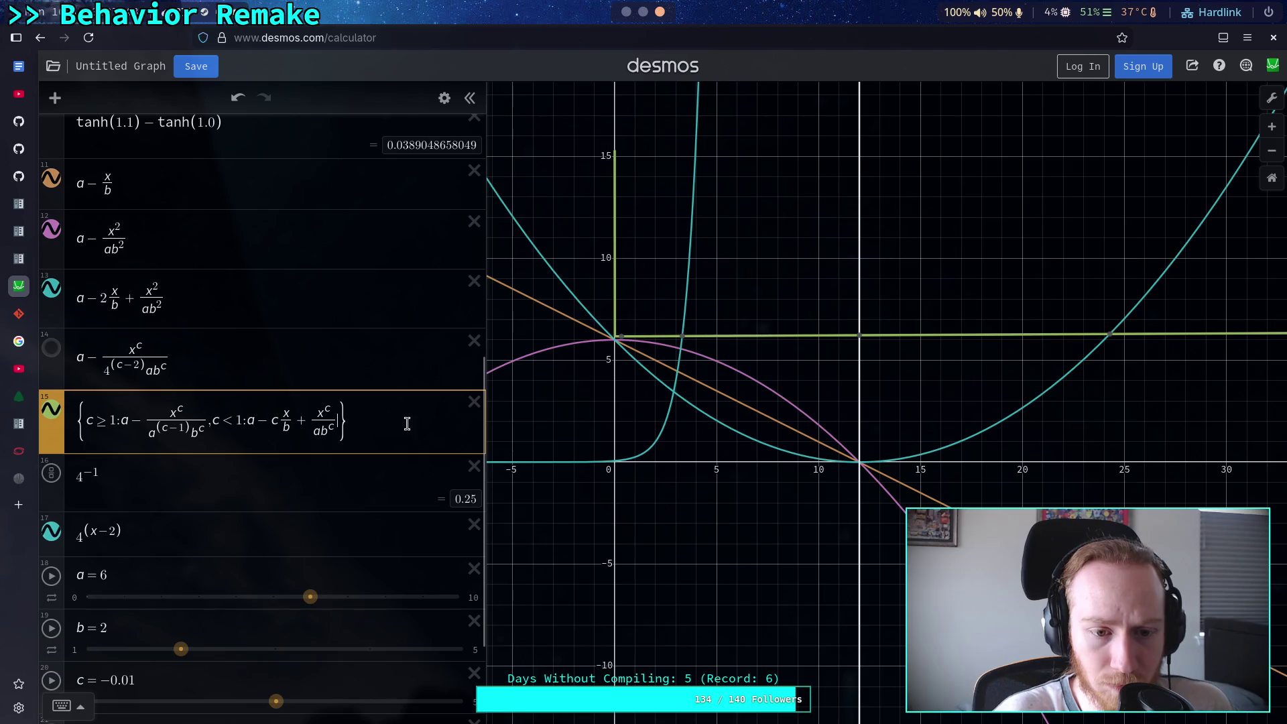
{"action": "scroll", "coordinate": [293, 612], "scroll_direction": "down", "scroll_amount": 2}
{"action": "left_click", "coordinate": [277, 617]}
Sweep c through negative values and rewrite the c<1 branch as a + cx/b + x^(−c)/(ab^(−c))
{"action": "mouse_move", "coordinate": [278, 620]}
{"action": "left_mouse_down"}
{"action": "mouse_move", "coordinate": [245, 619]}
{"action": "mouse_move", "coordinate": [346, 622]}
{"action": "mouse_move", "coordinate": [243, 622]}
{"action": "left_mouse_up"}
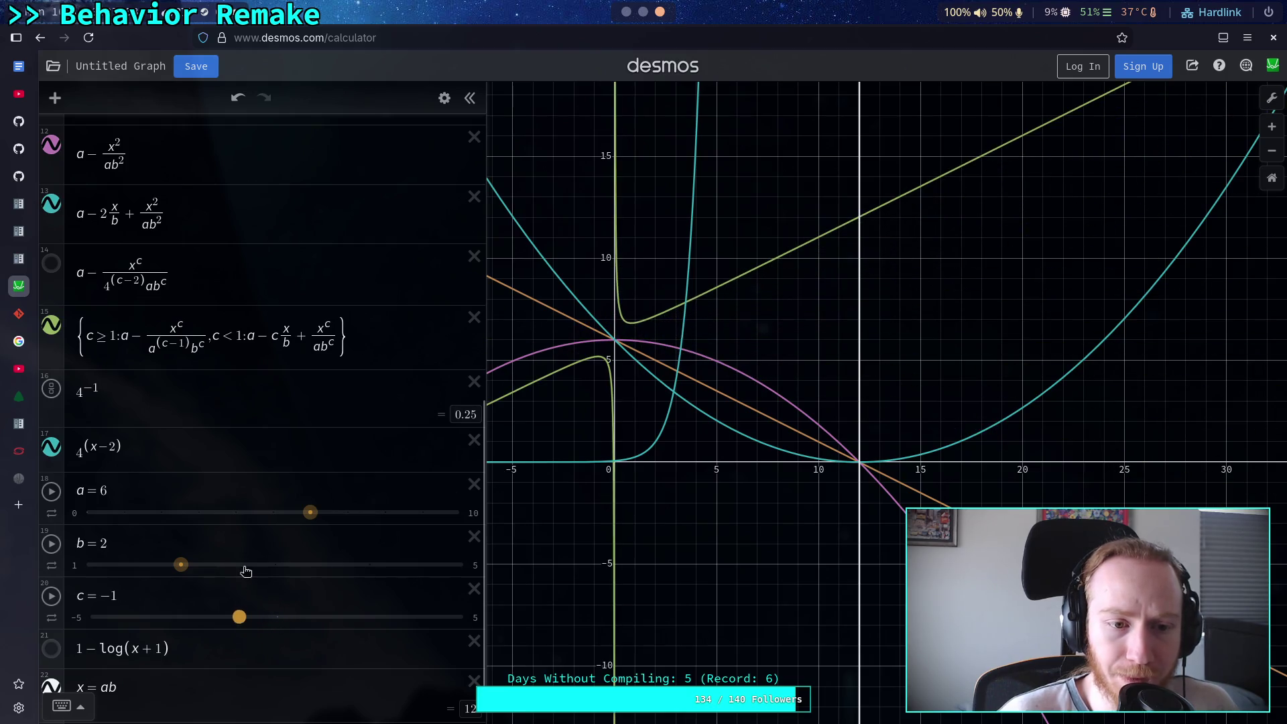
{"action": "left_click", "coordinate": [262, 337]}
{"action": "left_click_drag", "start_coordinate": [262, 338], "coordinate": [260, 338]}
{"action": "type", "text": "+"}
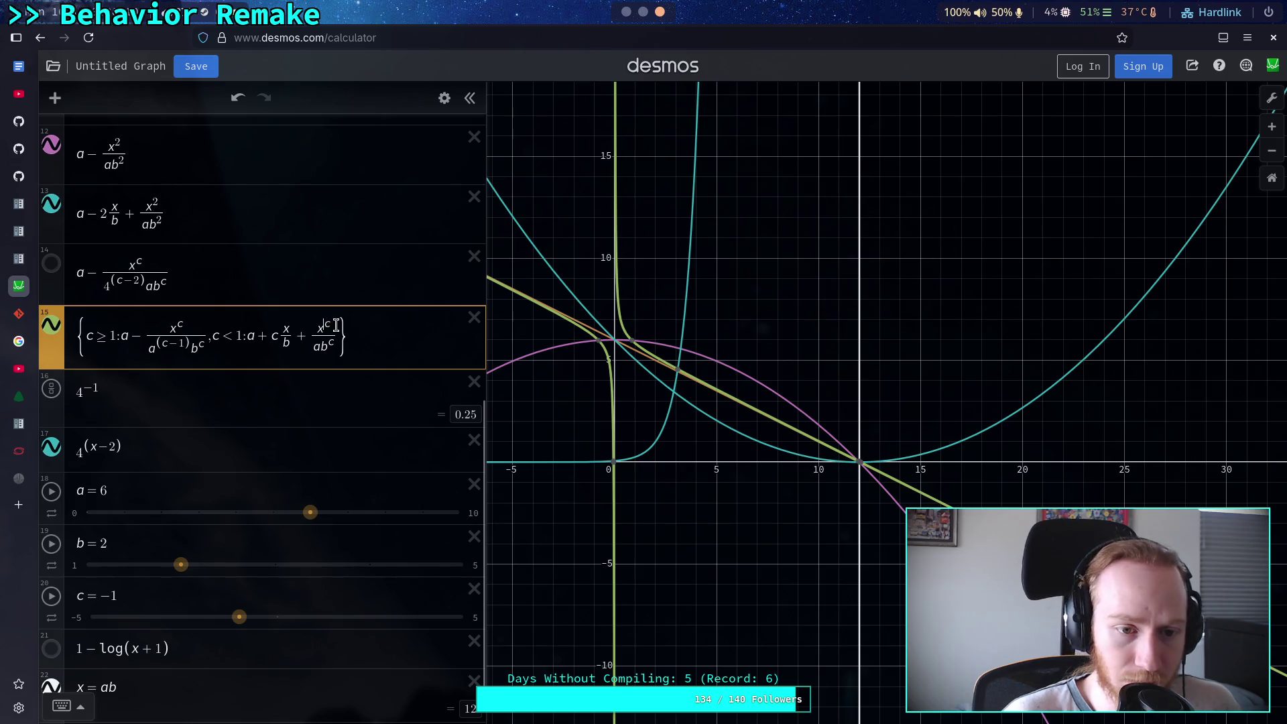
{"action": "type", "text": "-"}
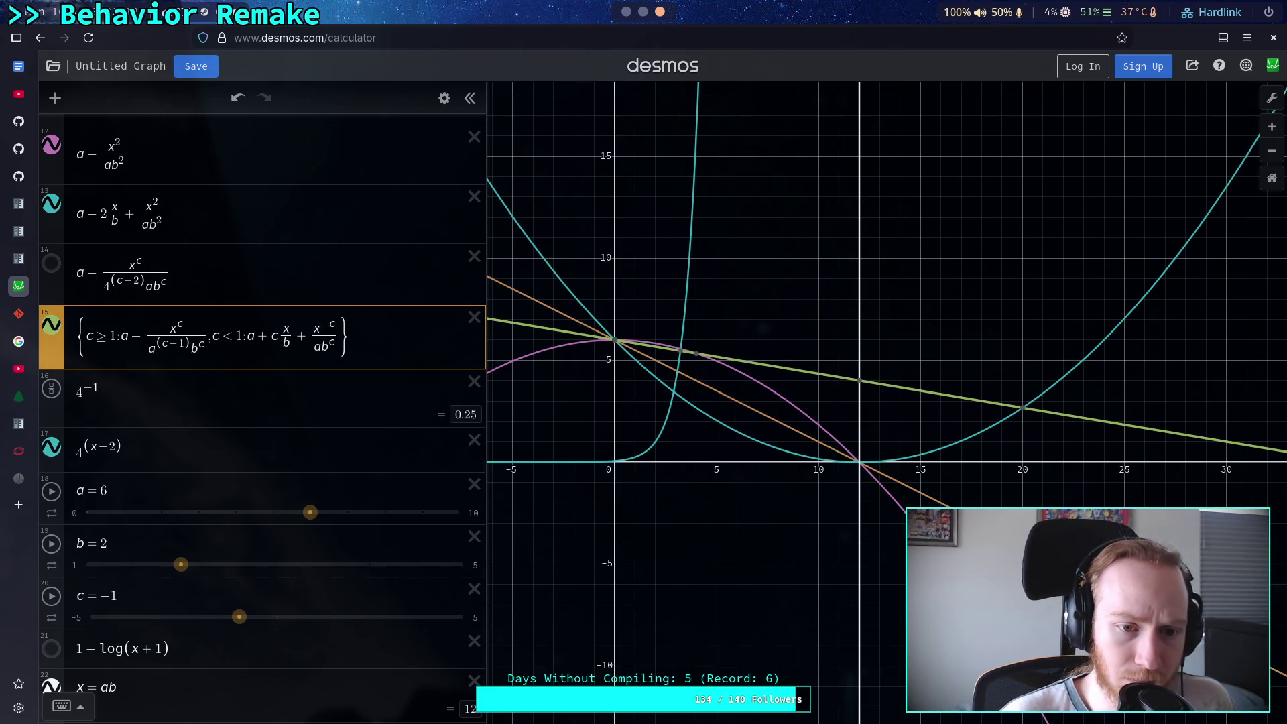
{"action": "type", "text": "-"}
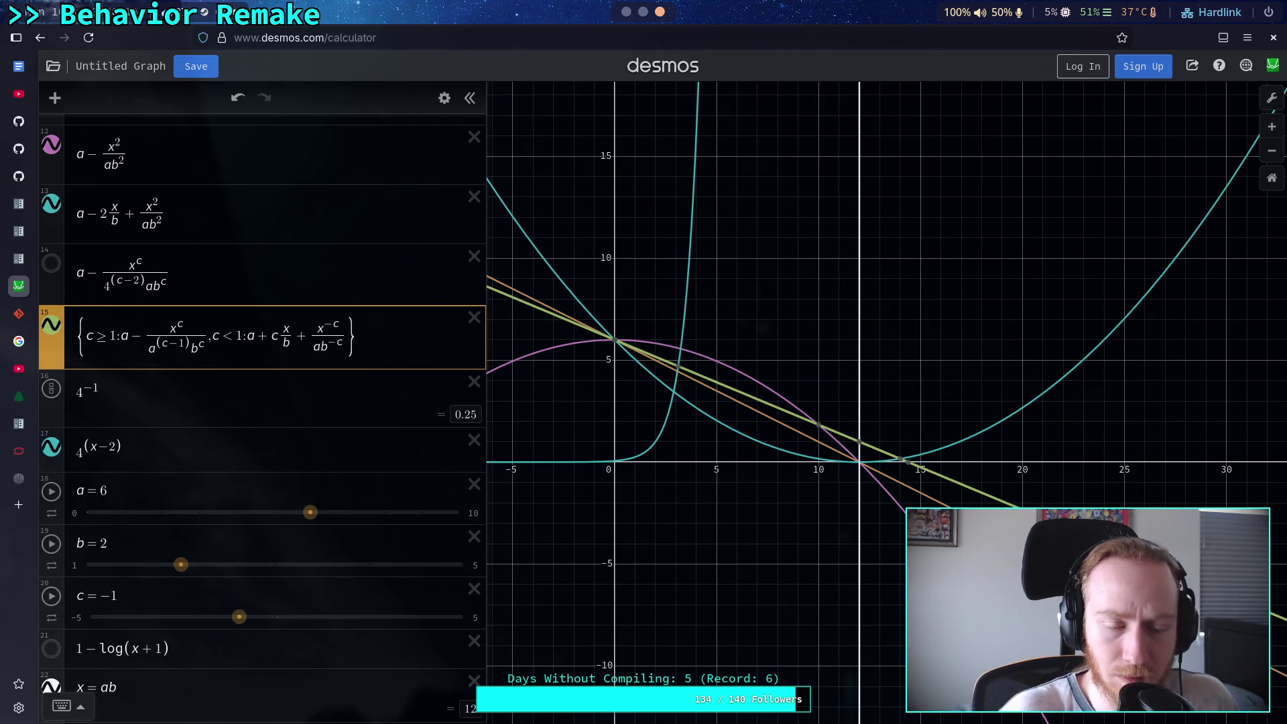
Lower the c slider to −1.6
{"action": "left_click", "coordinate": [235, 614]}
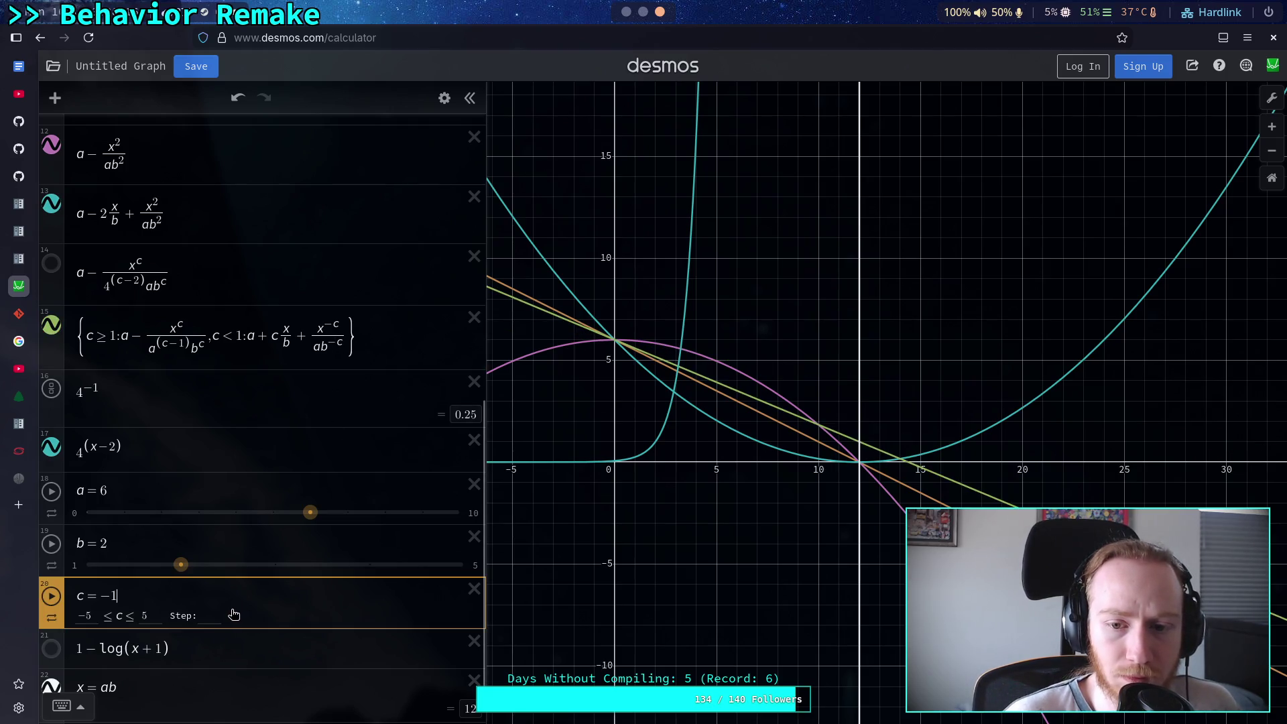
{"action": "left_click", "coordinate": [239, 560]}
{"action": "left_click_drag", "start_coordinate": [240, 617], "coordinate": [222, 622]}
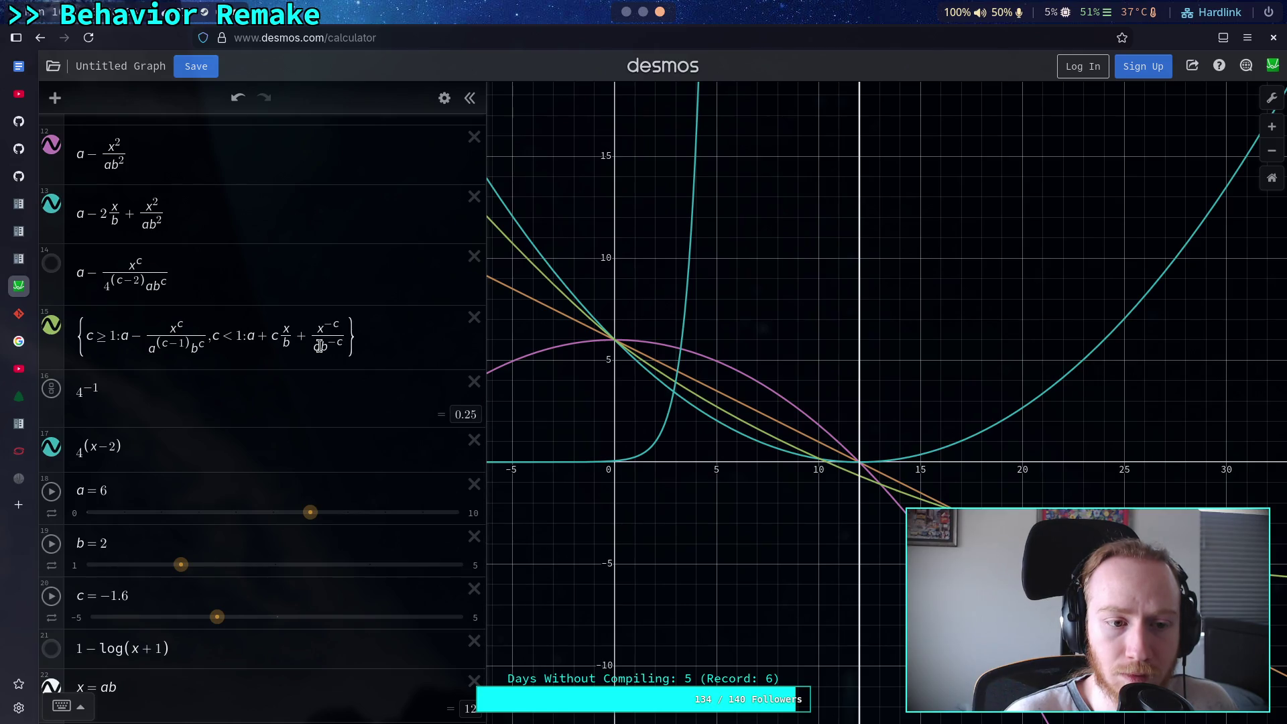
{"action": "left_click", "coordinate": [319, 346]}
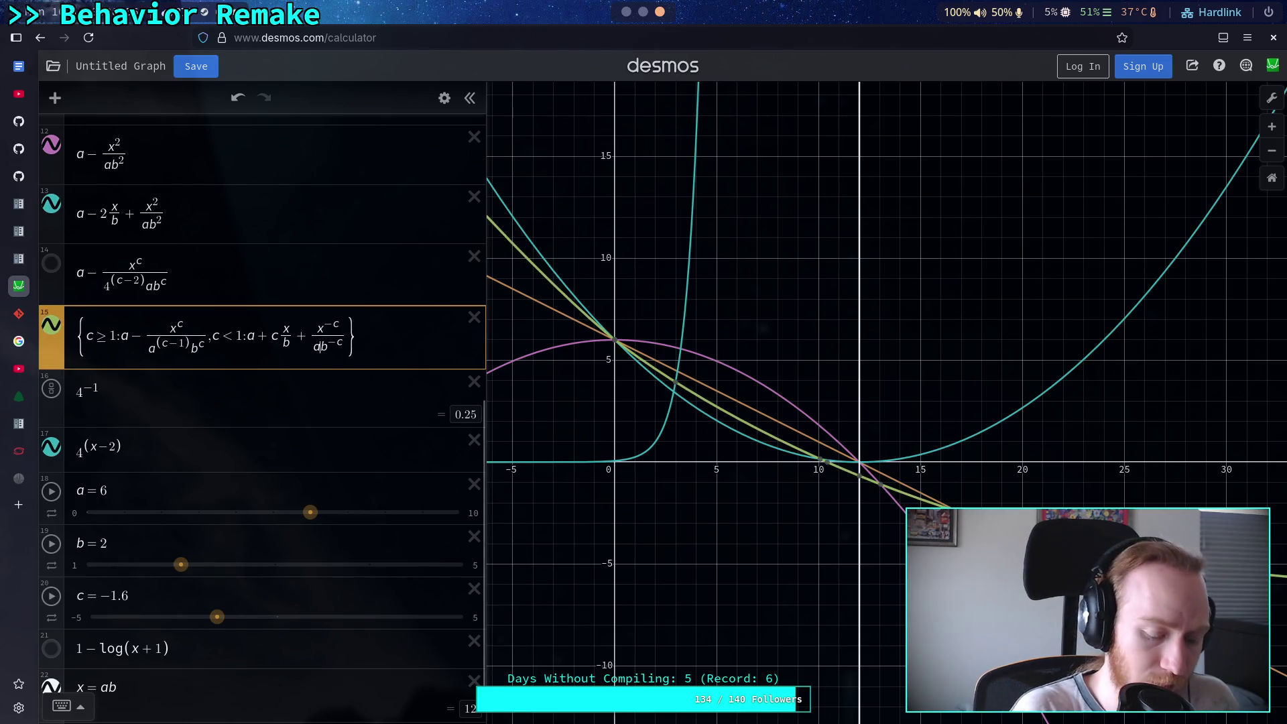
Type a^(−c−1) into the denominator, then trial exponent edits while sliding c
{"action": "type", "text": "a^("}
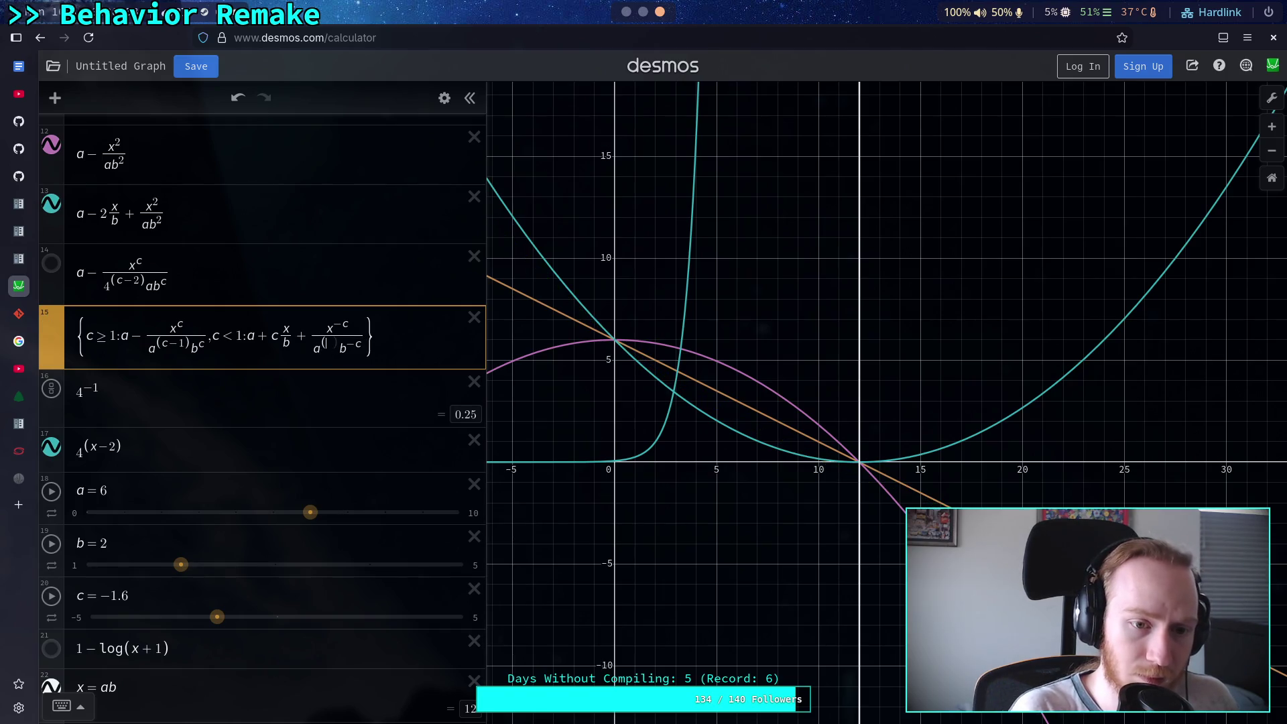
{"action": "type", "text": "-c-1"}
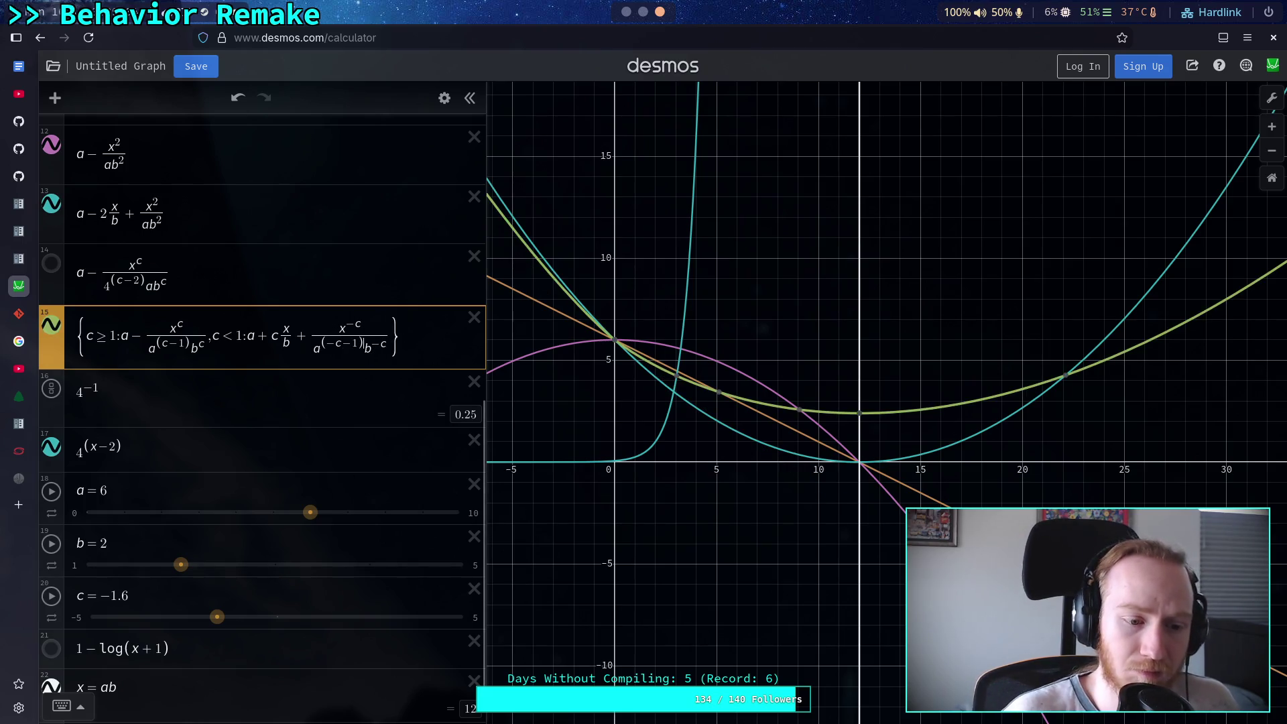
{"action": "mouse_move", "coordinate": [216, 617]}
{"action": "left_mouse_down"}
{"action": "mouse_move", "coordinate": [228, 617]}
{"action": "mouse_move", "coordinate": [180, 617]}
{"action": "mouse_move", "coordinate": [227, 615]}
{"action": "mouse_move", "coordinate": [192, 616]}
{"action": "left_mouse_up"}
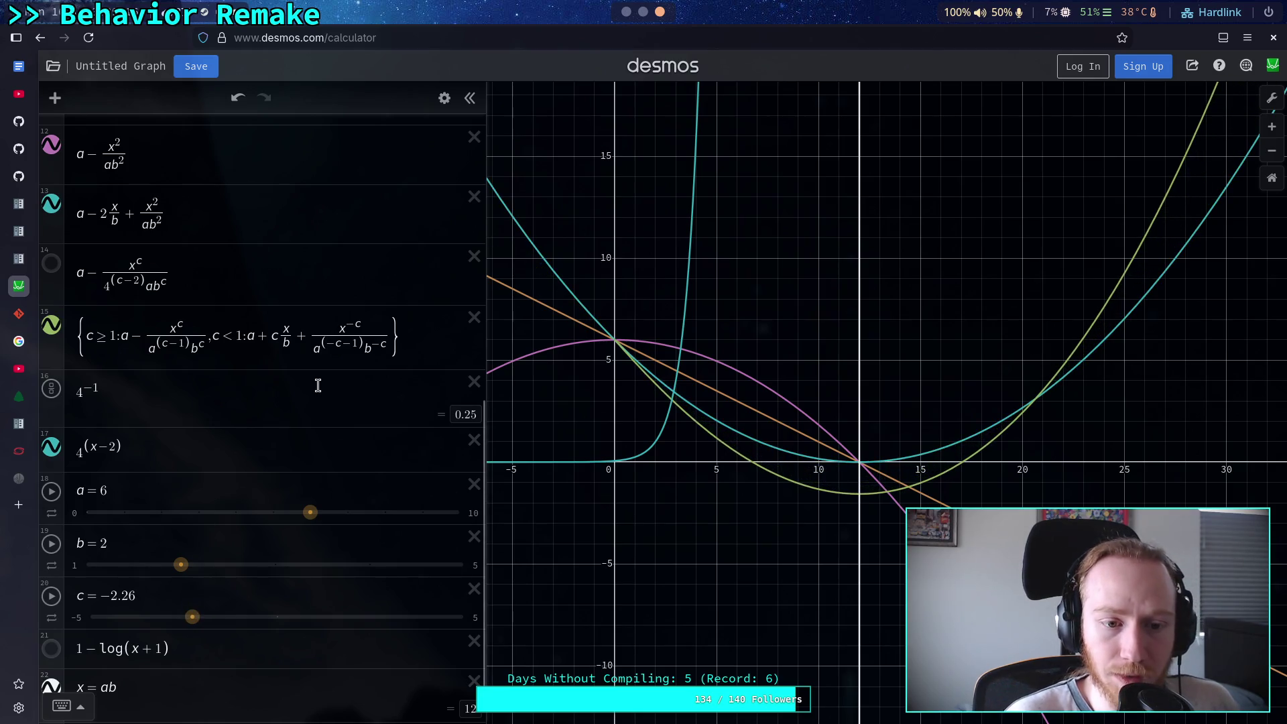
{"action": "left_click", "coordinate": [332, 350]}
{"action": "type", "text": "-"}
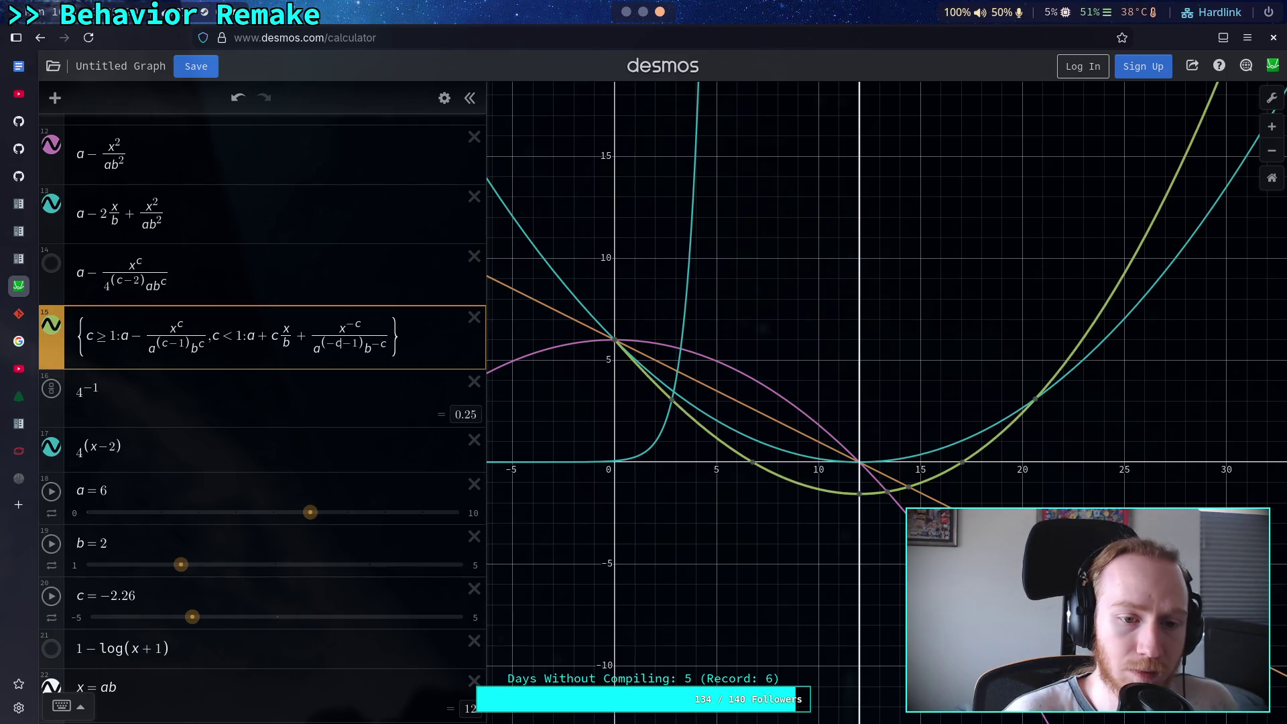
{"action": "key", "text": "BackSpace"}
{"action": "key", "text": "BackSpace"}
{"action": "key", "text": "BackSpace"}
{"action": "type", "text": "-1"}
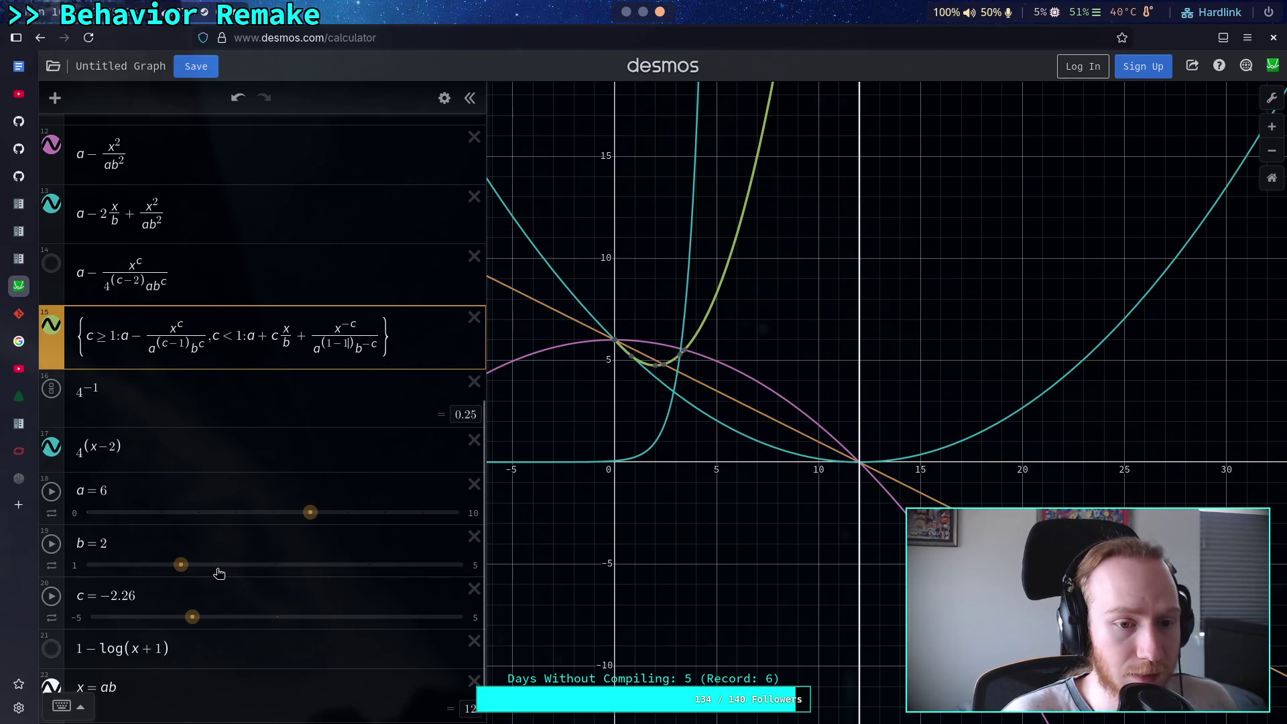
{"action": "left_click_drag", "start_coordinate": [195, 617], "coordinate": [206, 620]}
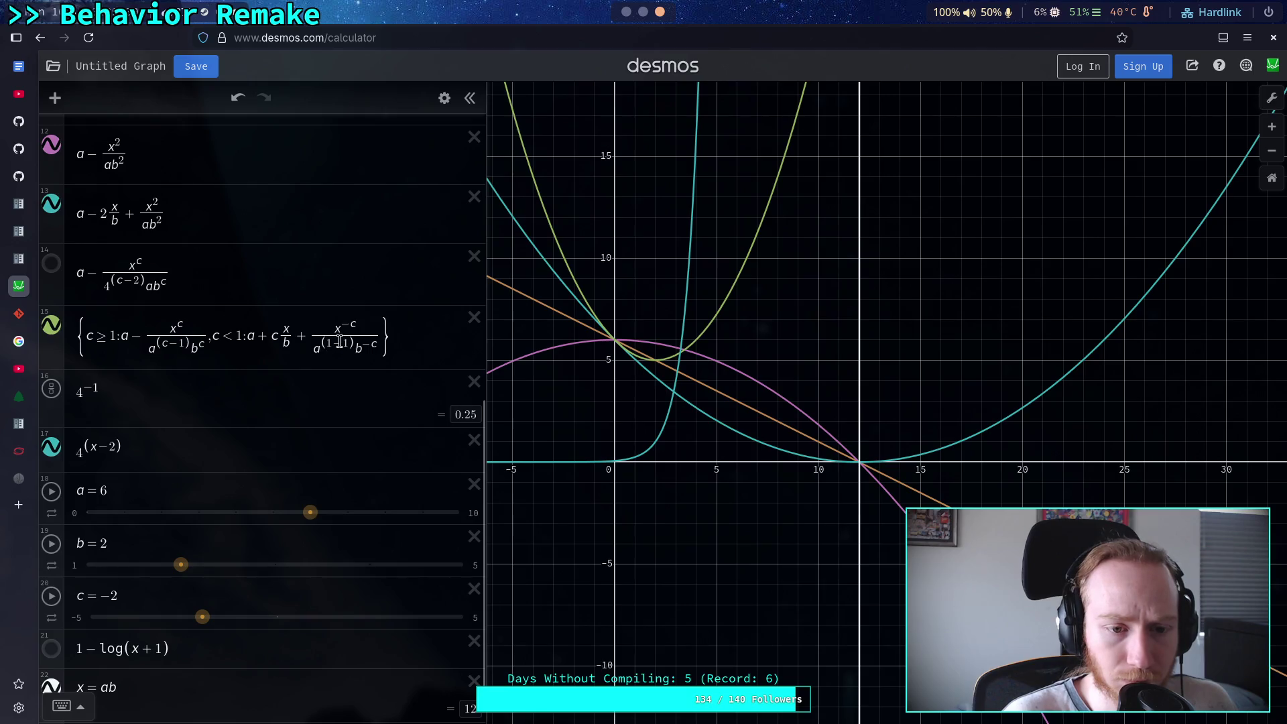
Rework the a exponent, fixing a mistyped g to c, and sweep c from −2 to 0.34
{"action": "left_click", "coordinate": [342, 340]}
{"action": "type", "text": "g"}
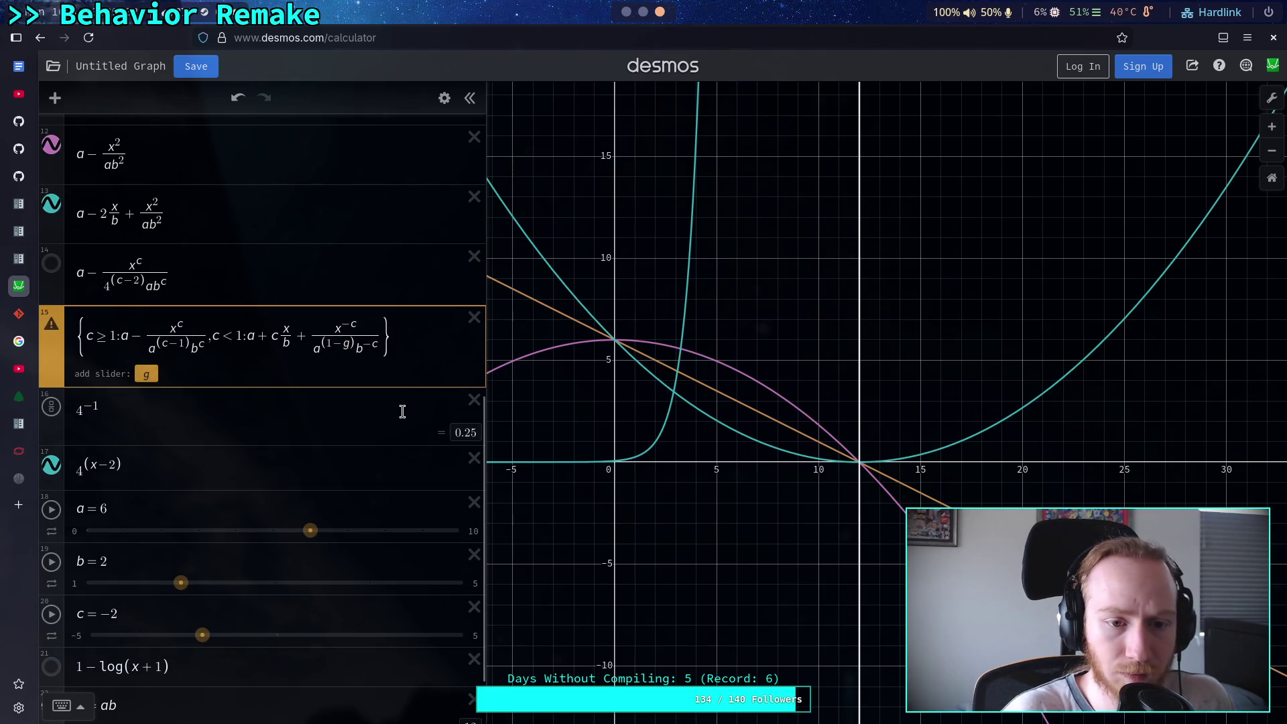
{"action": "key", "text": "BackSpace"}
{"action": "type", "text": "c"}
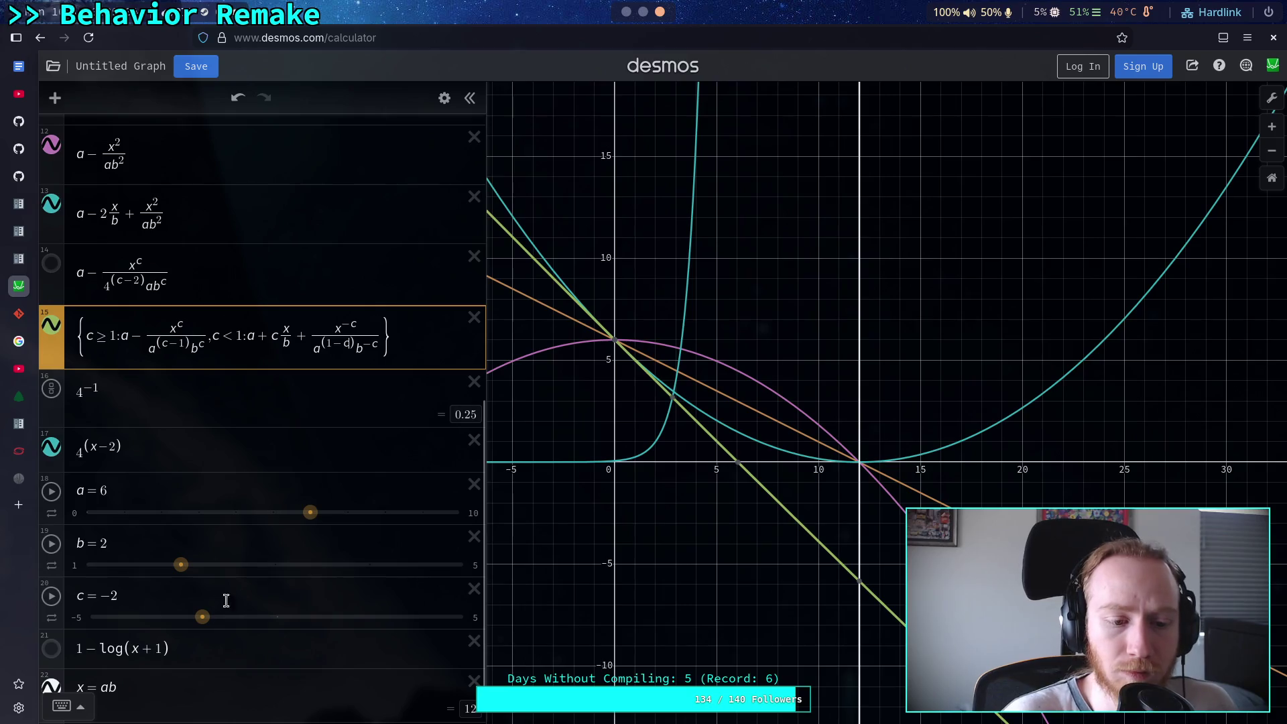
{"action": "left_click", "coordinate": [203, 620]}
{"action": "mouse_move", "coordinate": [203, 620]}
{"action": "left_mouse_down"}
{"action": "mouse_move", "coordinate": [290, 616]}
{"action": "mouse_move", "coordinate": [147, 610]}
{"action": "mouse_move", "coordinate": [232, 616]}
{"action": "left_mouse_up"}
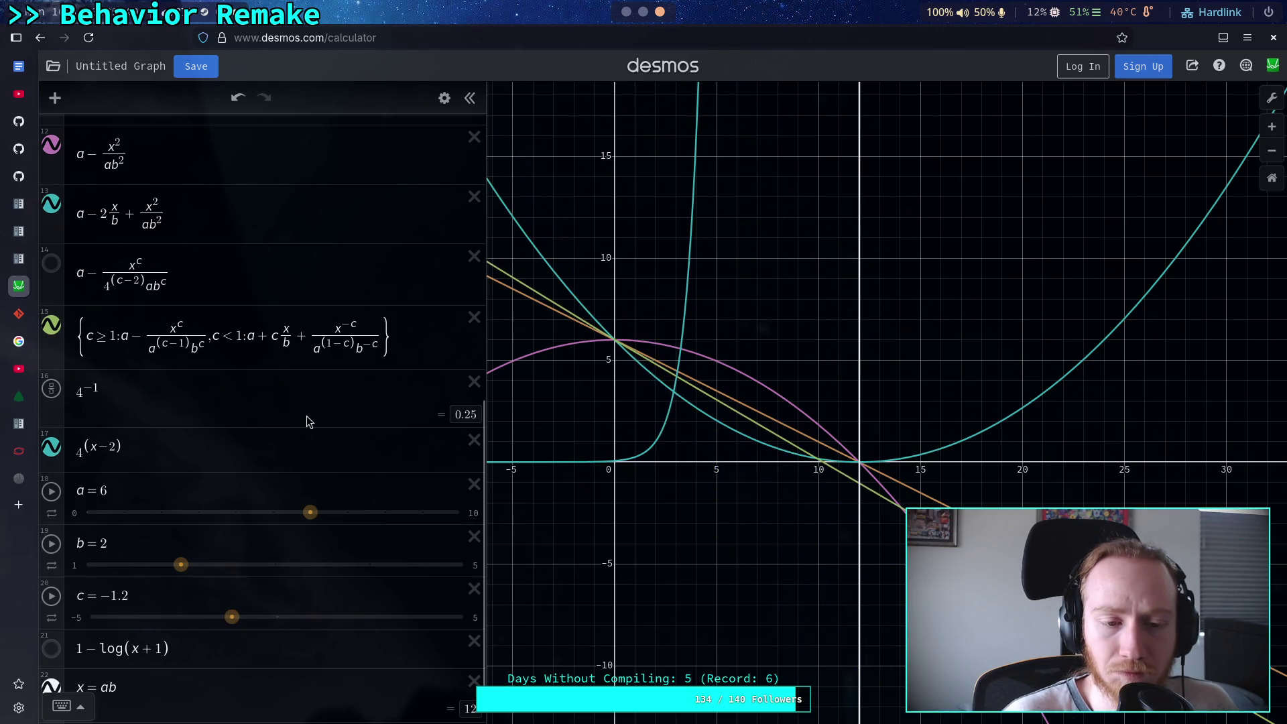
{"action": "left_click", "coordinate": [340, 349]}
{"action": "key", "text": "BackSpace"}
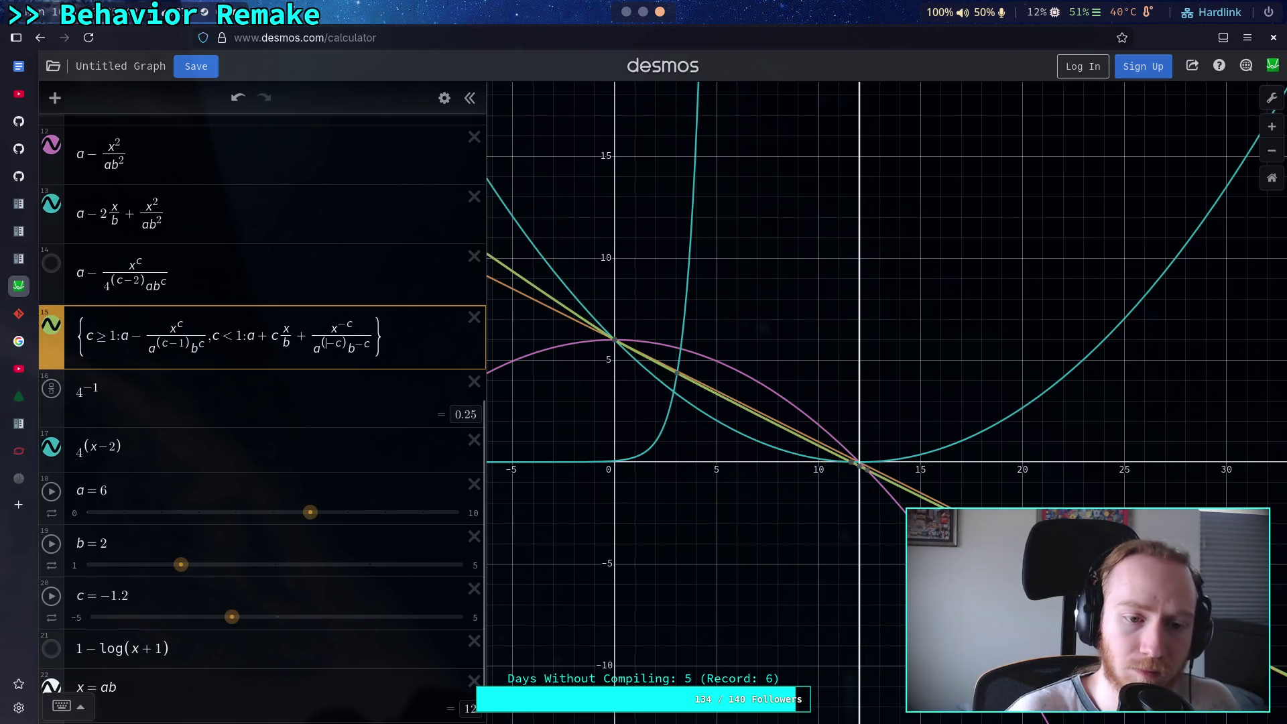
Restore the a exponent to (−c−1) and leave c at −1.5
{"action": "left_click_drag", "start_coordinate": [231, 617], "coordinate": [178, 617]}
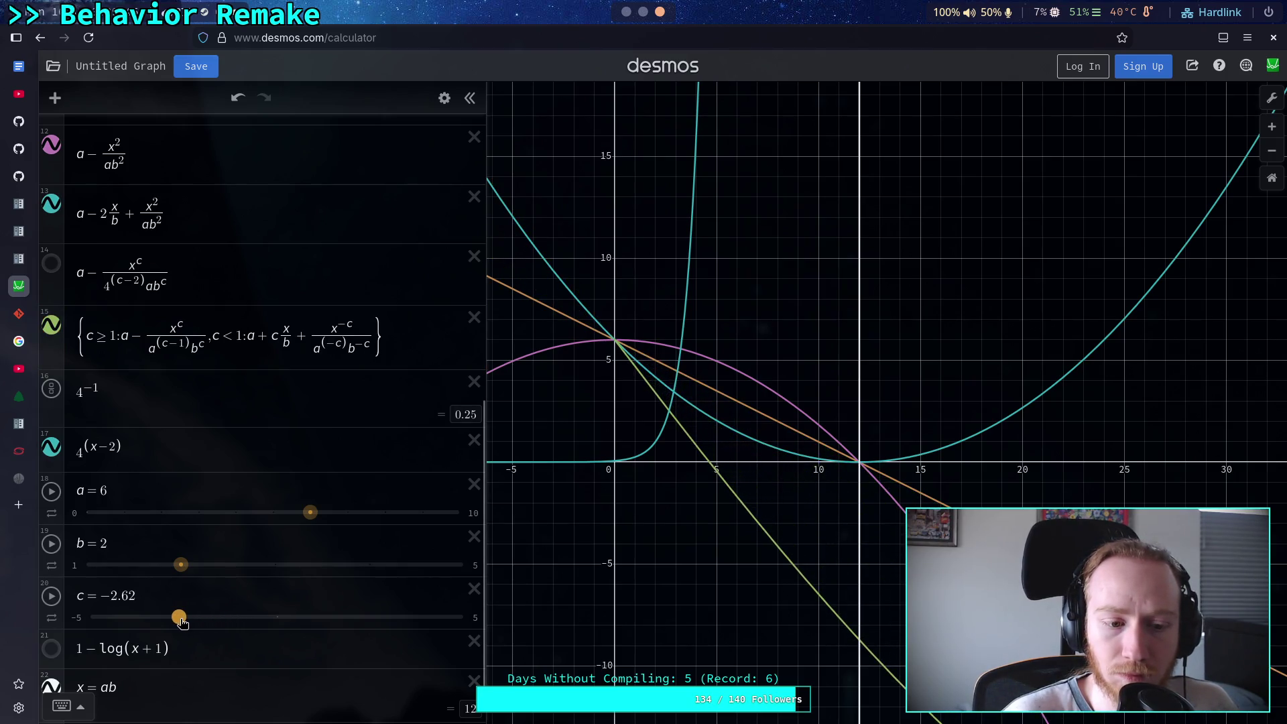
{"action": "left_click", "coordinate": [341, 344]}
{"action": "type", "text": "-1"}
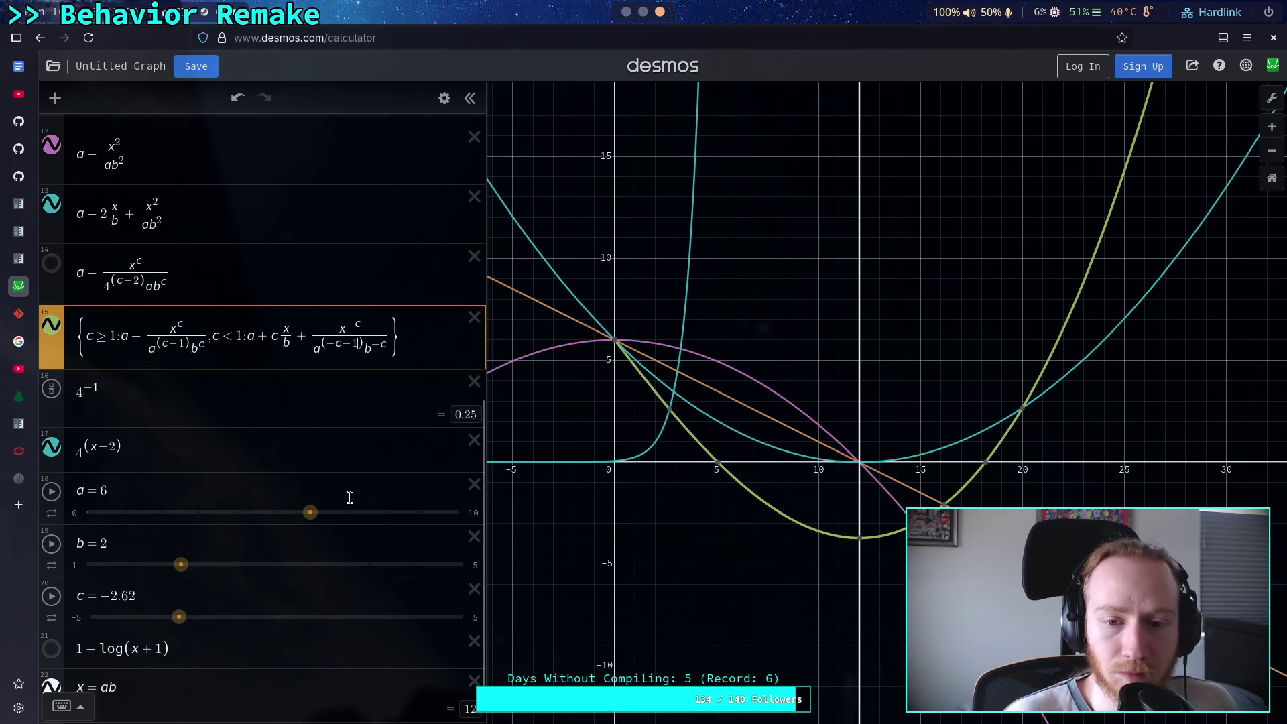
{"action": "mouse_move", "coordinate": [178, 617]}
{"action": "left_mouse_down"}
{"action": "mouse_move", "coordinate": [138, 618]}
{"action": "mouse_move", "coordinate": [224, 618]}
{"action": "left_mouse_up"}
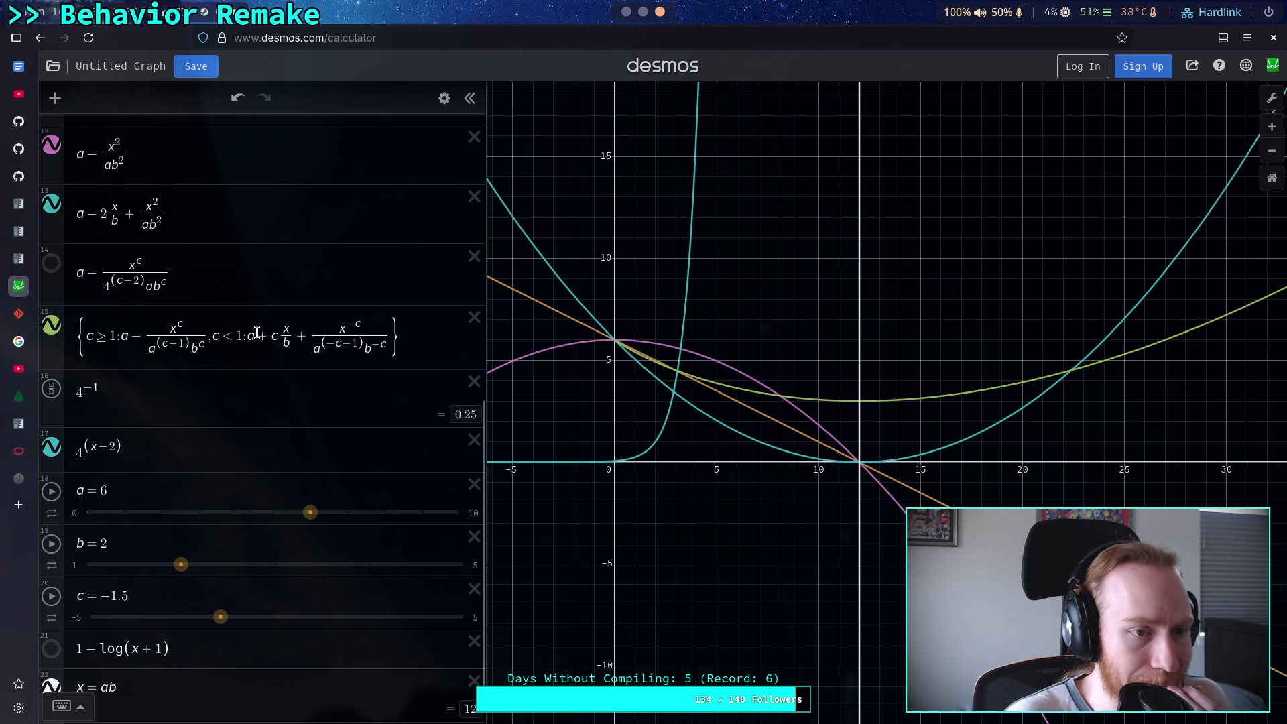
{"action": "left_click", "coordinate": [276, 337]}
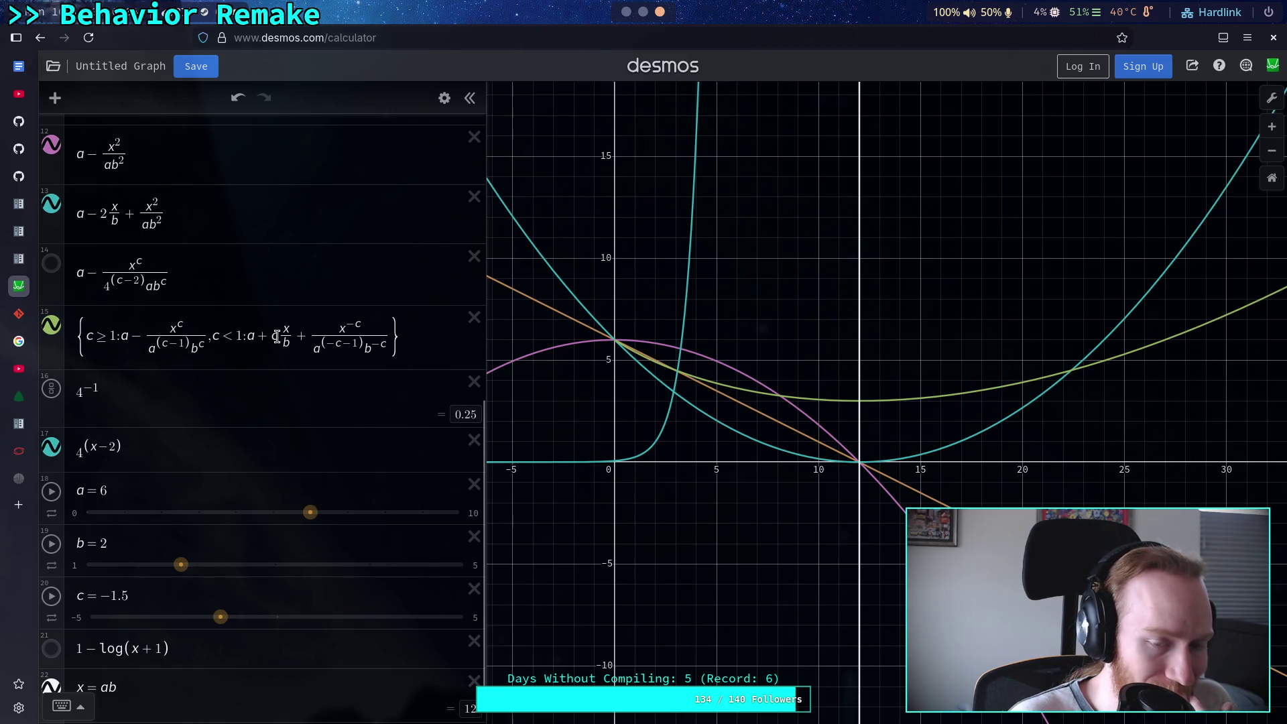
{"action": "double_click", "coordinate": [276, 337]}
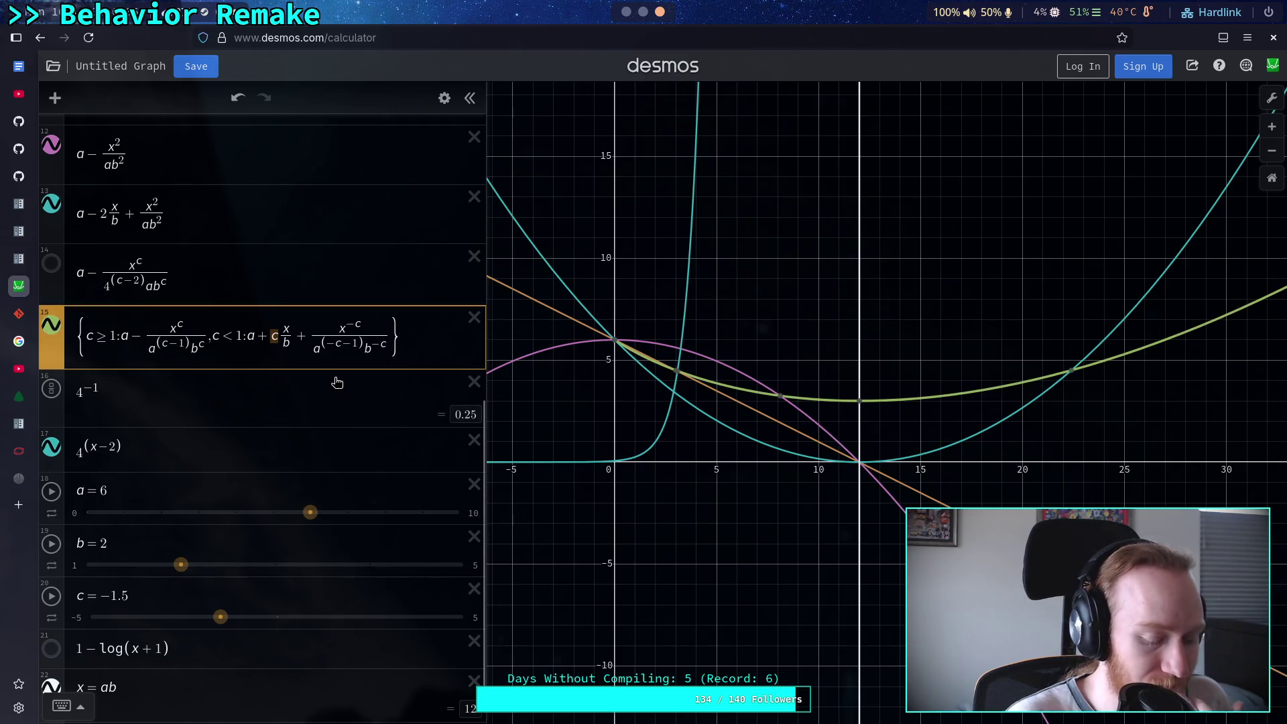
Try 2x/b and a − 2x/b as the middle term, with c typed as −2
{"action": "type", "text": "2"}
{"action": "double_click", "coordinate": [111, 599]}
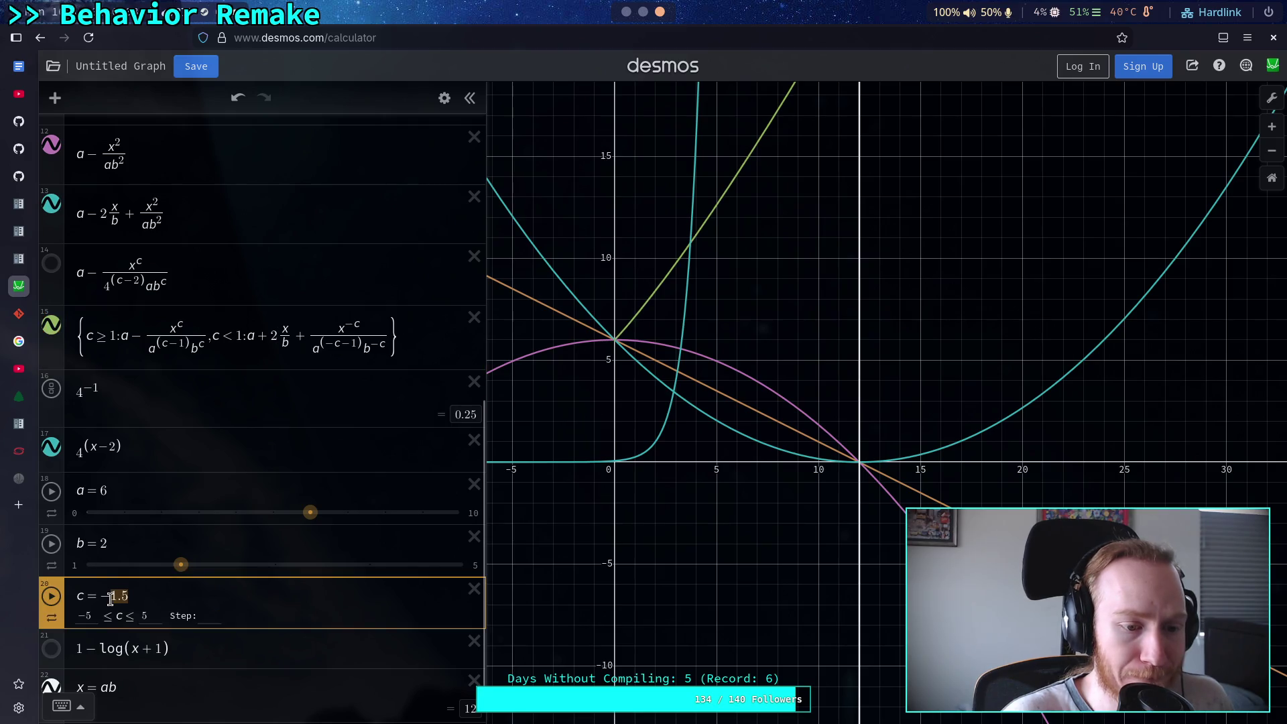
{"action": "type", "text": "2"}
{"action": "left_click_drag", "start_coordinate": [276, 333], "coordinate": [257, 337]}
{"action": "type", "text": "-"}
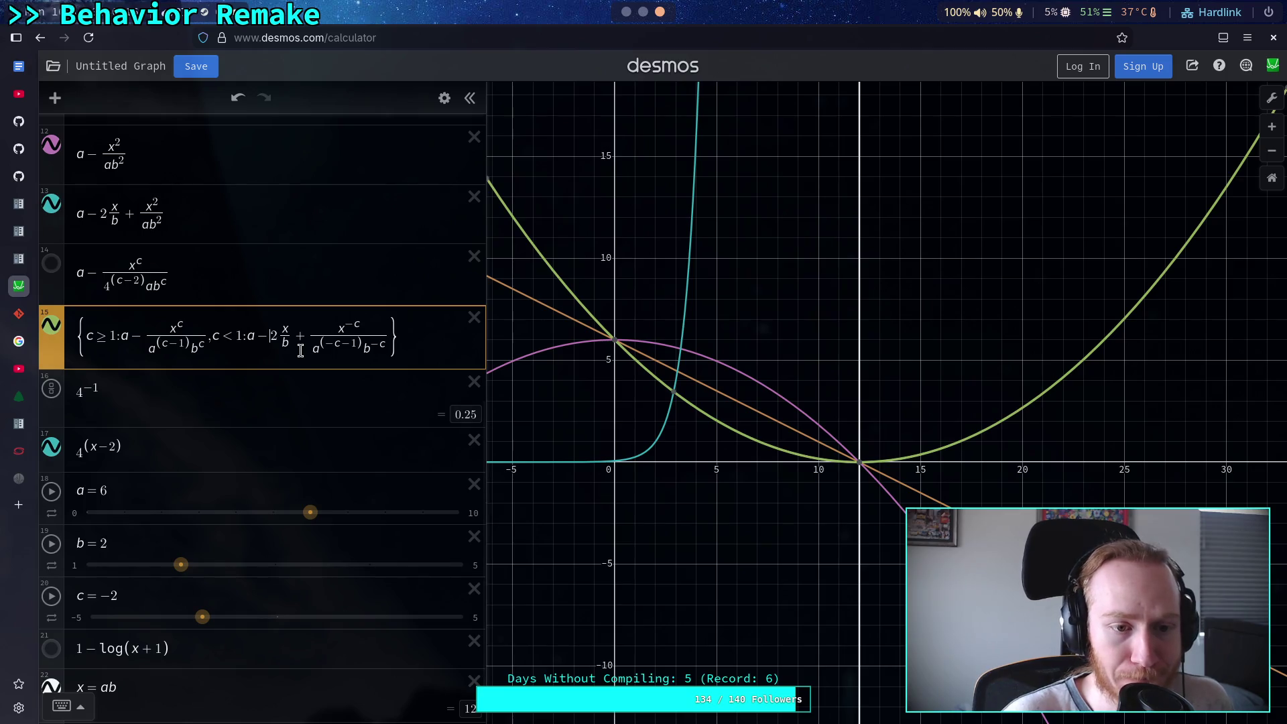
{"action": "key", "text": "BackSpace"}
{"action": "type", "text": "+"}
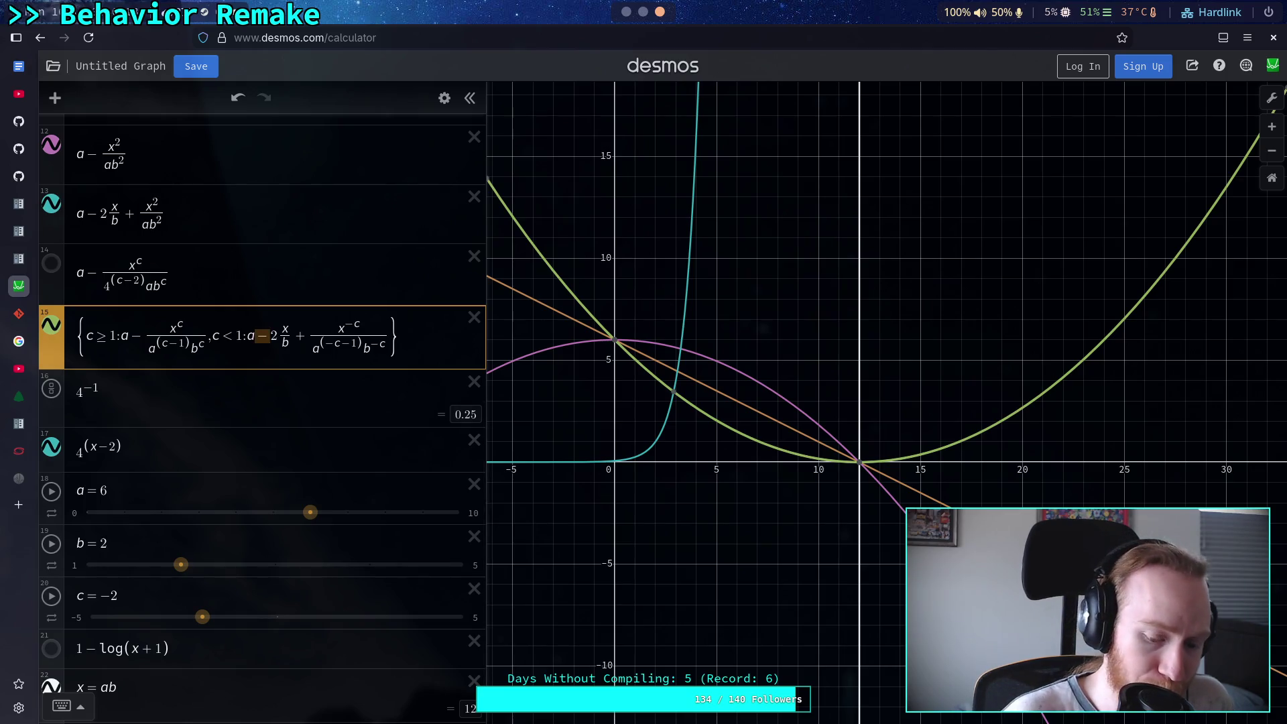
Restore the middle term to cx/b and drag c to −3
{"action": "key", "text": "BackSpace"}
{"action": "type", "text": "+"}
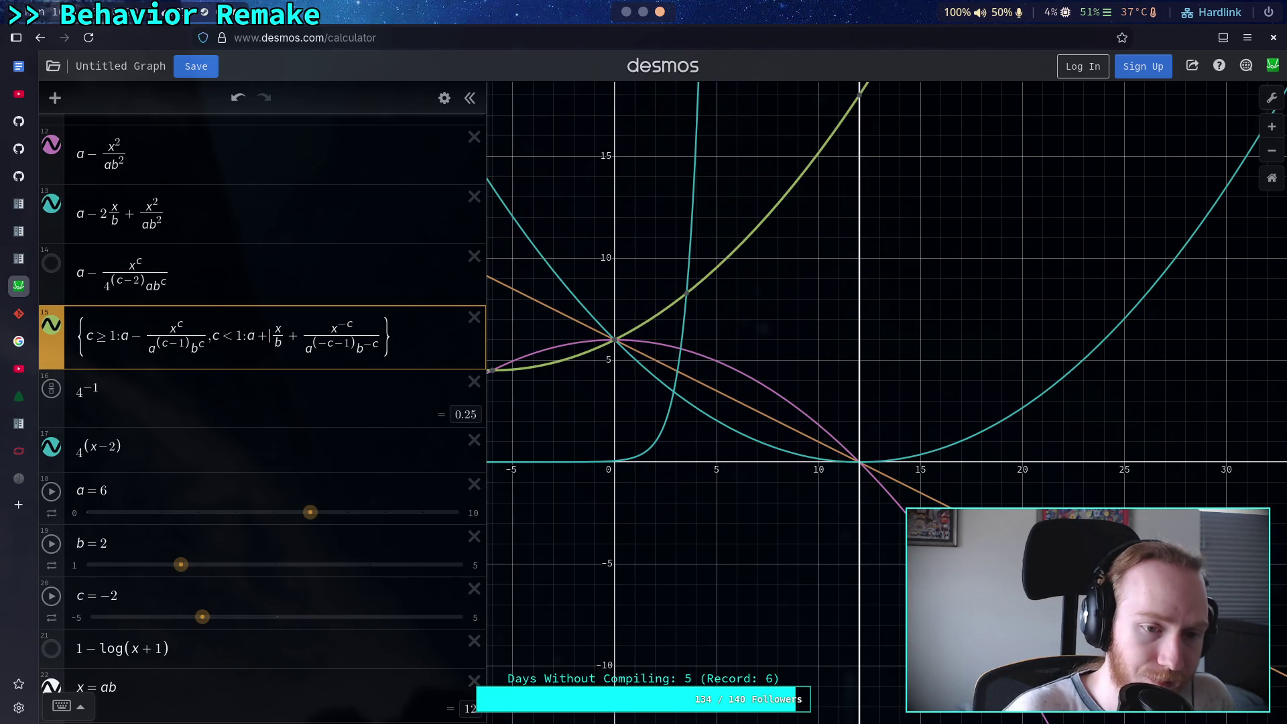
{"action": "type", "text": "c"}
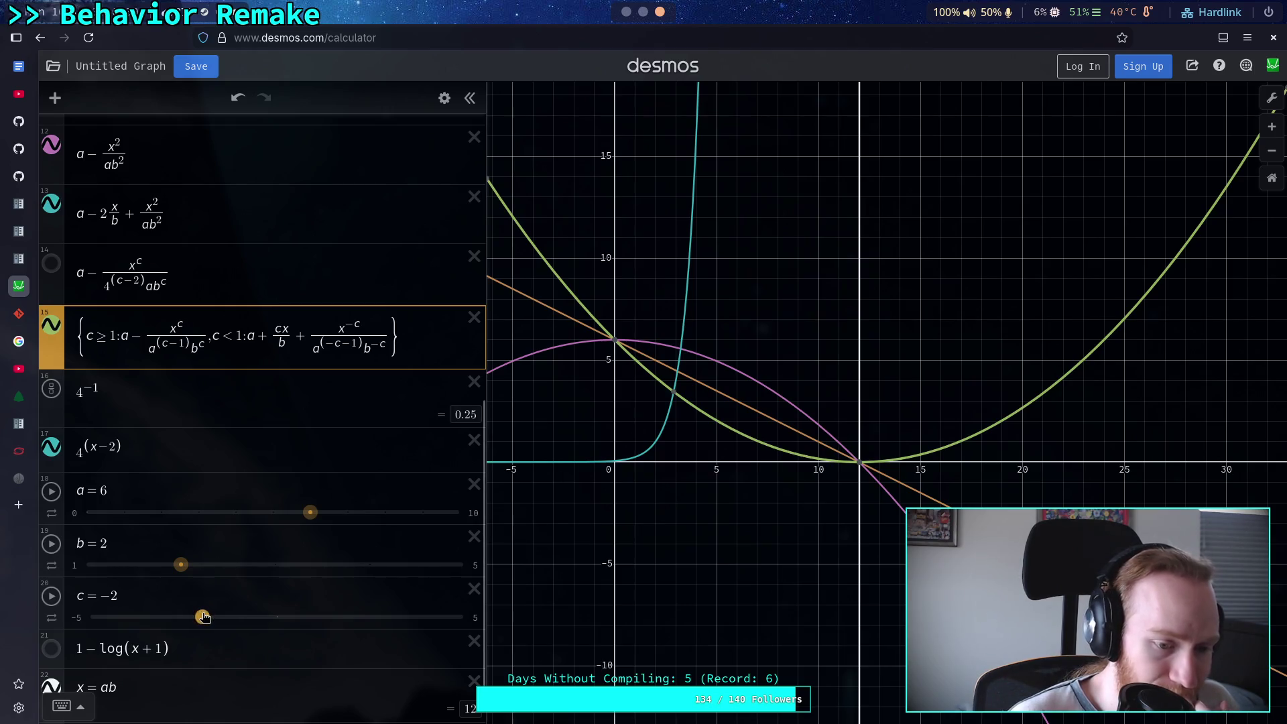
{"action": "left_click_drag", "start_coordinate": [202, 617], "coordinate": [167, 623]}
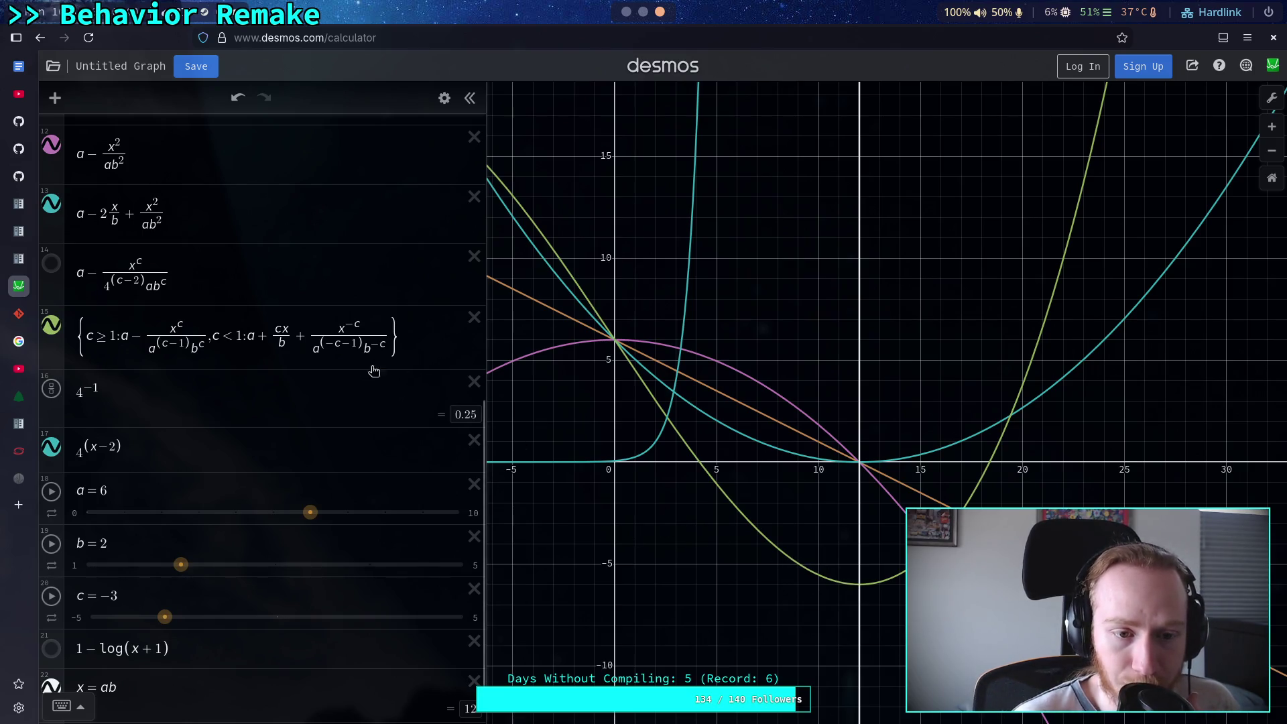
Replace cx with −2x, then try coefficients 3 and 2 before x/b
{"action": "double_click", "coordinate": [282, 328]}
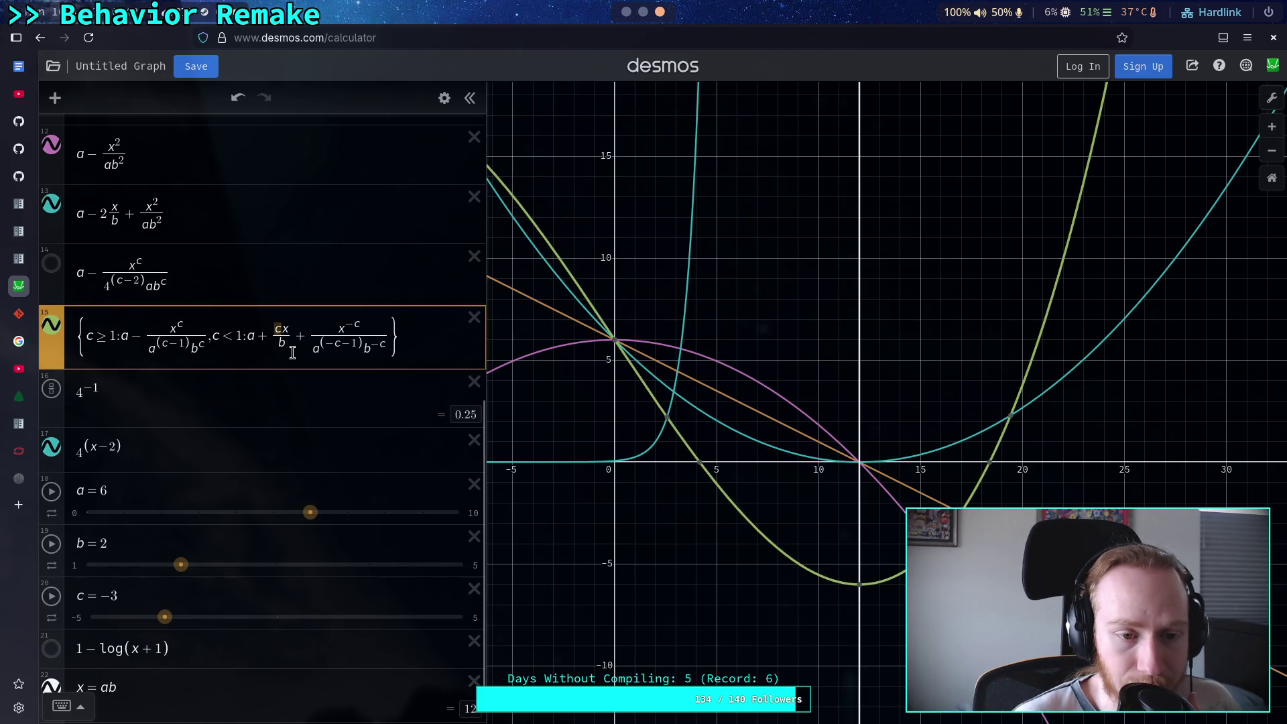
{"action": "key", "text": "BackSpace"}
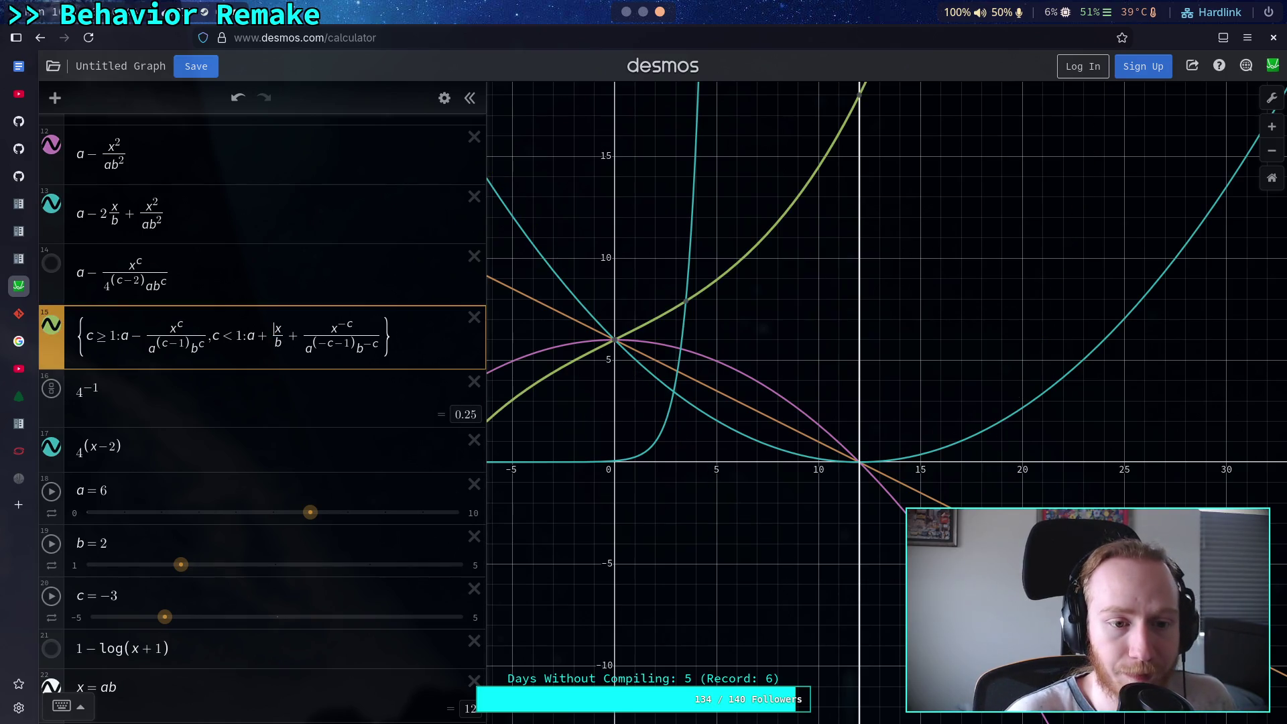
{"action": "key", "text": "BackSpace"}
{"action": "type", "text": "-2"}
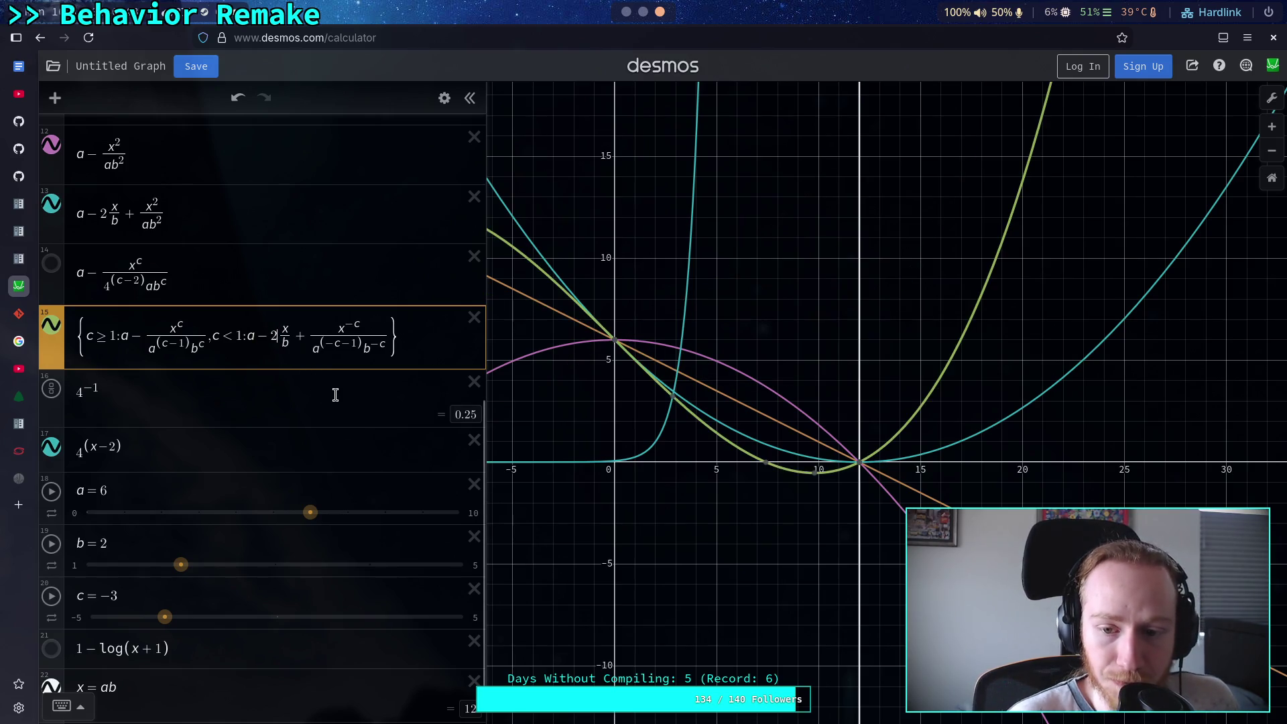
{"action": "left_click", "coordinate": [331, 343]}
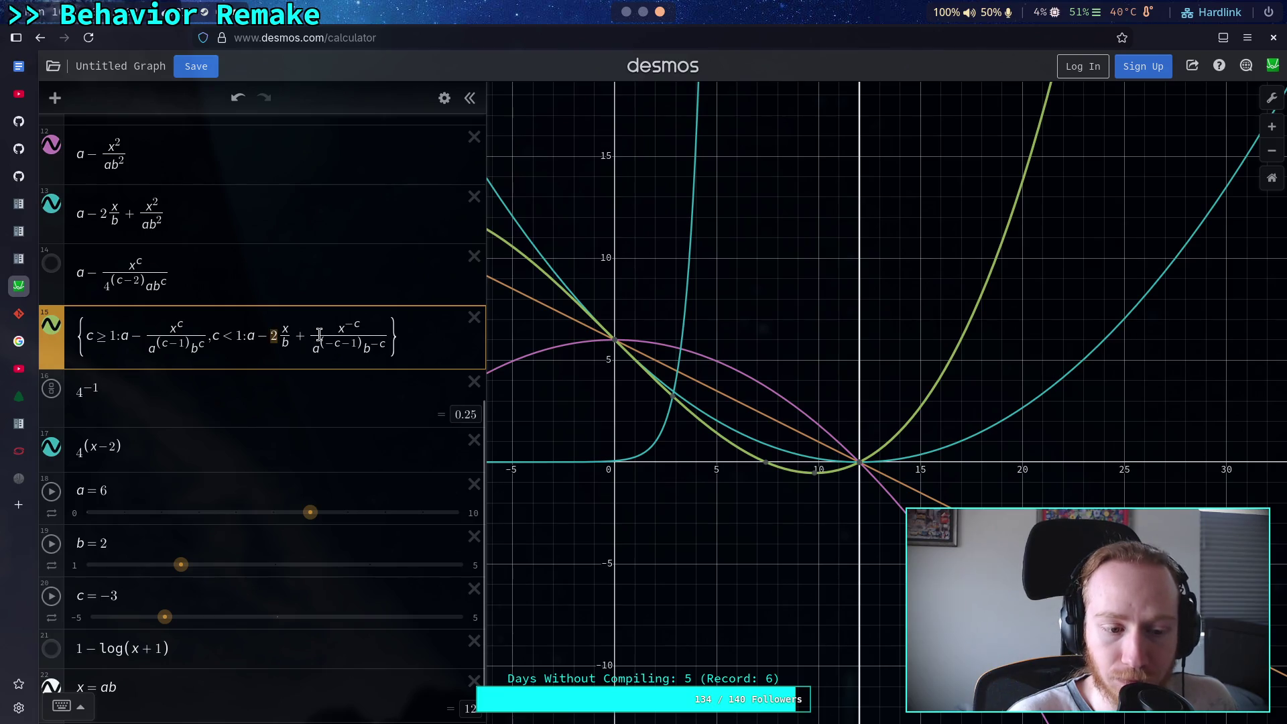
{"action": "type", "text": "3"}
{"action": "key", "text": "BackSpace"}
{"action": "type", "text": "2"}
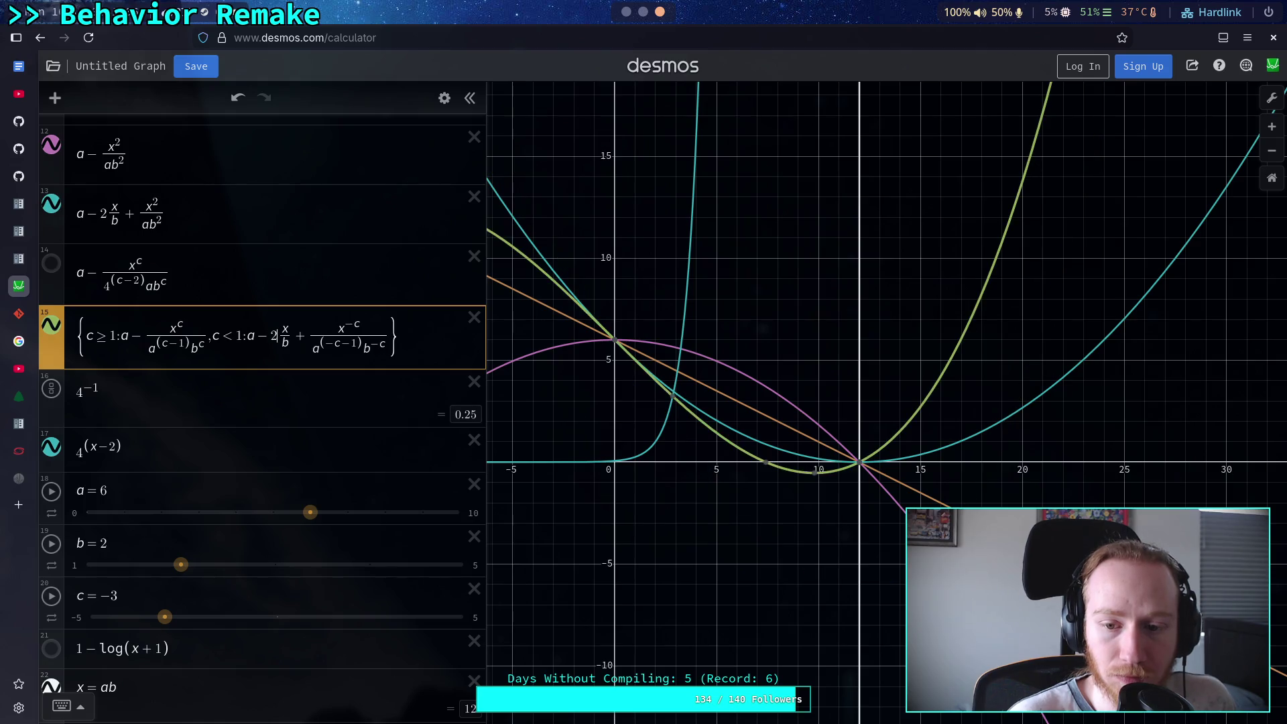
{"action": "key", "text": "BackSpace"}
{"action": "type", "text": "3"}
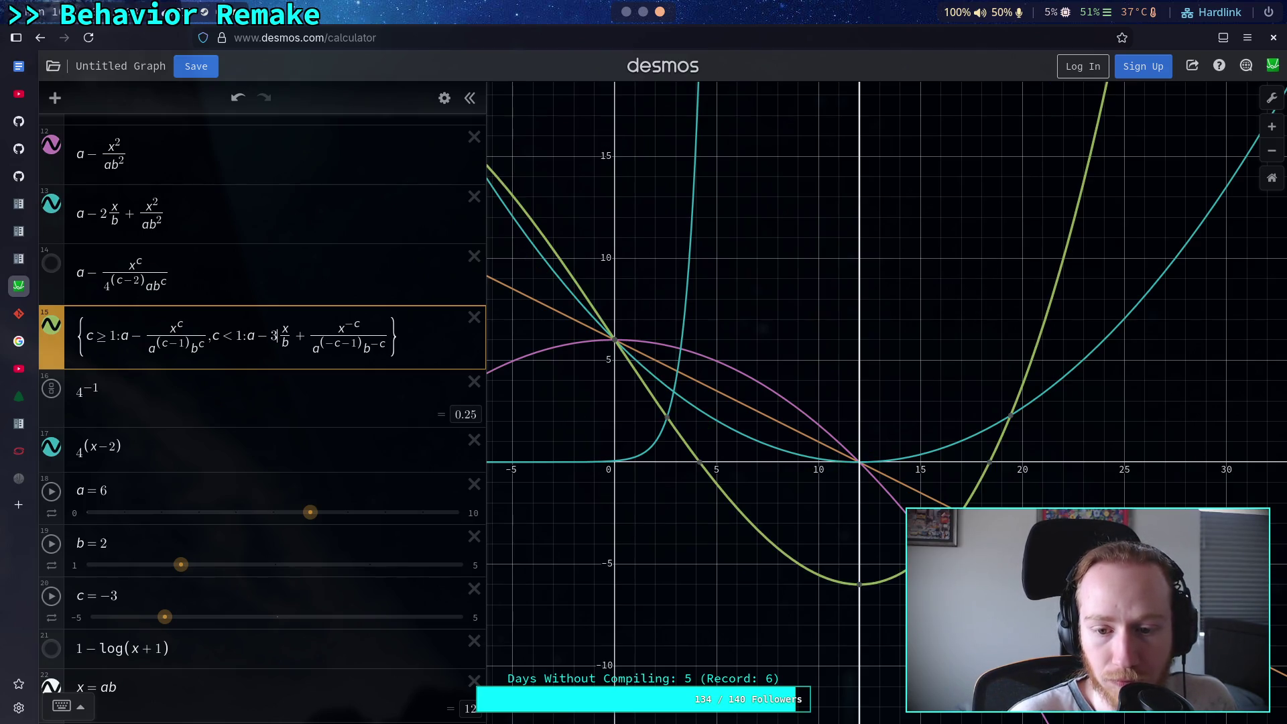
Settle the coefficient before x/b on 2 and start a new blank expression line
{"action": "key", "text": "shift+Left"}
{"action": "type", "text": "2"}
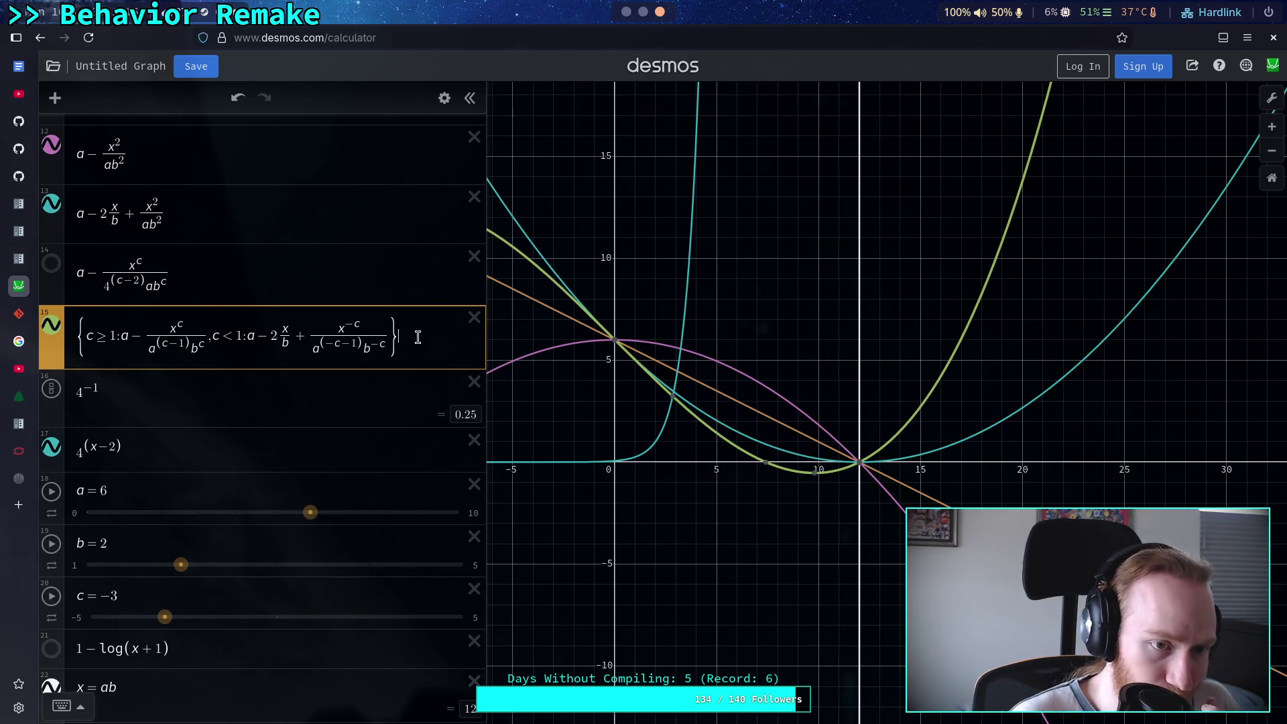
{"action": "key", "text": "Return"}
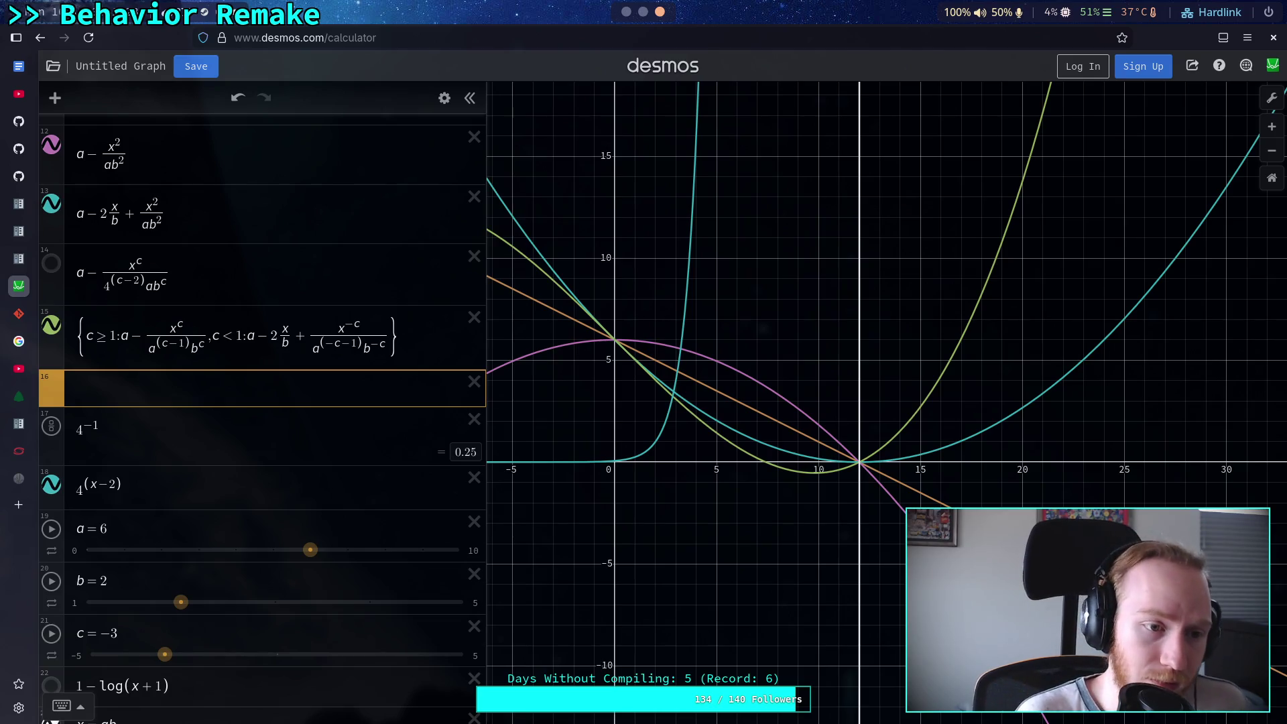
Type a − x^c/(a^(c−1)b^c) in the new line, followed by − (
{"action": "type", "text": "a-"}
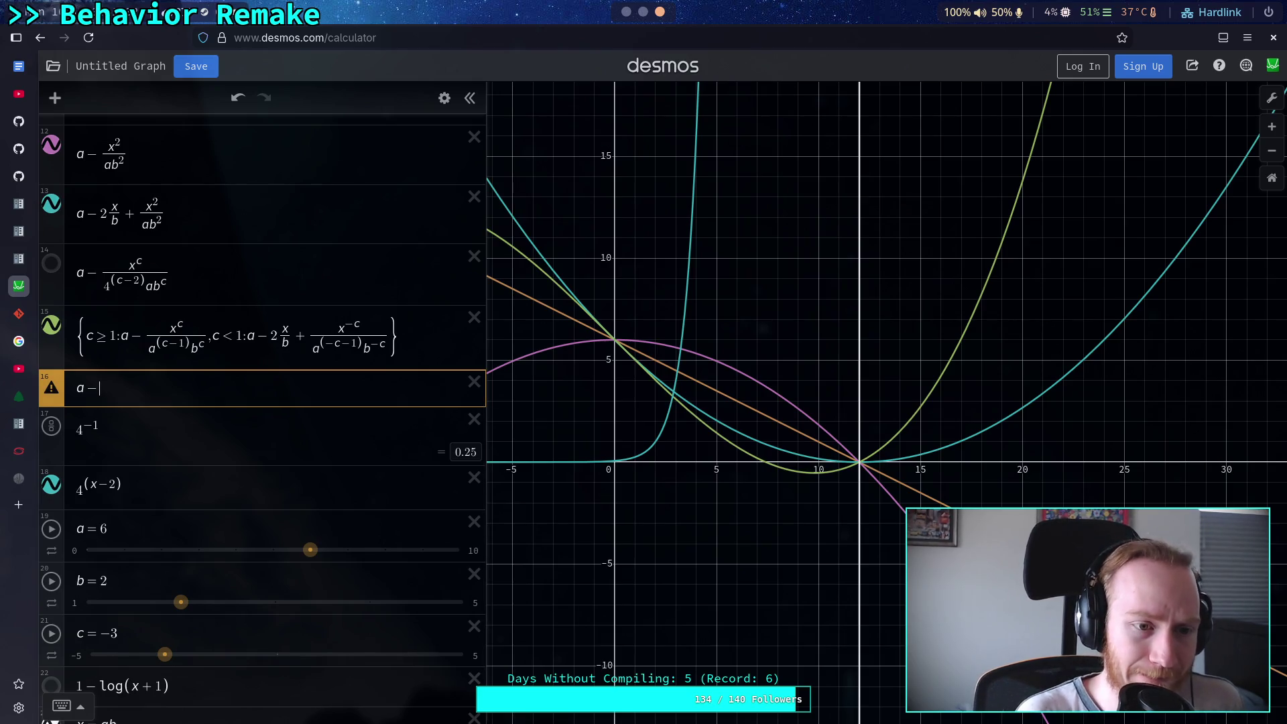
{"action": "type", "text": "x^"}
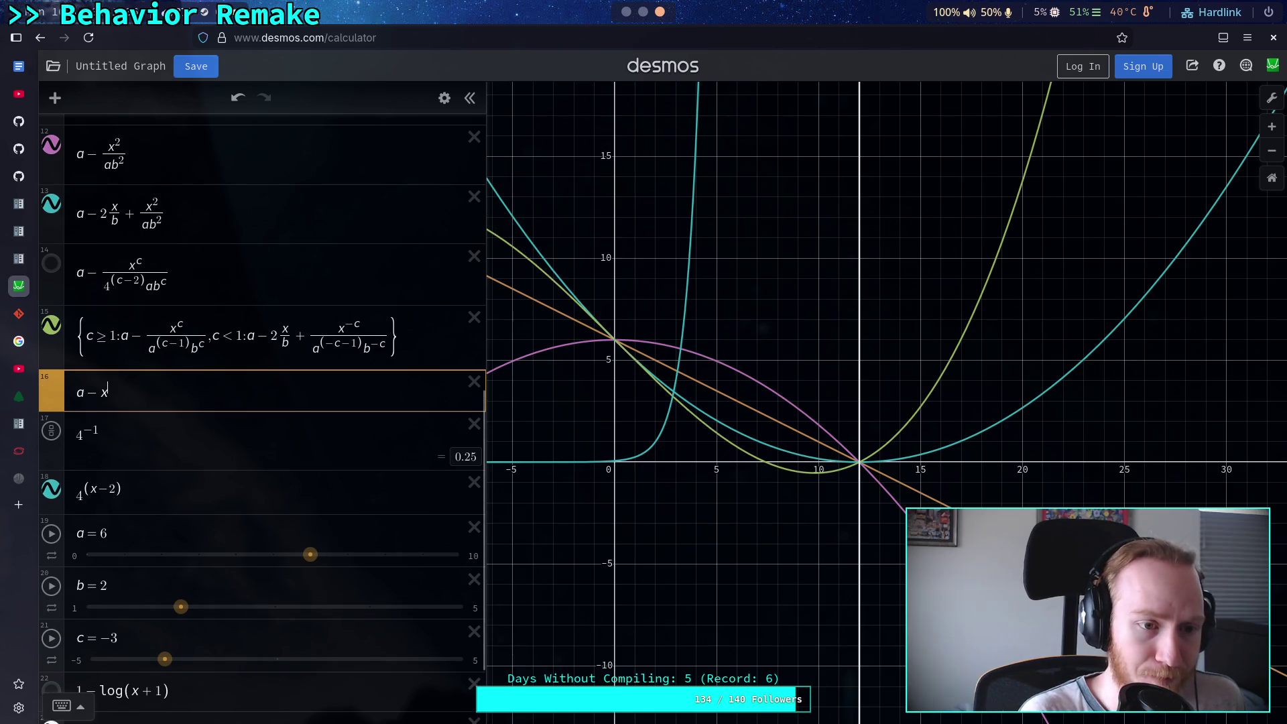
{"action": "type", "text": "c"}
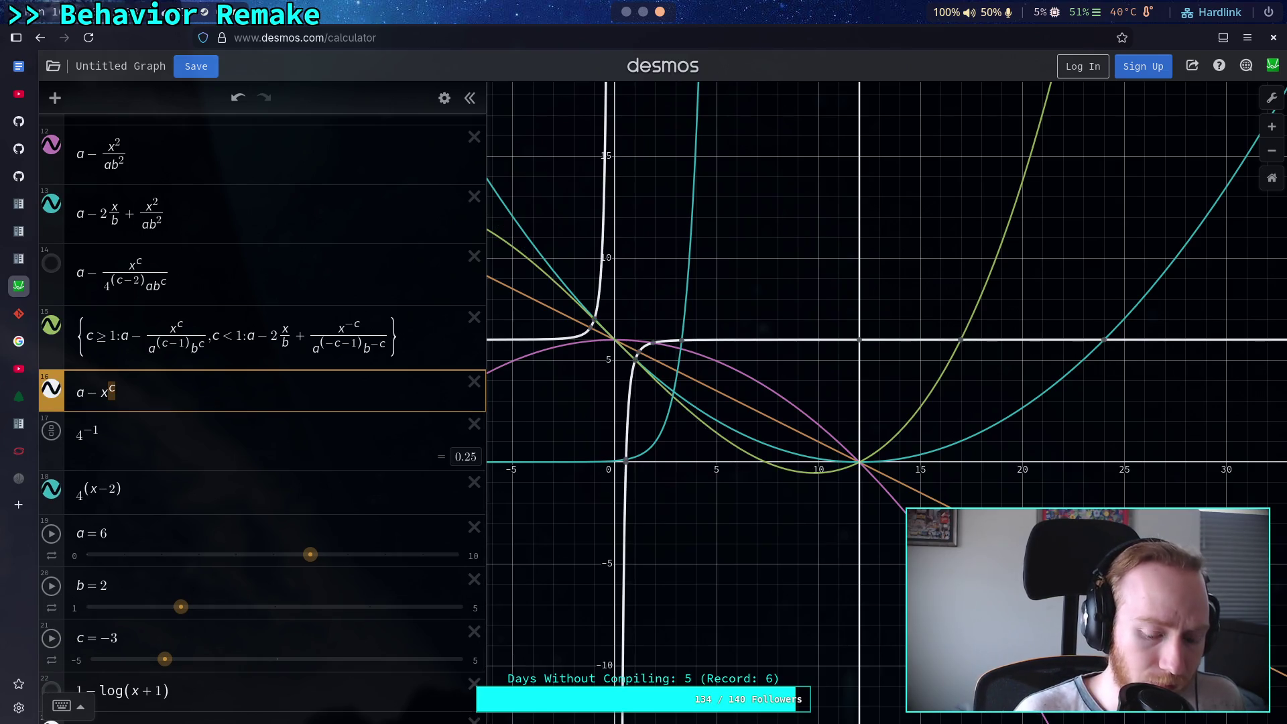
{"action": "type", "text": "/"}
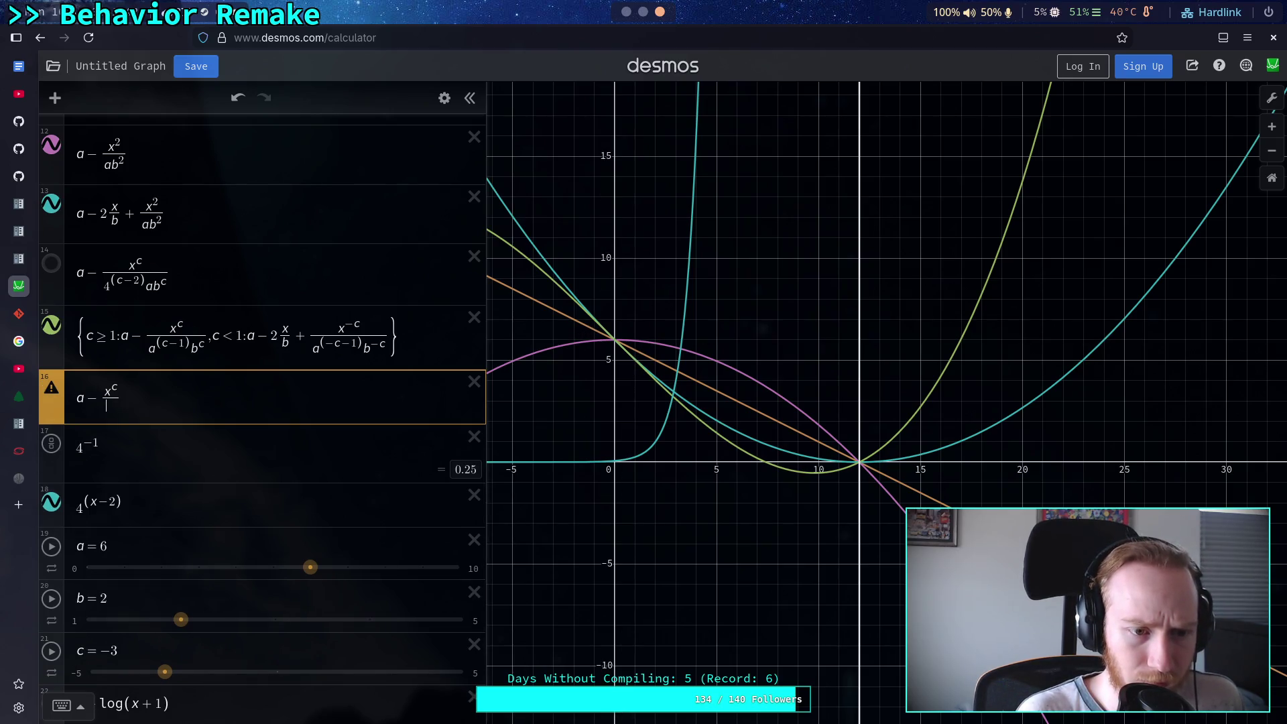
{"action": "type", "text": "a("}
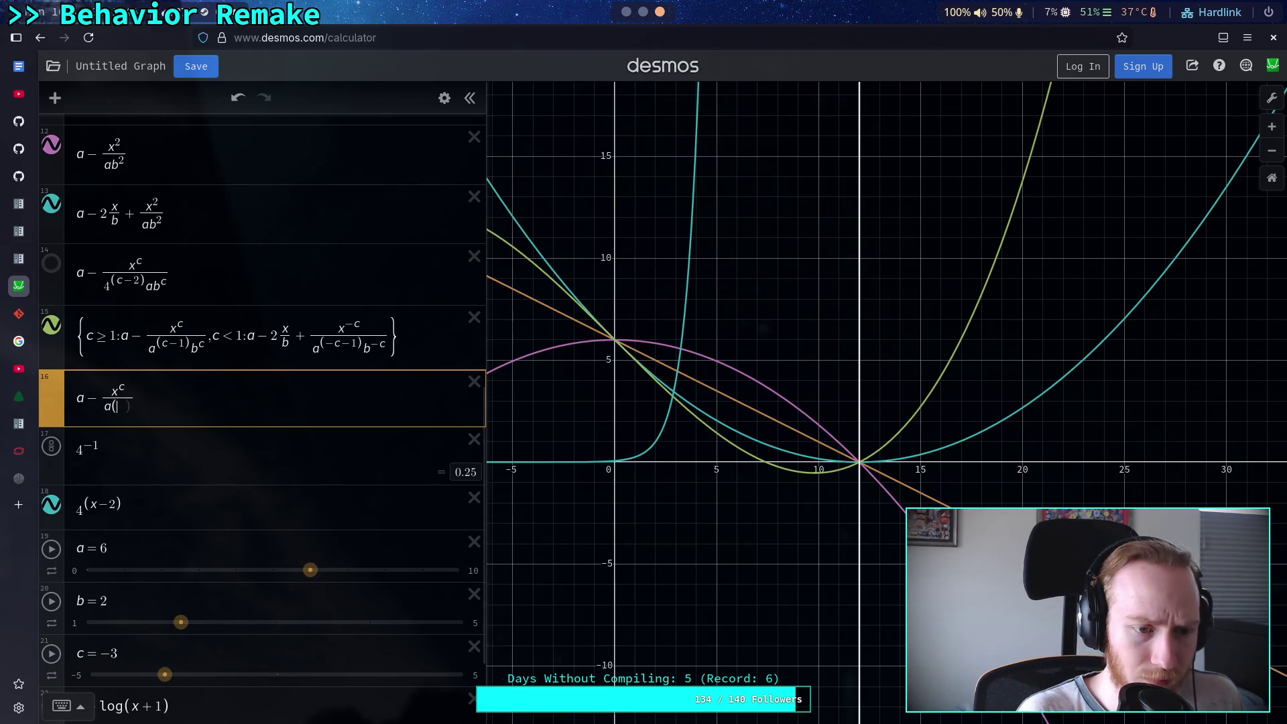
{"action": "key", "text": "BackSpace"}
{"action": "key", "text": "BackSpace"}
{"action": "type", "text": "d"}
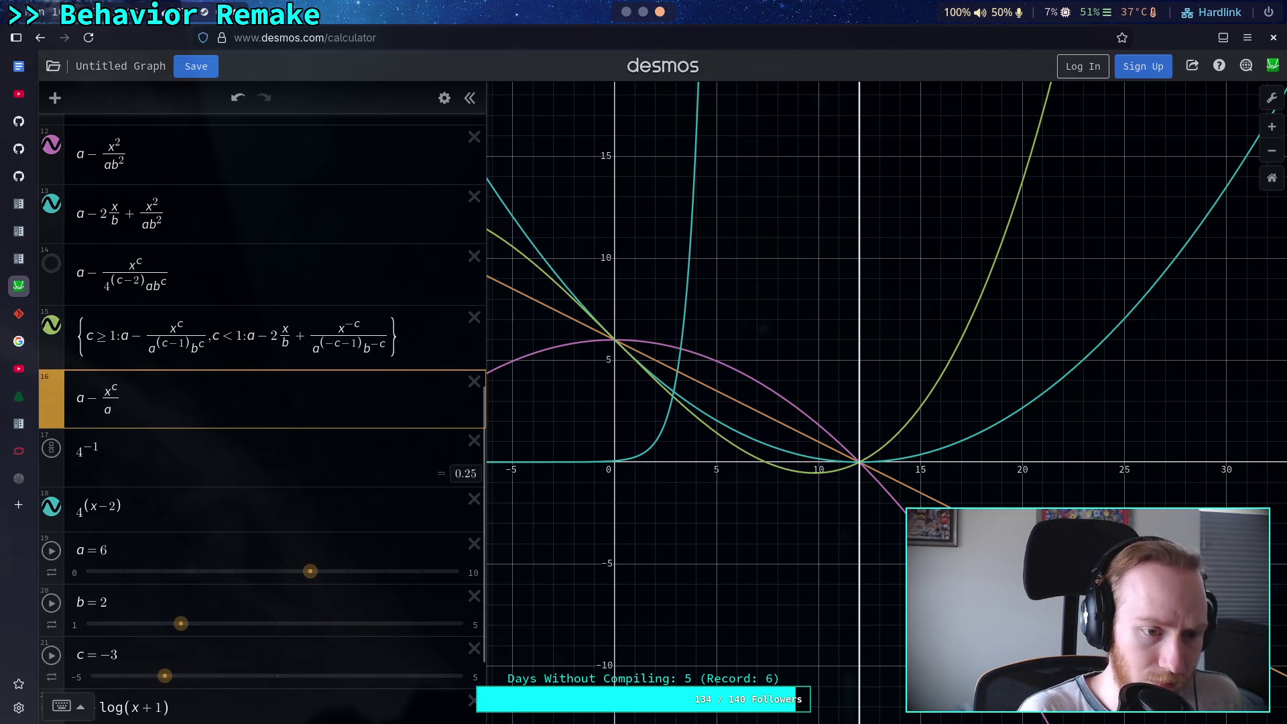
{"action": "type", "text": "^(d"}
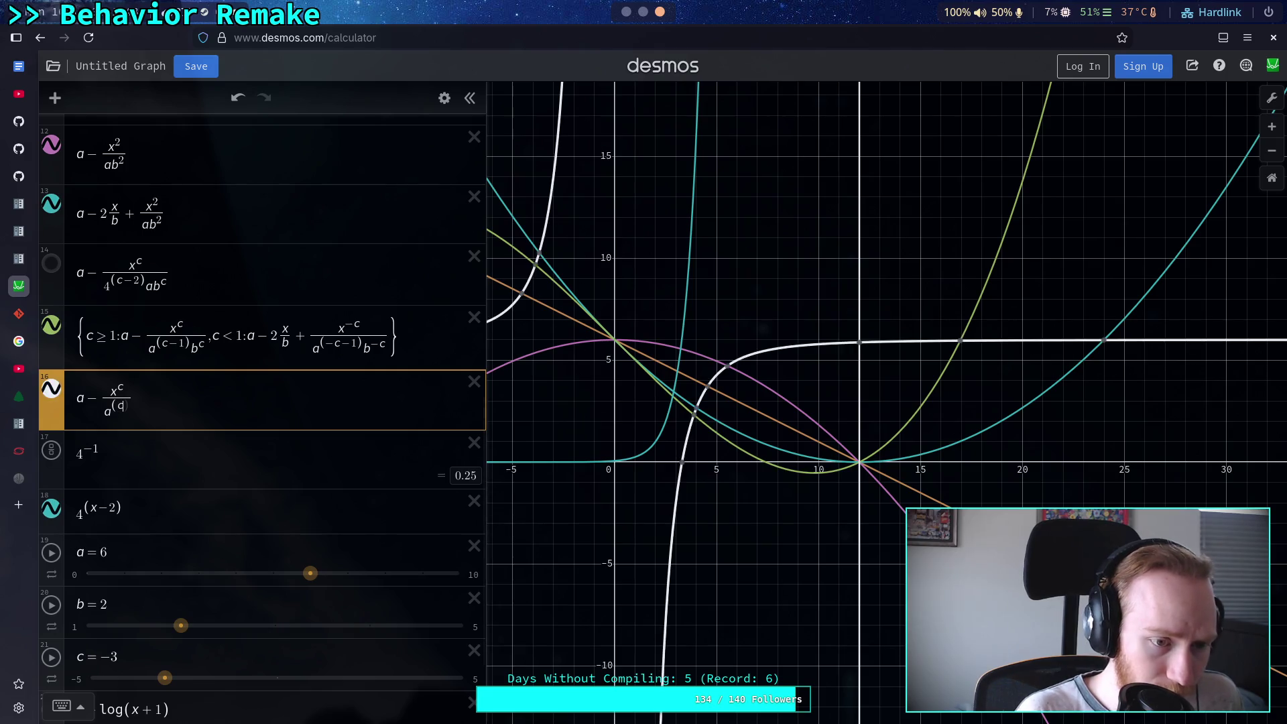
{"action": "type", "text": "-1"}
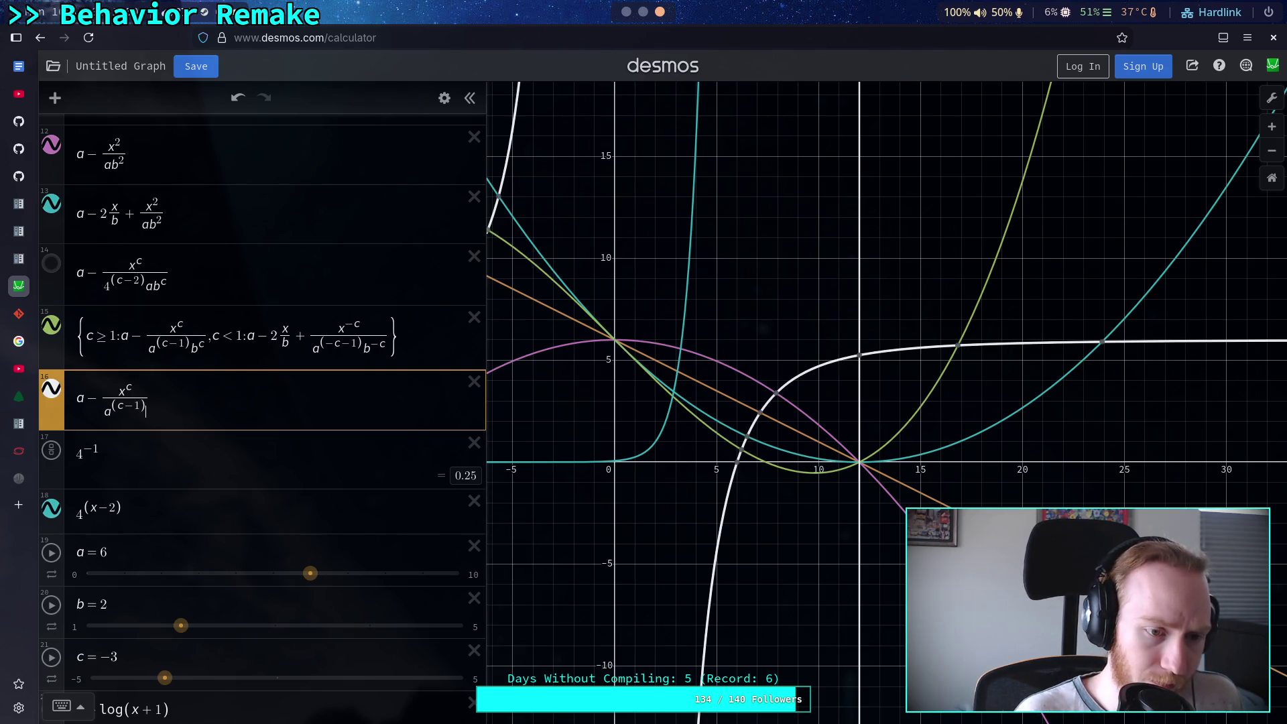
{"action": "type", "text": "b"}
{"action": "type", "text": "^c"}
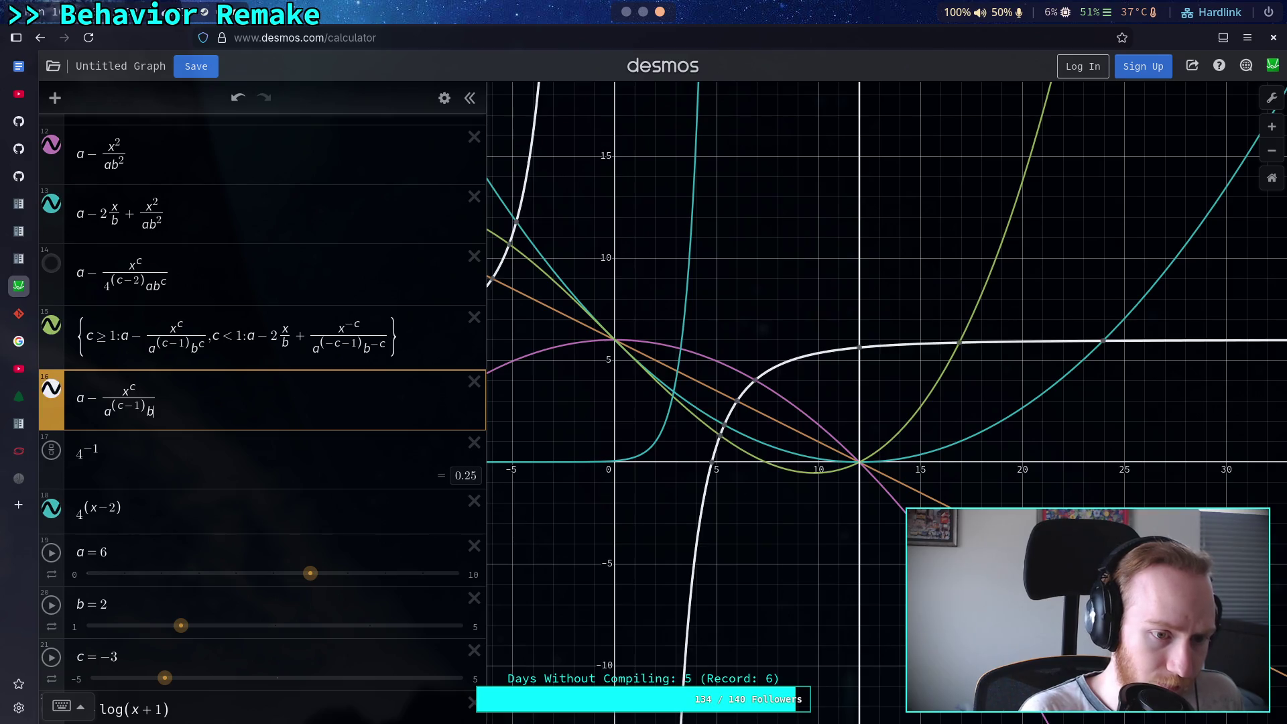
{"action": "key", "text": "Right"}
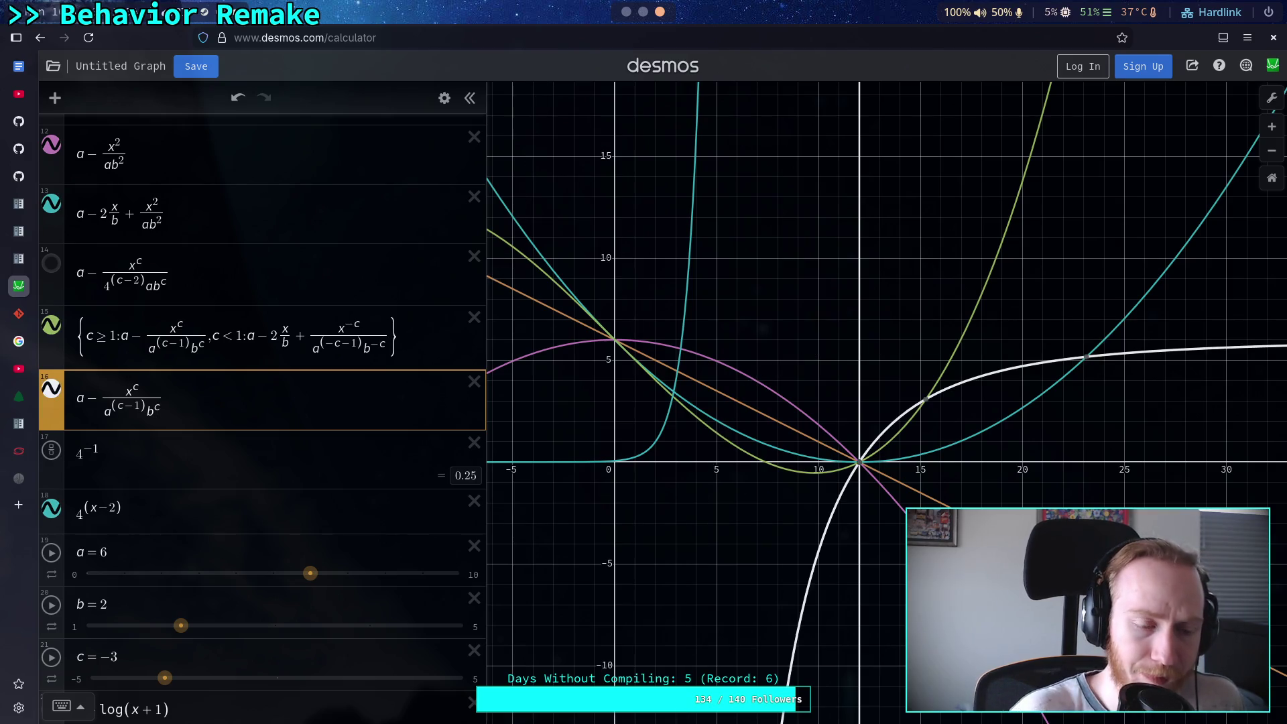
{"action": "type", "text": "-("}
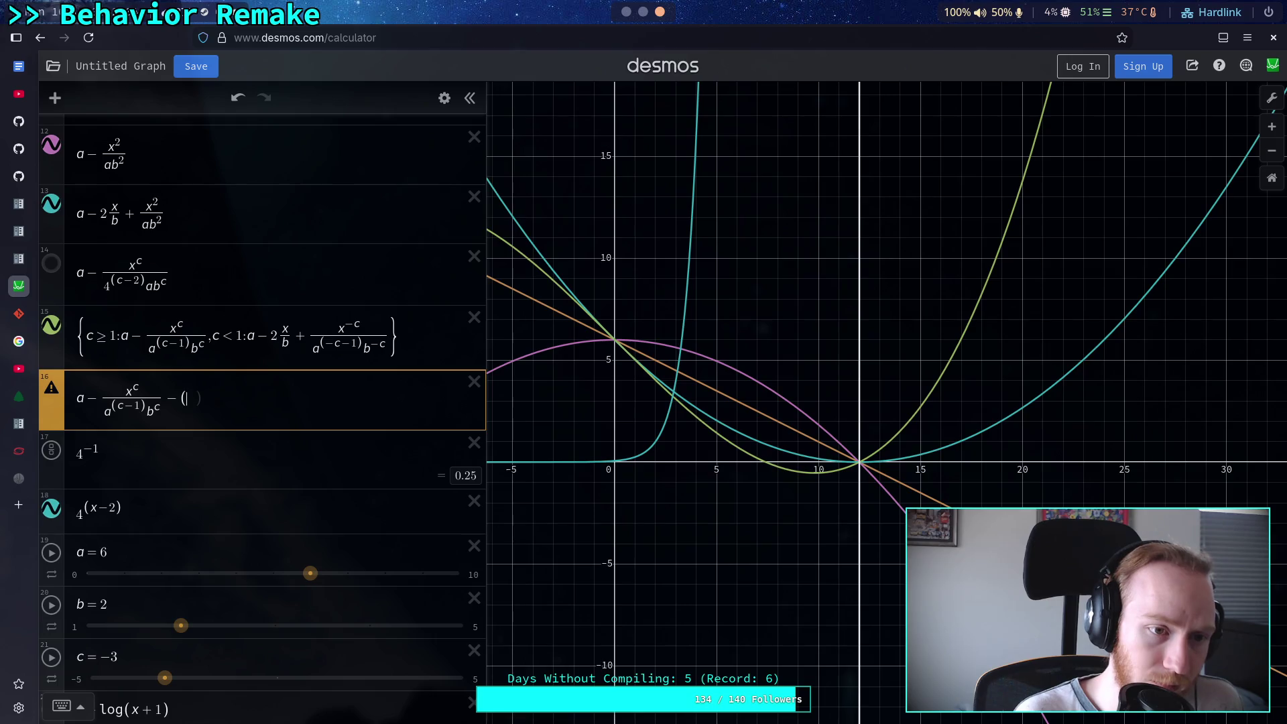
Enter a − x/b inside the parentheses and copy the fraction x^c/(a^(c−1)b^c)
{"action": "type", "text": "a-"}
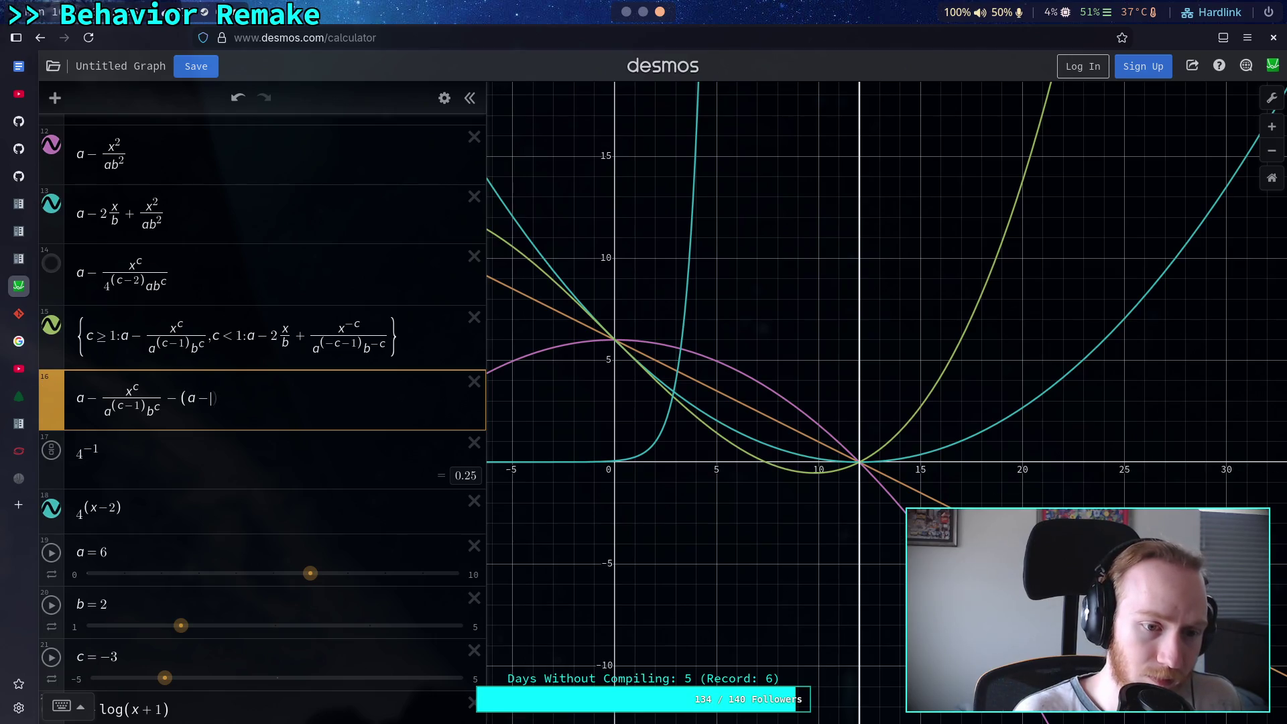
{"action": "type", "text": "x/b"}
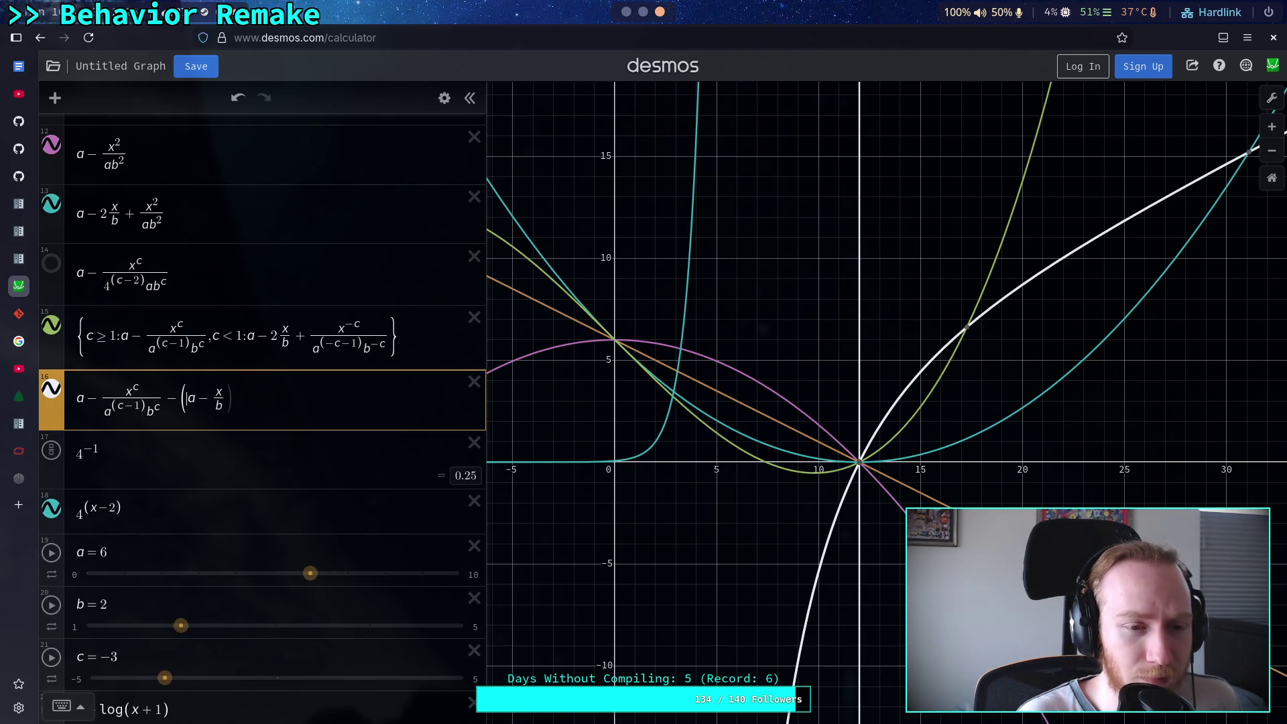
{"action": "type", "text": "d"}
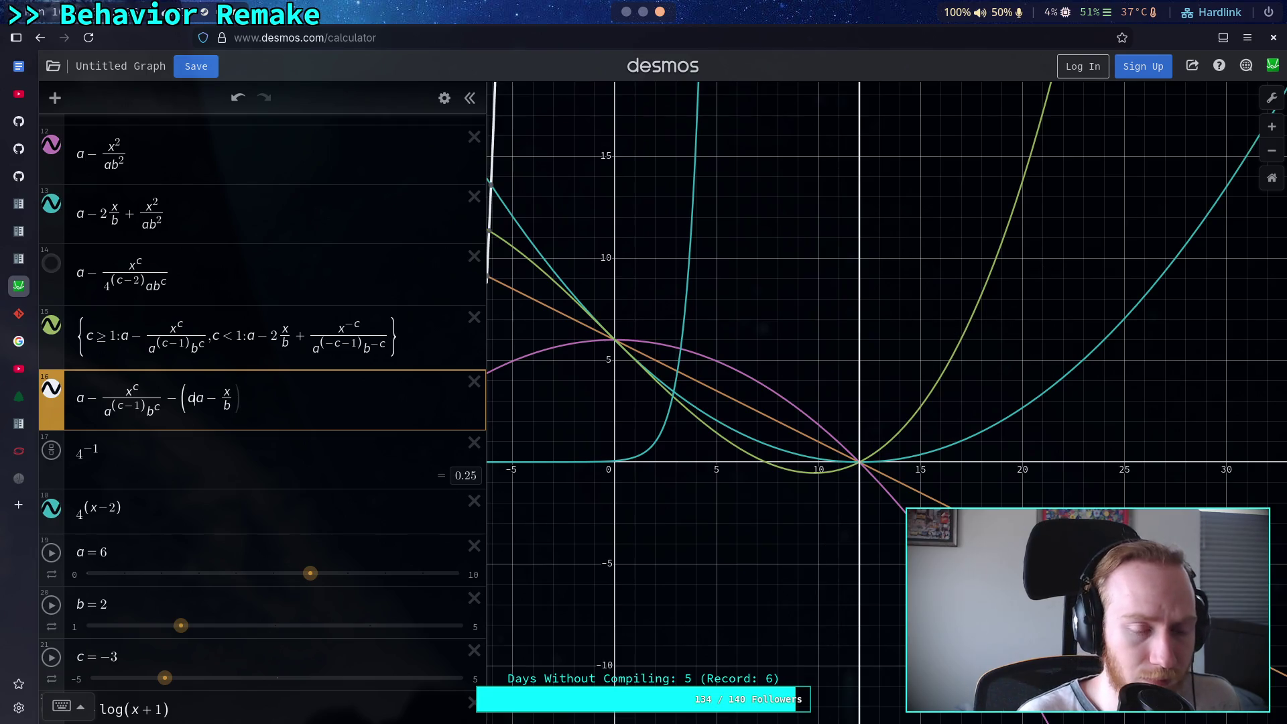
{"action": "key", "text": "BackSpace"}
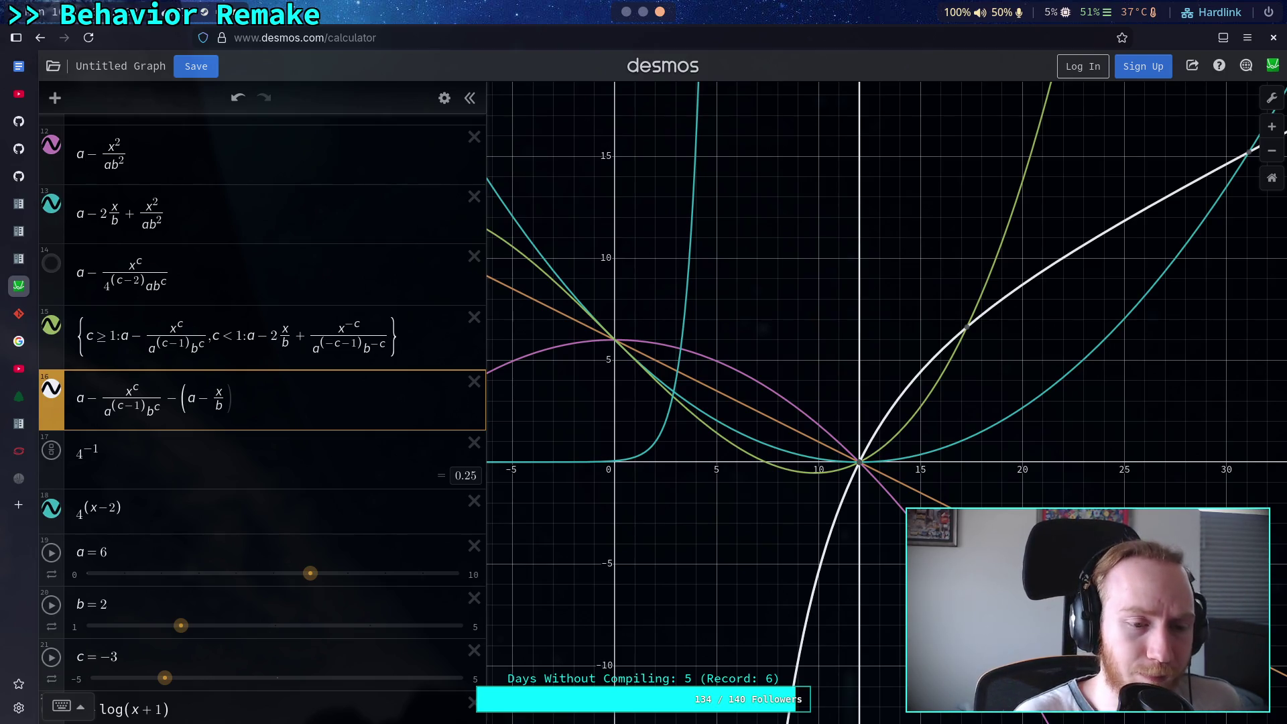
{"action": "type", "text": "a-"}
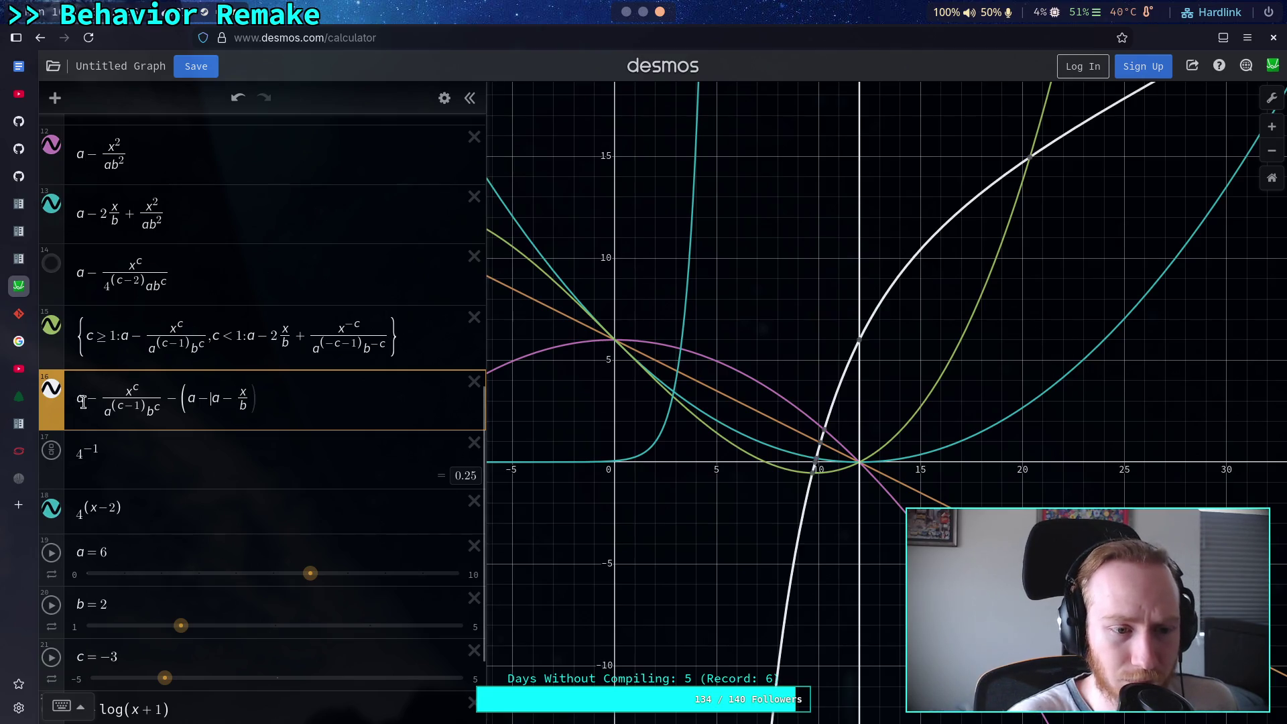
{"action": "left_click_drag", "start_coordinate": [84, 402], "coordinate": [155, 404]}
{"action": "right_click", "coordinate": [155, 404]}
{"action": "left_click", "coordinate": [164, 419]}
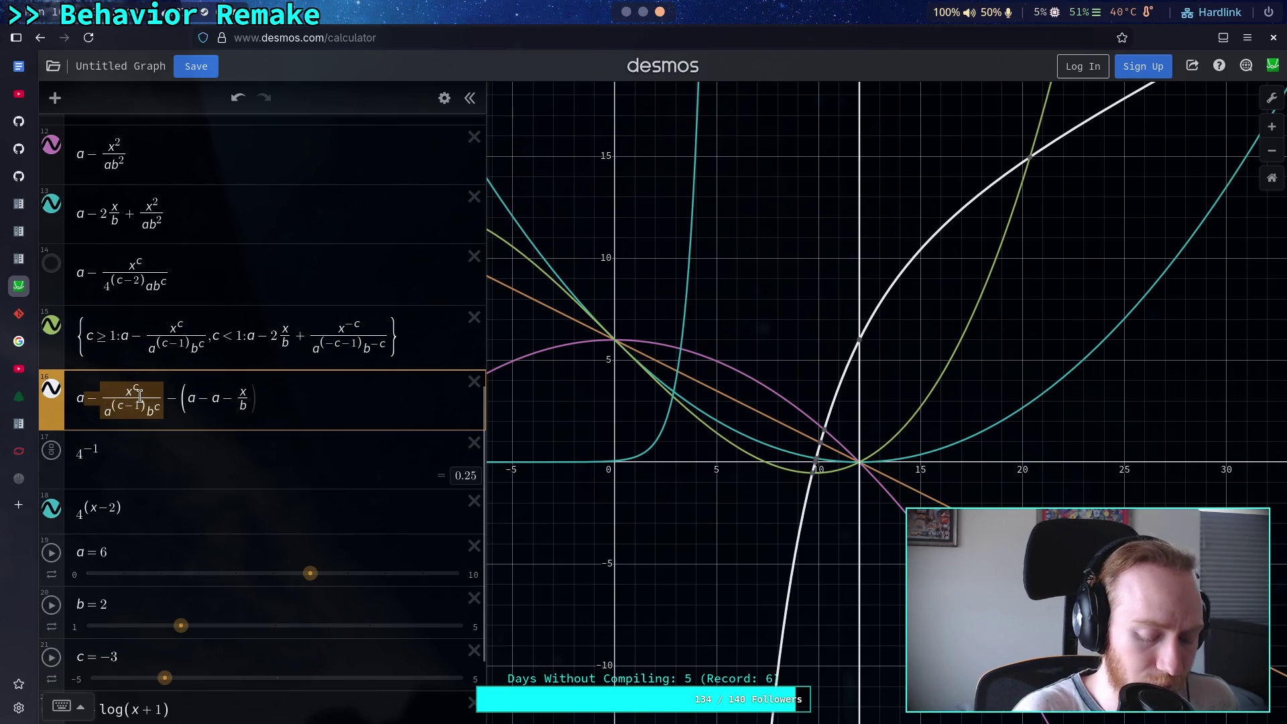
Paste the fraction to form (a − x^c/(a^(c−1)b^c) − (a − x/b)), fix signs, and set c to −2.42
{"action": "left_click", "coordinate": [221, 401]}
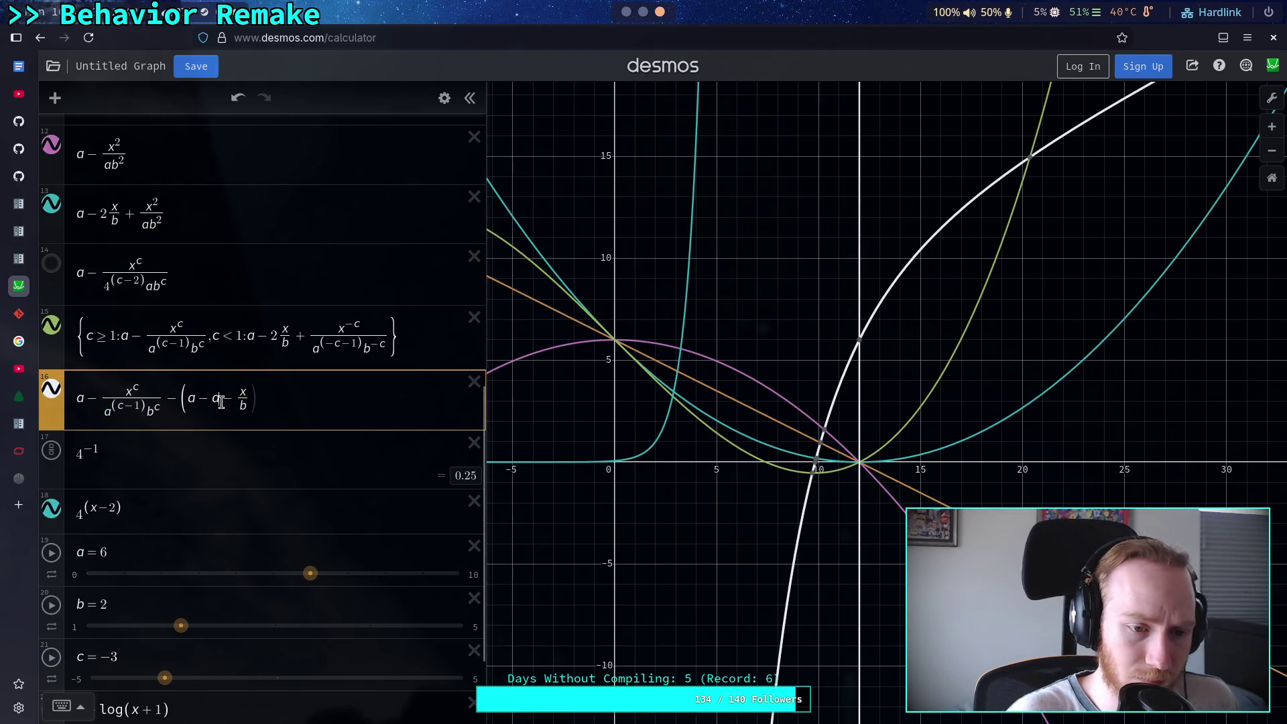
{"action": "key", "text": "ctrl+v"}
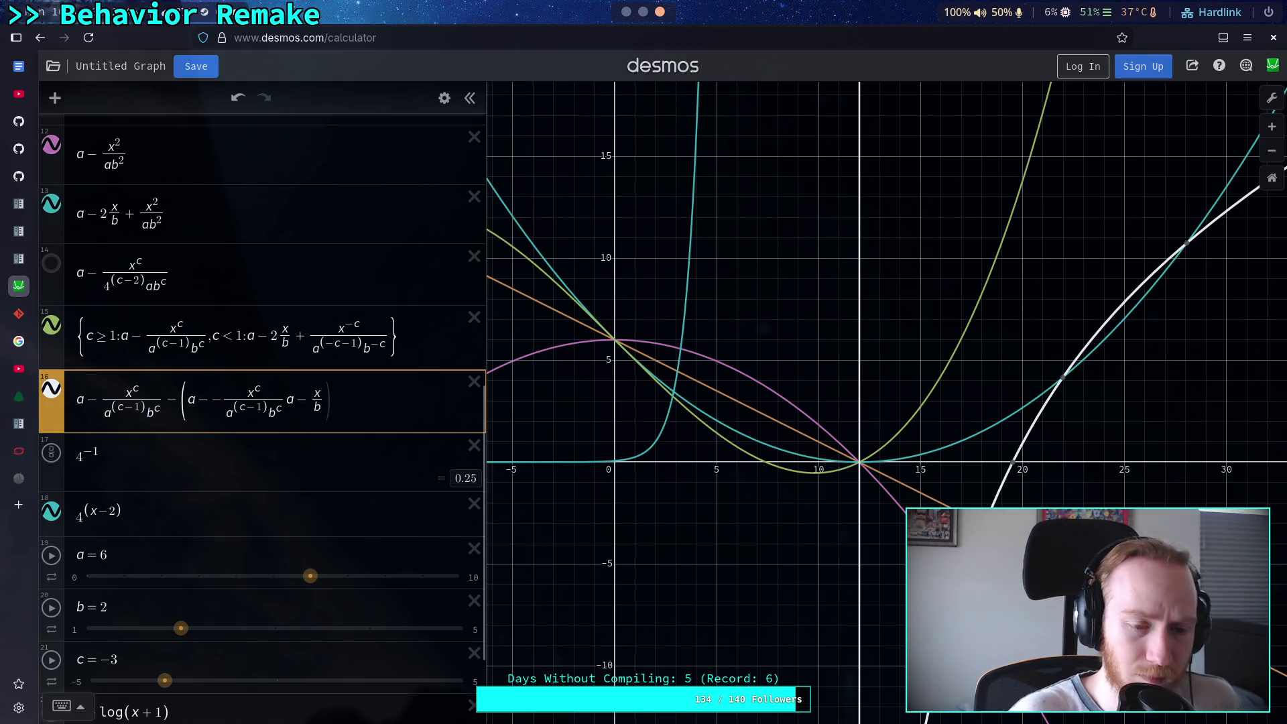
{"action": "left_click", "coordinate": [208, 398]}
{"action": "key", "text": "BackSpace"}
{"action": "left_click", "coordinate": [277, 399]}
{"action": "type", "text": "-"}
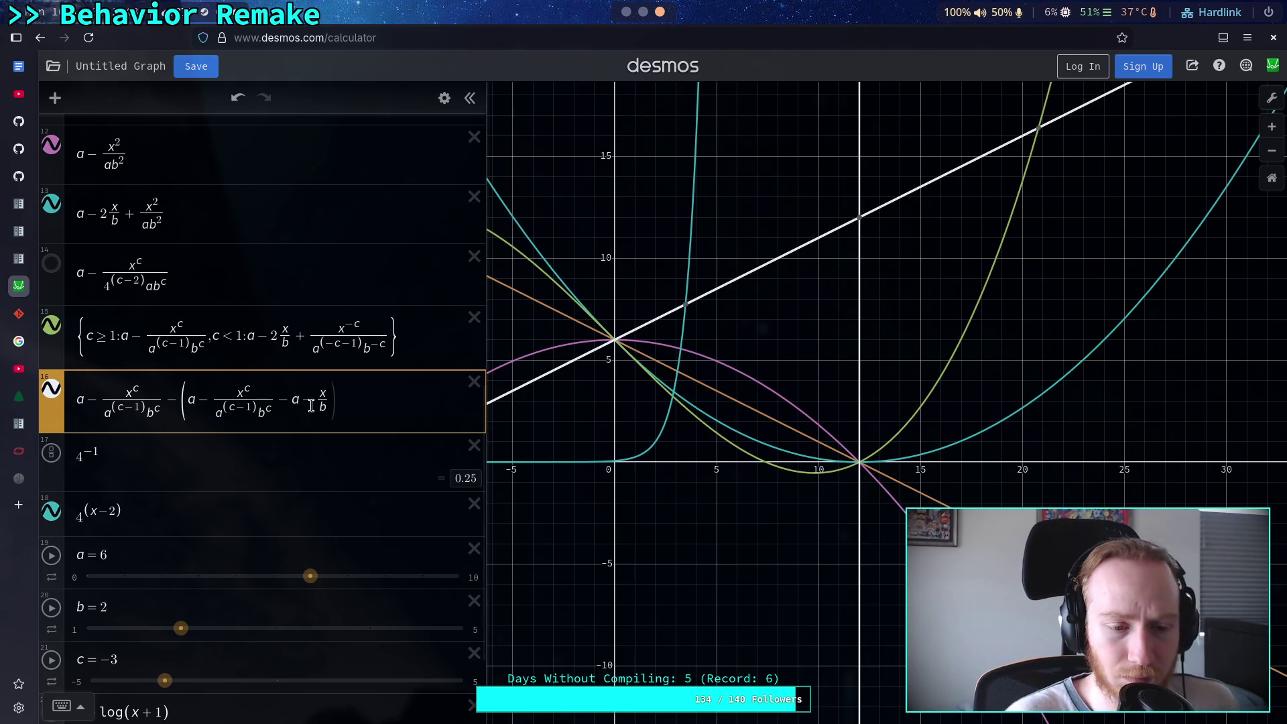
{"action": "type", "text": "("}
{"action": "type", "text": ")"}
{"action": "type", "text": ")"}
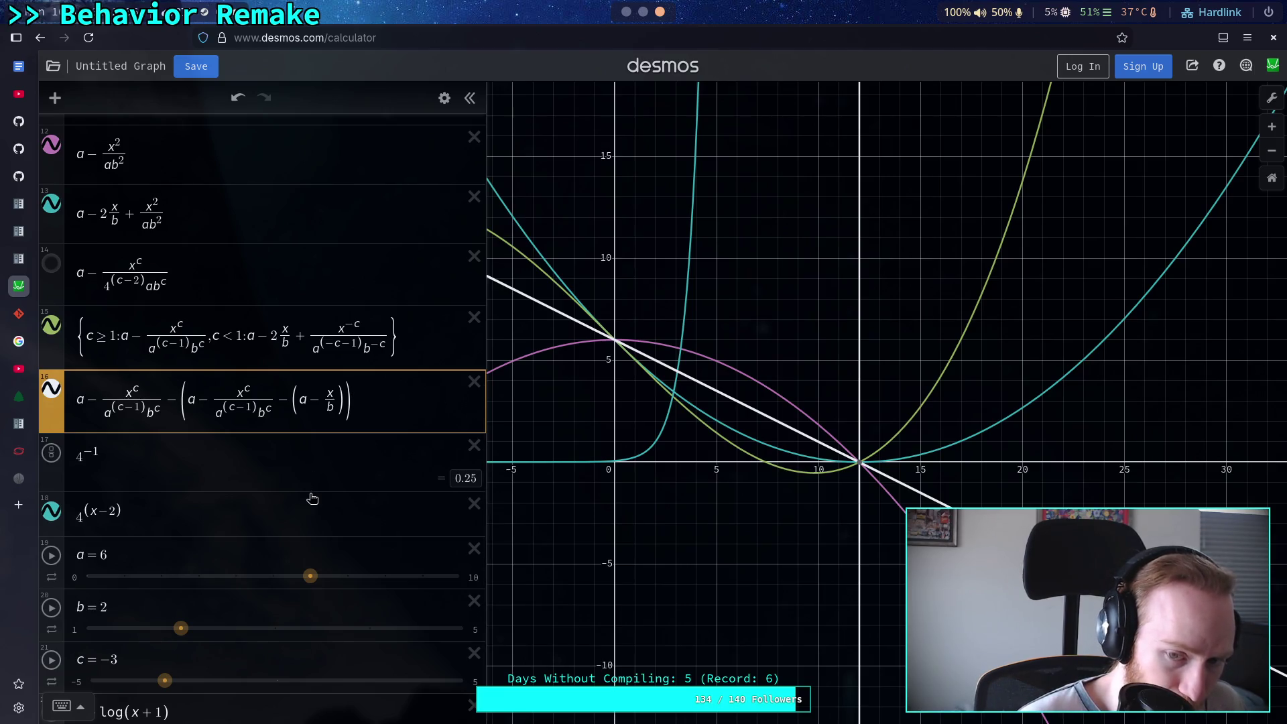
{"action": "scroll", "coordinate": [311, 496], "scroll_direction": "down", "scroll_amount": 2}
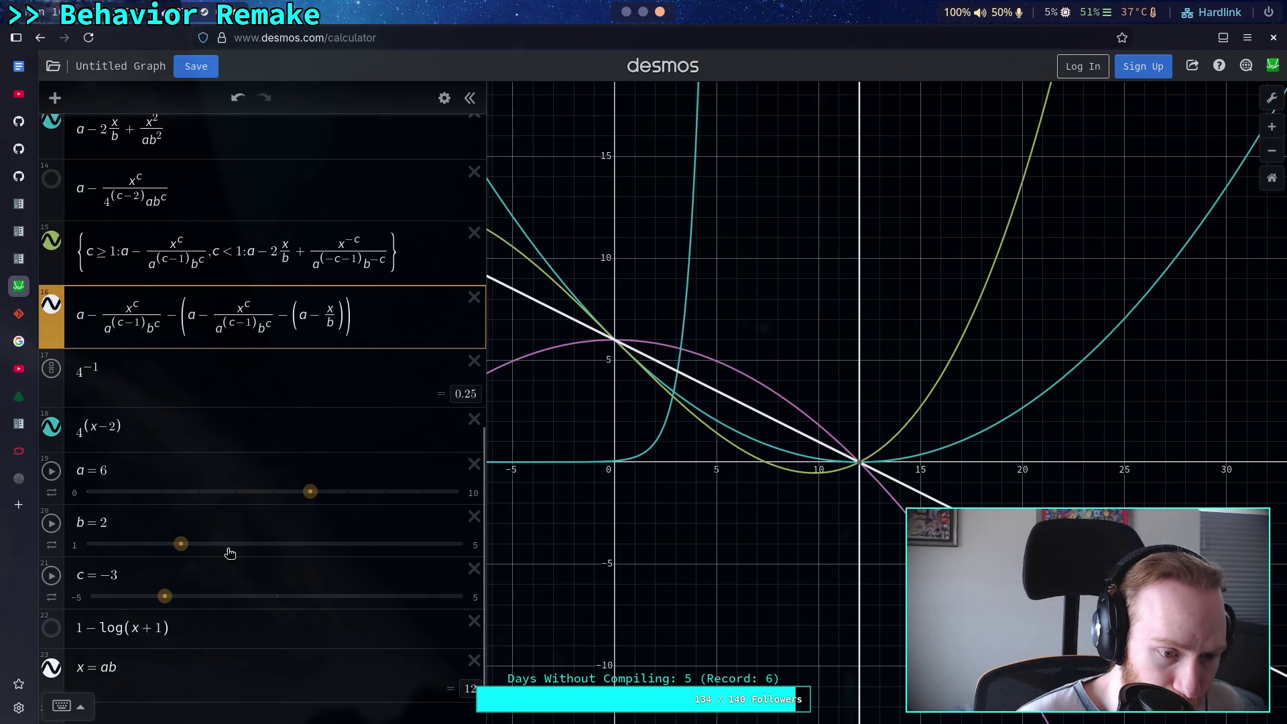
{"action": "mouse_move", "coordinate": [165, 596]}
{"action": "left_mouse_down"}
{"action": "mouse_move", "coordinate": [203, 597]}
{"action": "mouse_move", "coordinate": [188, 598]}
{"action": "left_mouse_up"}
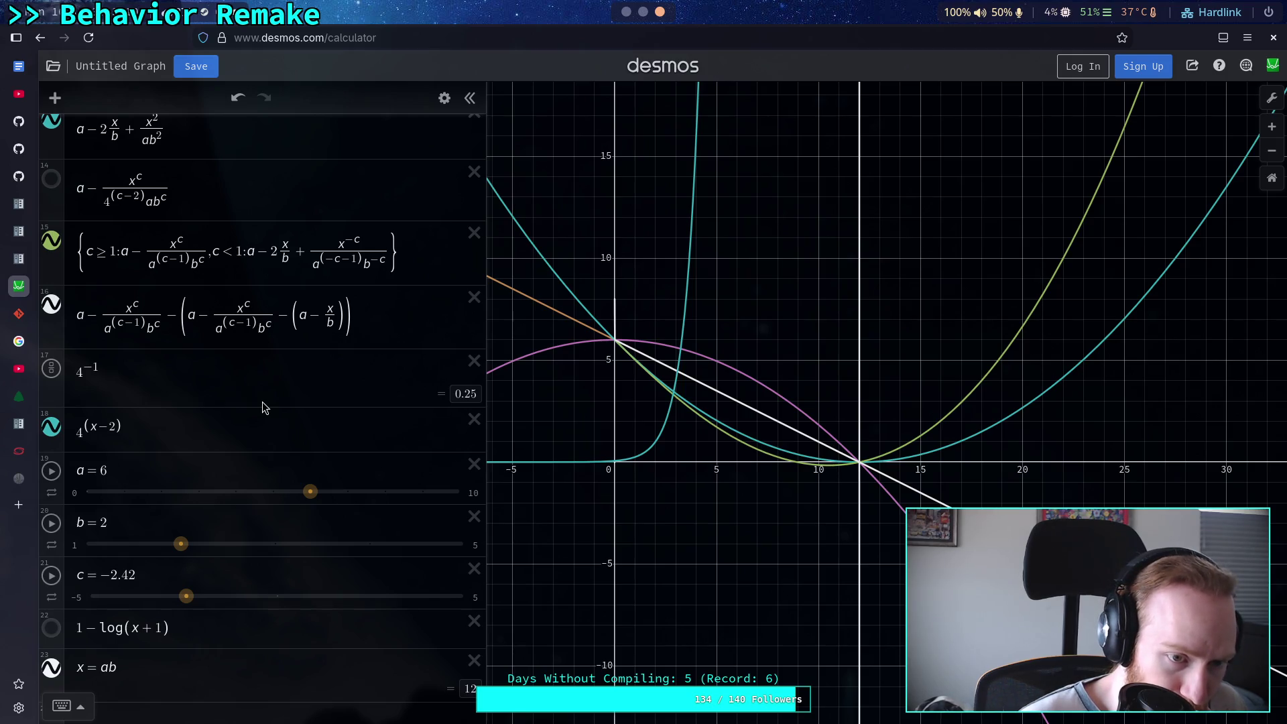
Replace the leading fraction with x/b and drag c to its maximum of 5
{"action": "left_click_drag", "start_coordinate": [163, 320], "coordinate": [125, 322]}
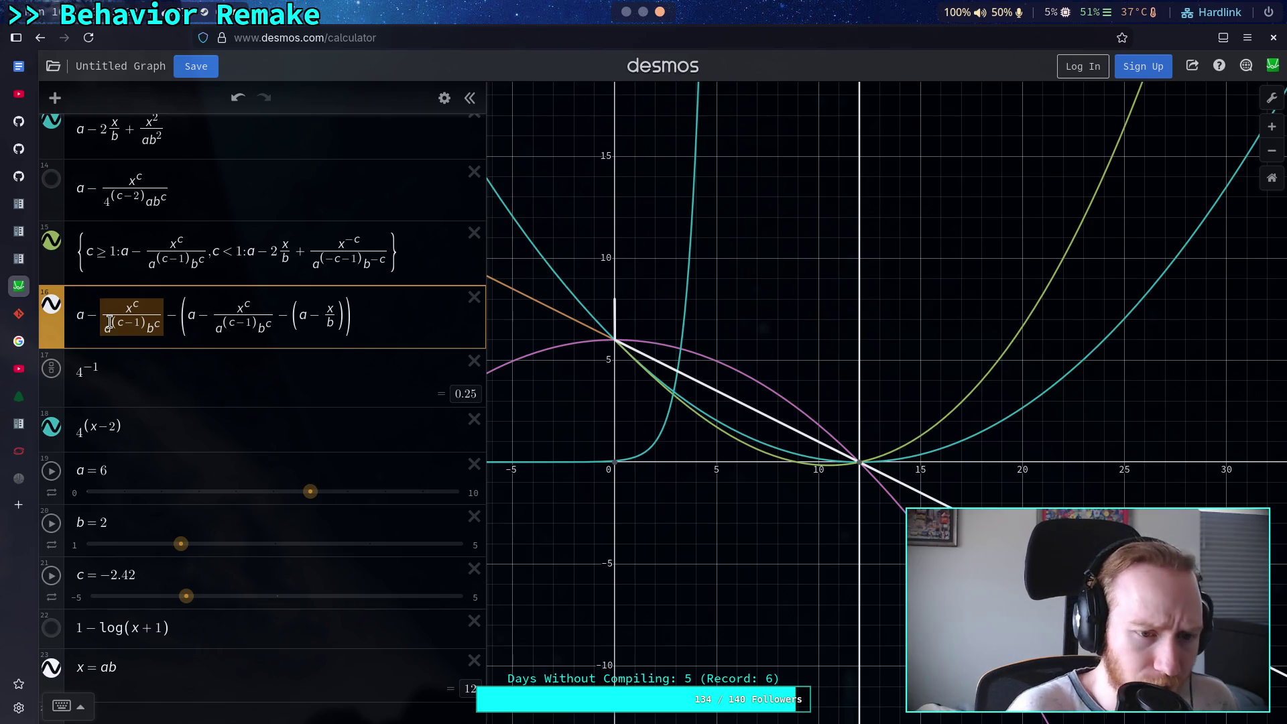
{"action": "type", "text": "x"}
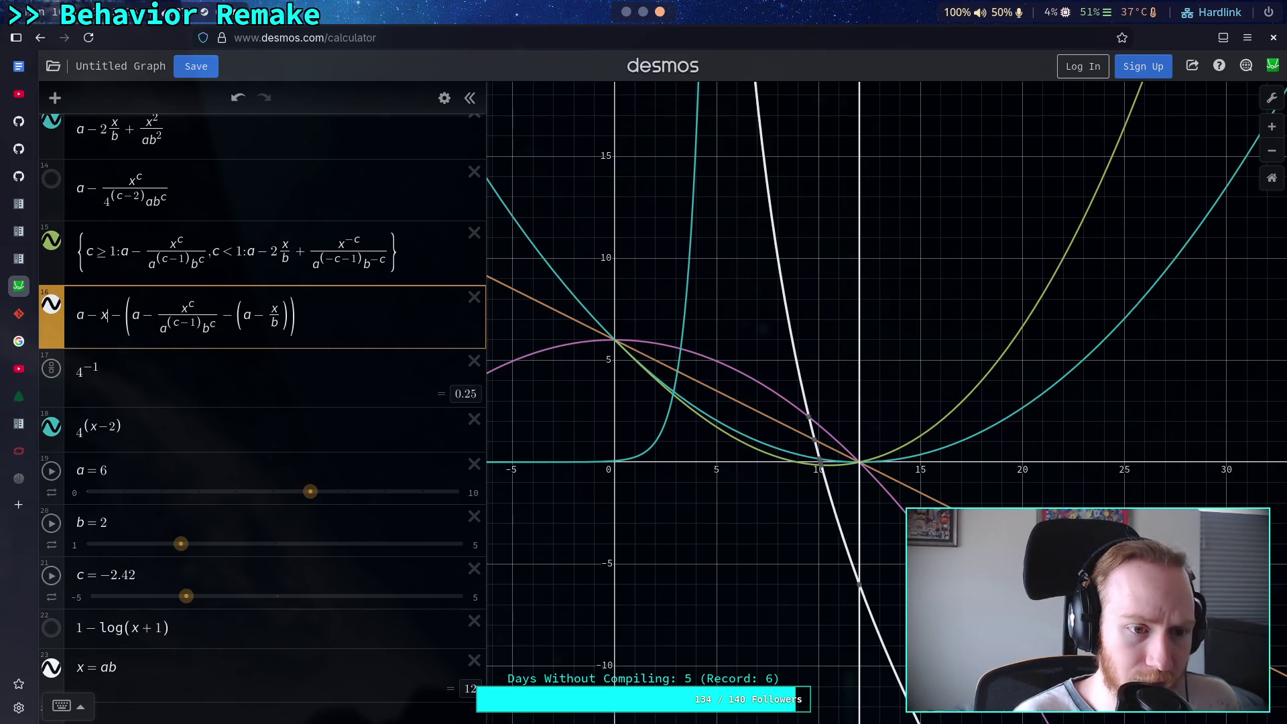
{"action": "type", "text": "/b"}
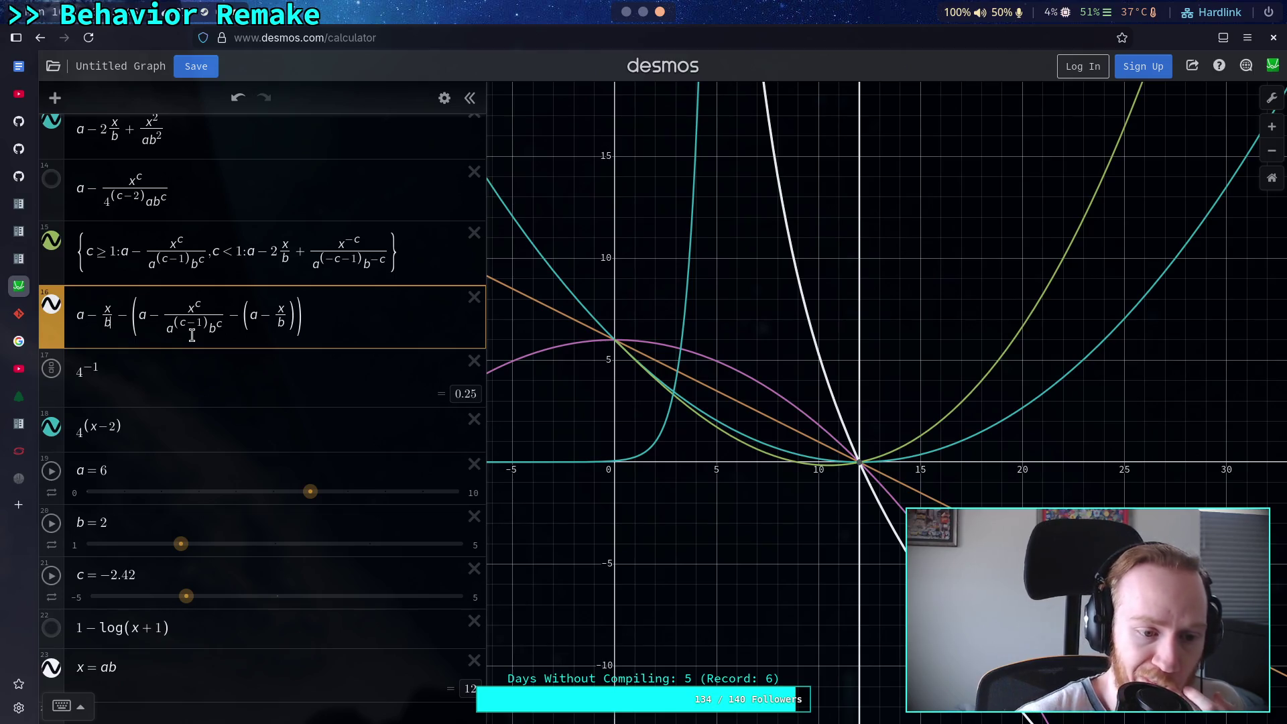
{"action": "mouse_move", "coordinate": [190, 606]}
{"action": "left_mouse_down"}
{"action": "mouse_move", "coordinate": [502, 598]}
{"action": "mouse_move", "coordinate": [451, 597]}
{"action": "mouse_move", "coordinate": [489, 591]}
{"action": "left_mouse_up"}
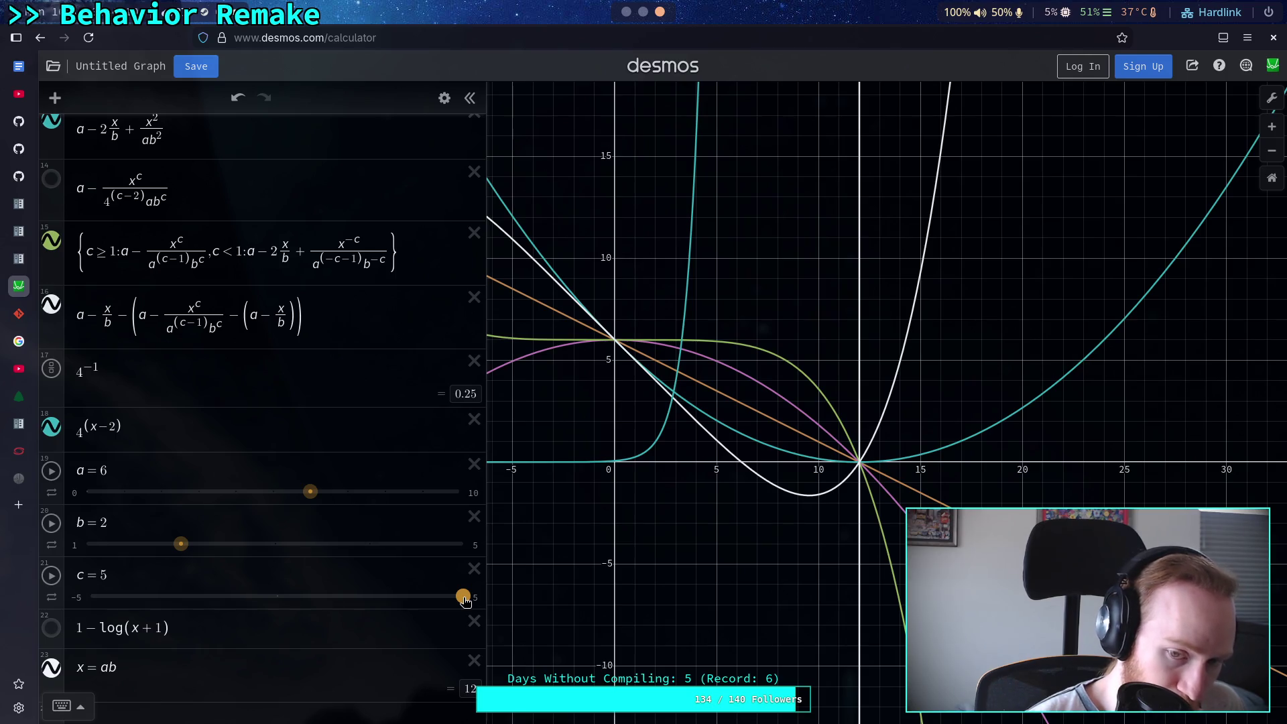
{"action": "mouse_move", "coordinate": [465, 600]}
{"action": "left_mouse_down"}
{"action": "mouse_move", "coordinate": [371, 609]}
{"action": "mouse_move", "coordinate": [469, 617]}
{"action": "left_mouse_up"}
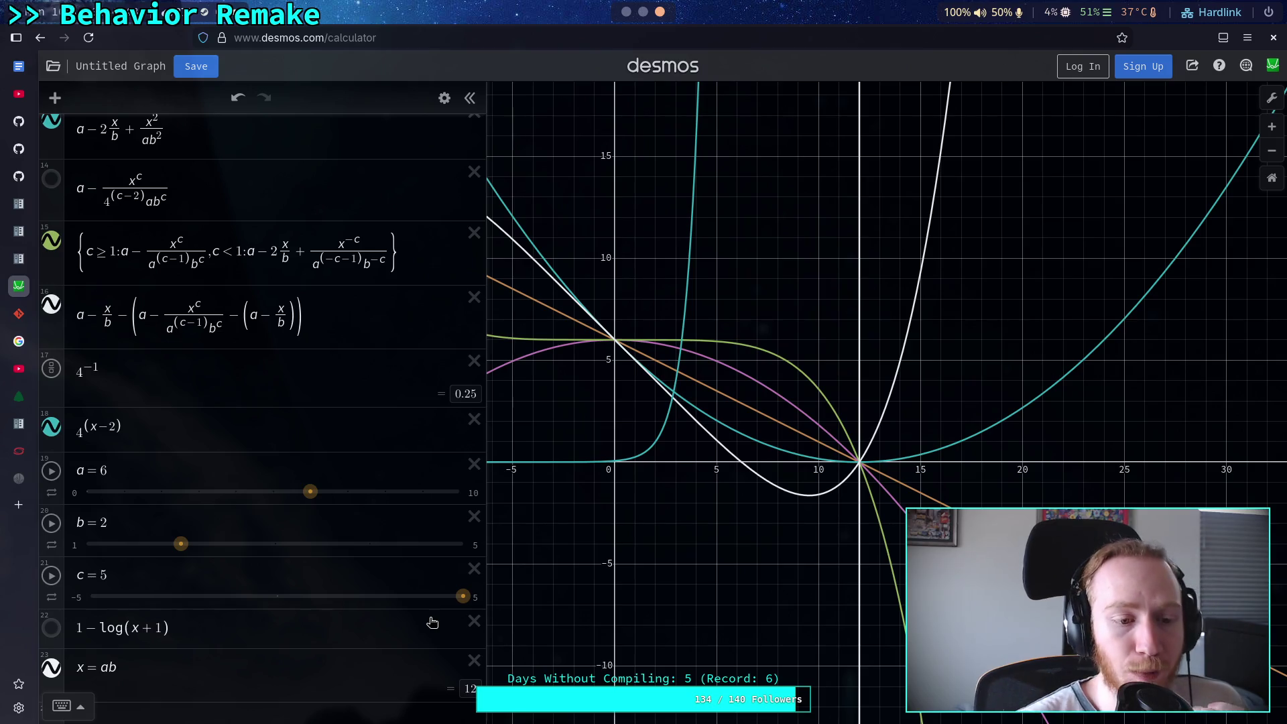
{"action": "left_click_drag", "start_coordinate": [331, 317], "coordinate": [81, 319]}
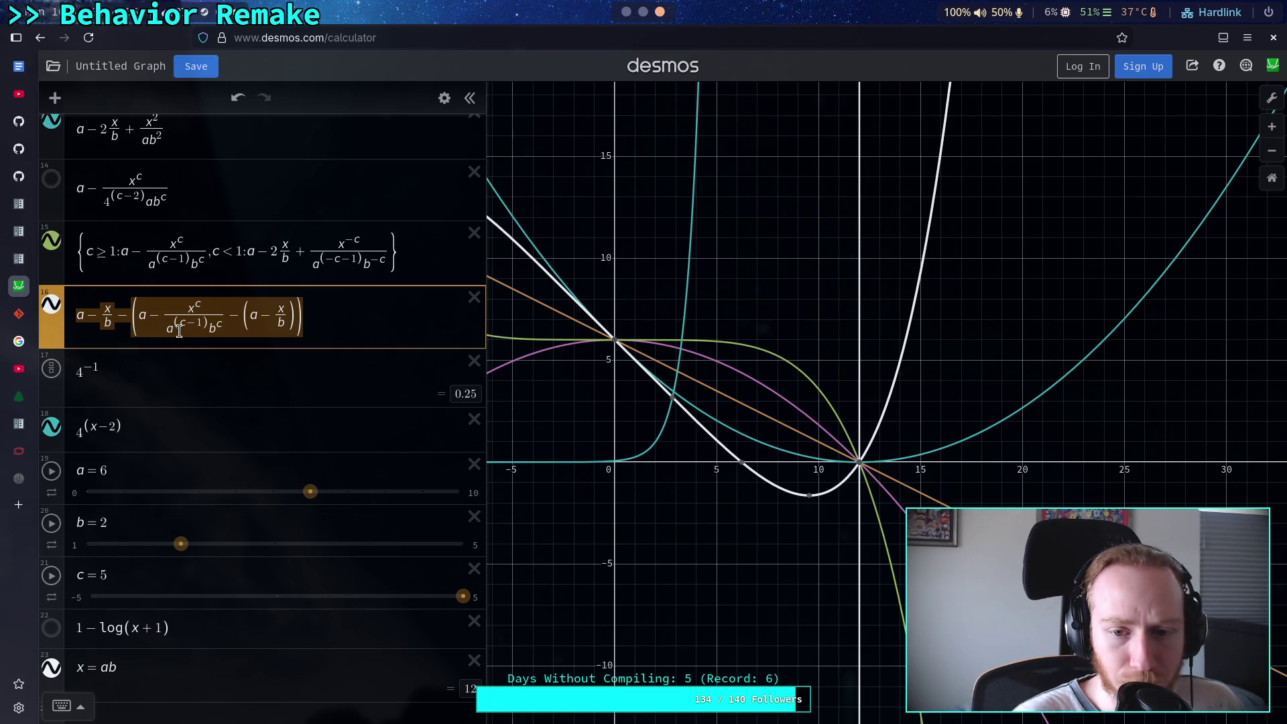
Clear expression 16 and start it anew as a − −x^c
{"action": "key", "text": "BackSpace"}
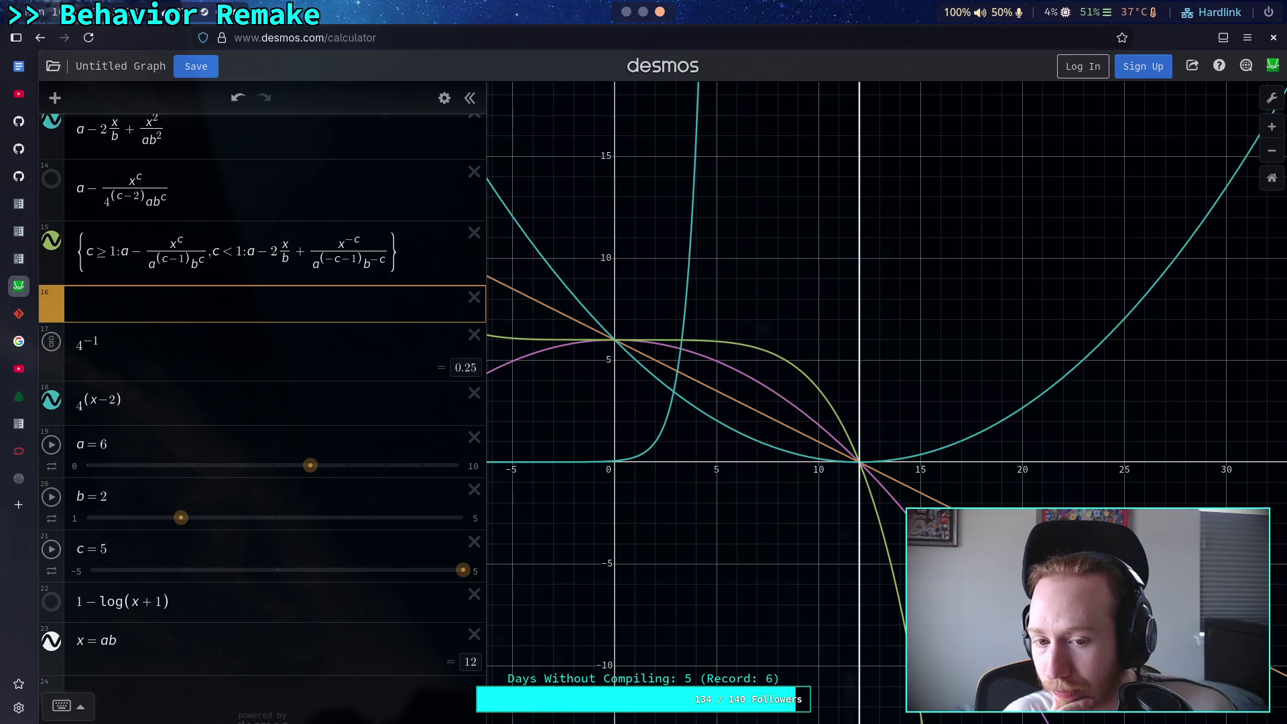
{"action": "type", "text": "a-"}
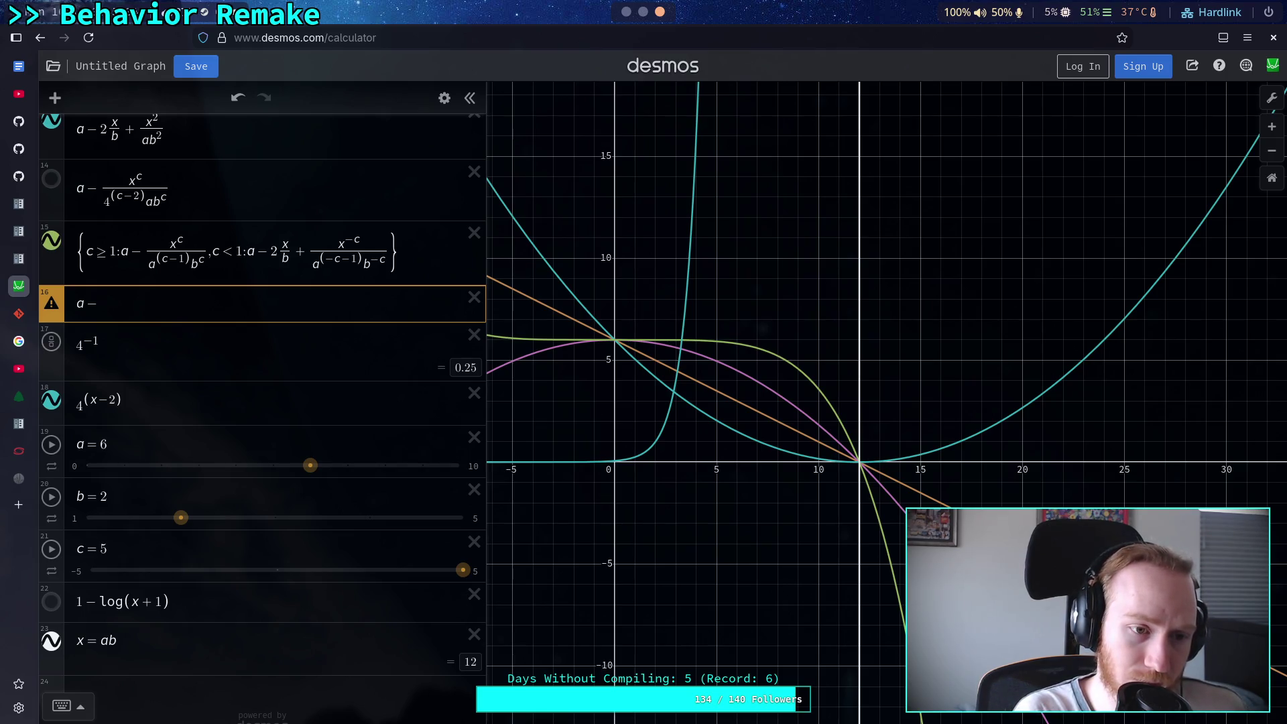
{"action": "type", "text": "-"}
{"action": "type", "text": "x"}
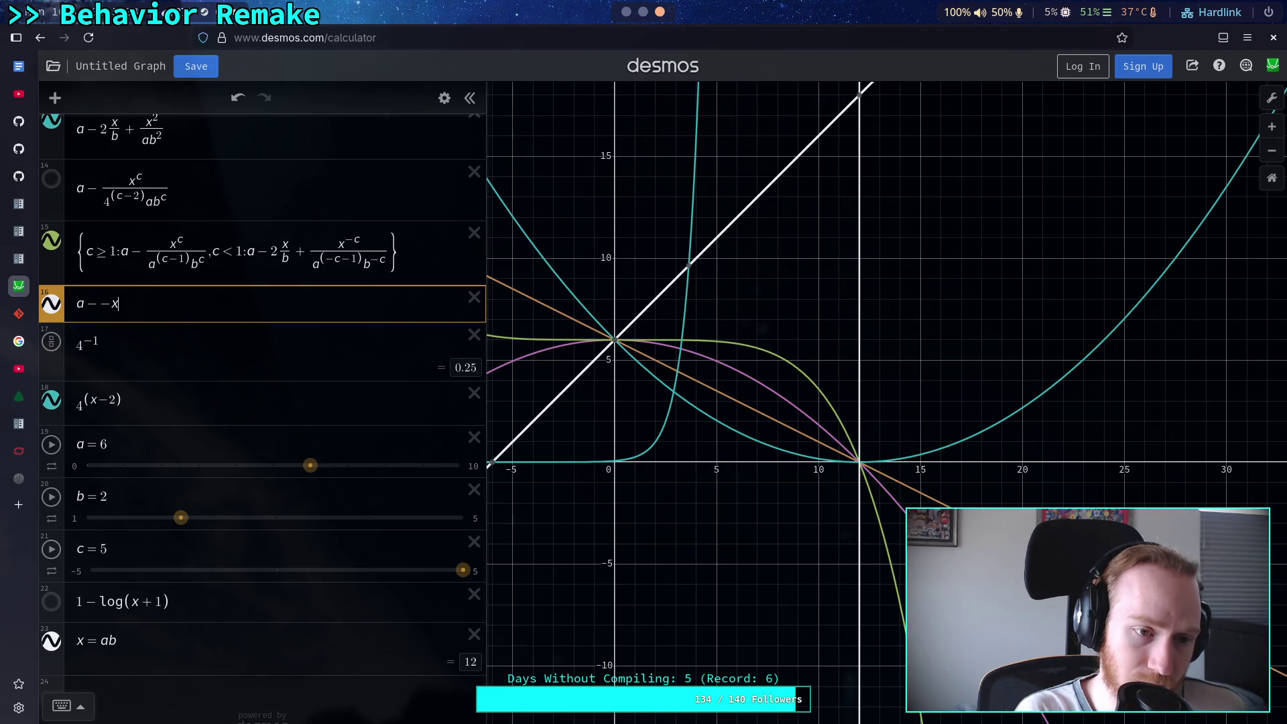
{"action": "type", "text": "^c"}
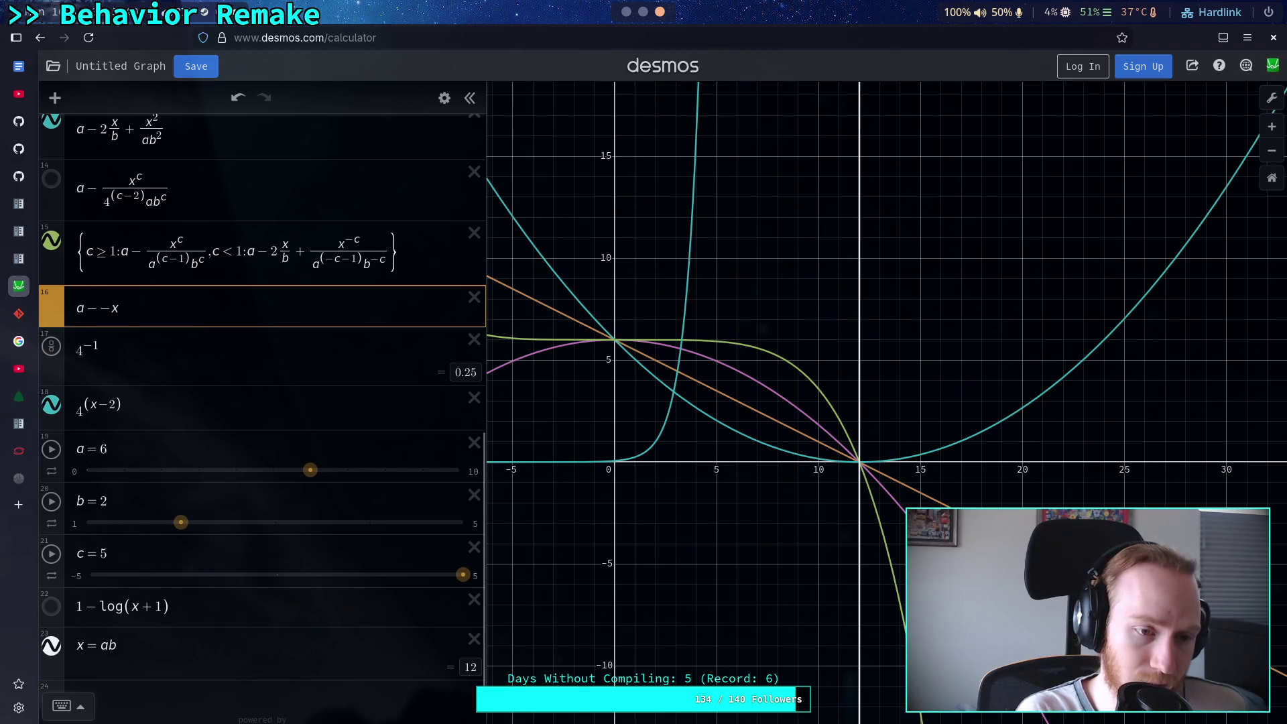
Turn x^c into a fraction over a^(c−1)b^c, then drop the numerator's minus
{"action": "left_click", "coordinate": [118, 305]}
{"action": "key", "text": "shift+Left"}
{"action": "key", "text": "shift+Left"}
{"action": "key", "text": "shift+Left"}
{"action": "type", "text": "/"}
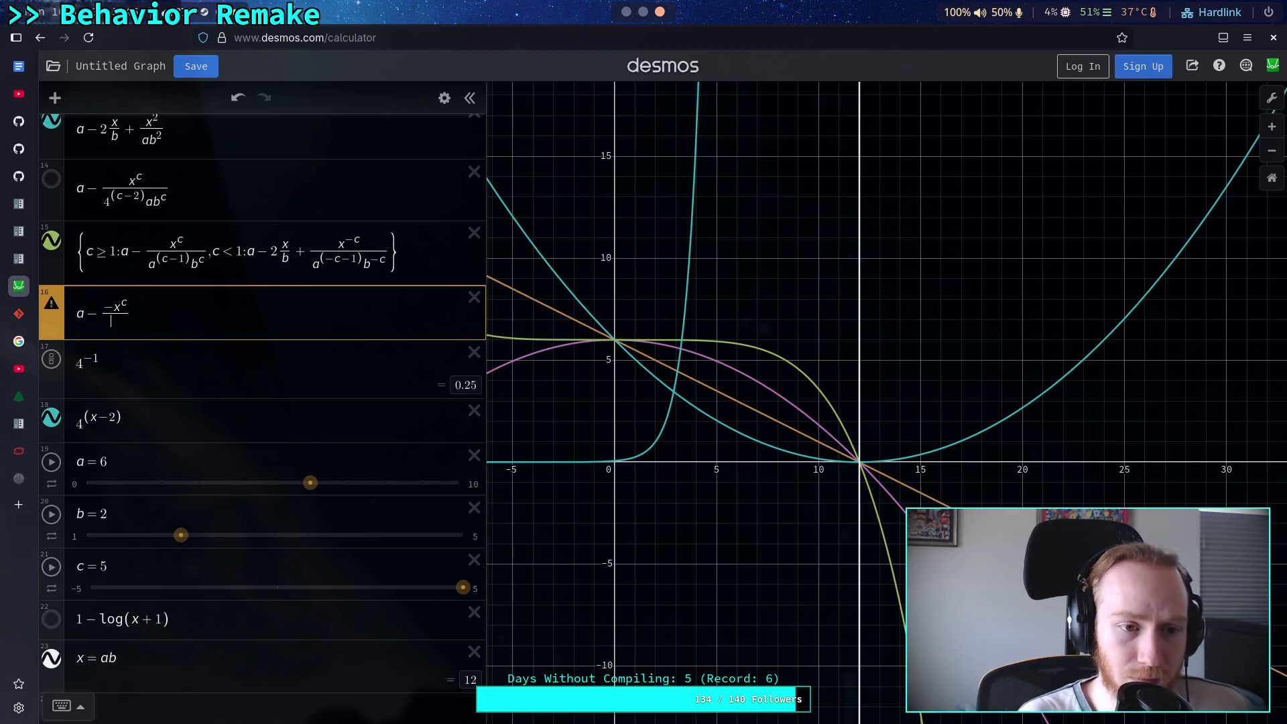
{"action": "type", "text": "a% of"}
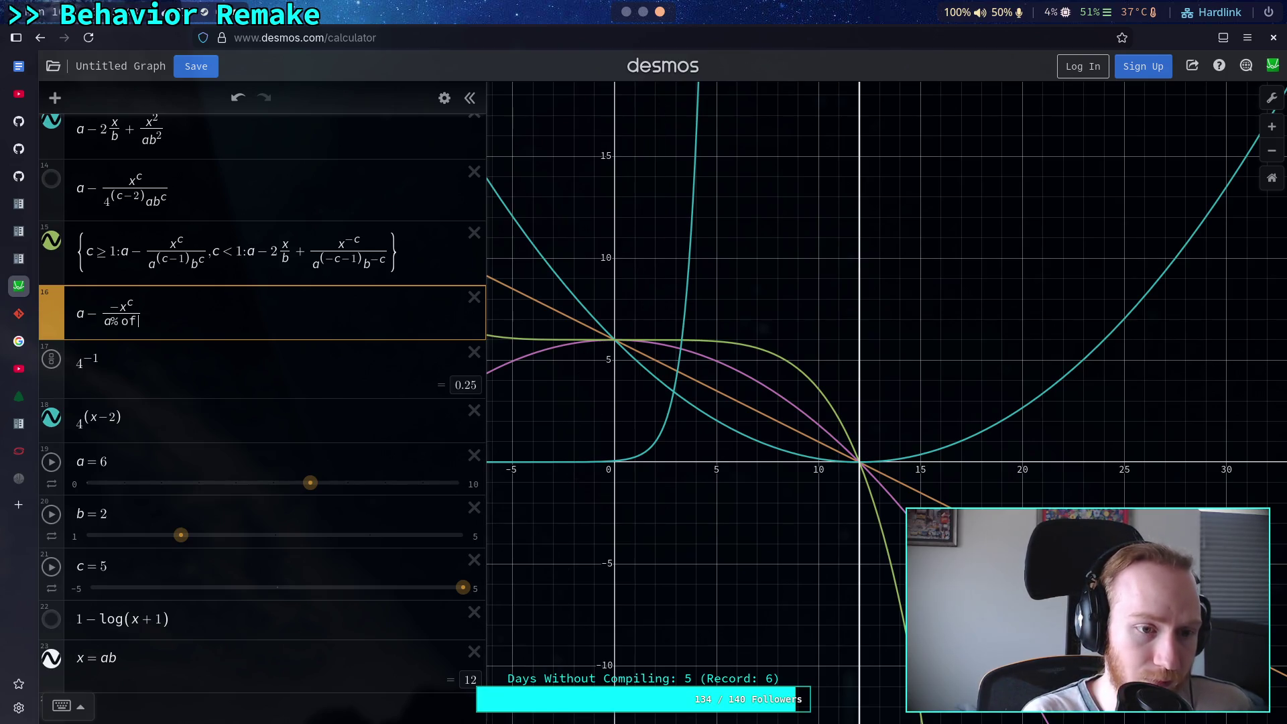
{"action": "key", "text": "BackSpace"}
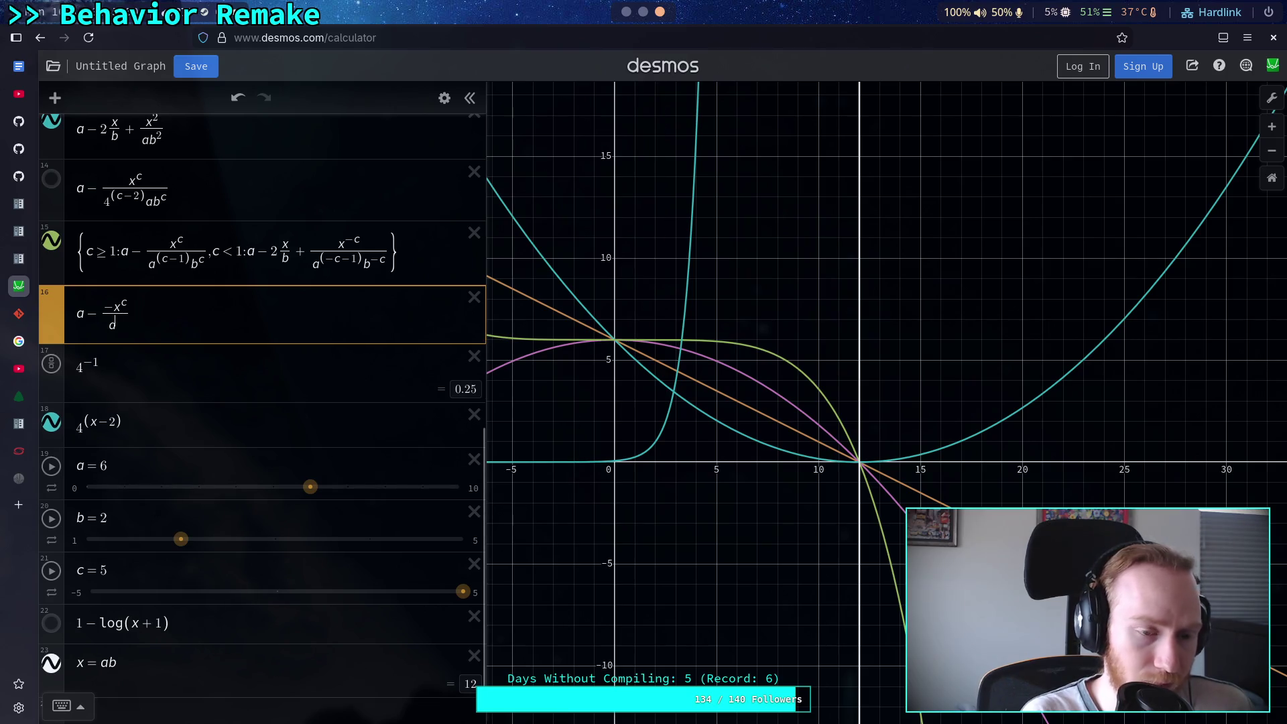
{"action": "type", "text": "^(c-"}
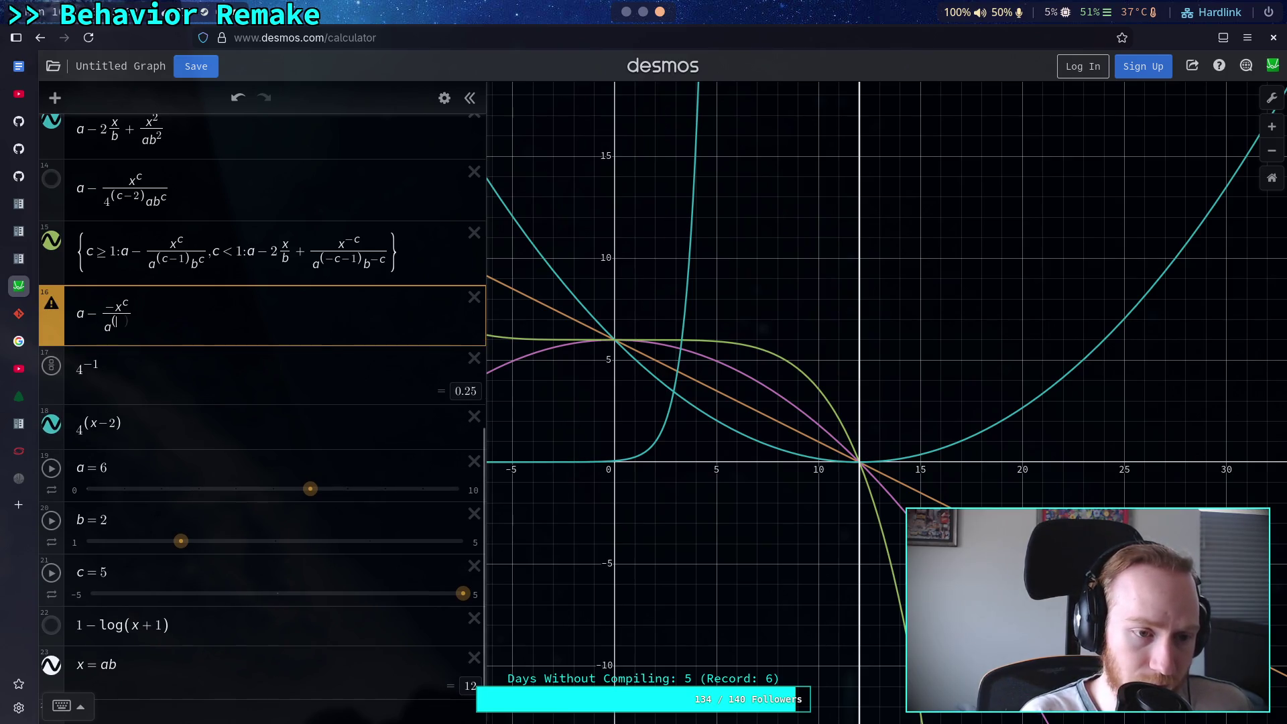
{"action": "type", "text": "1)"}
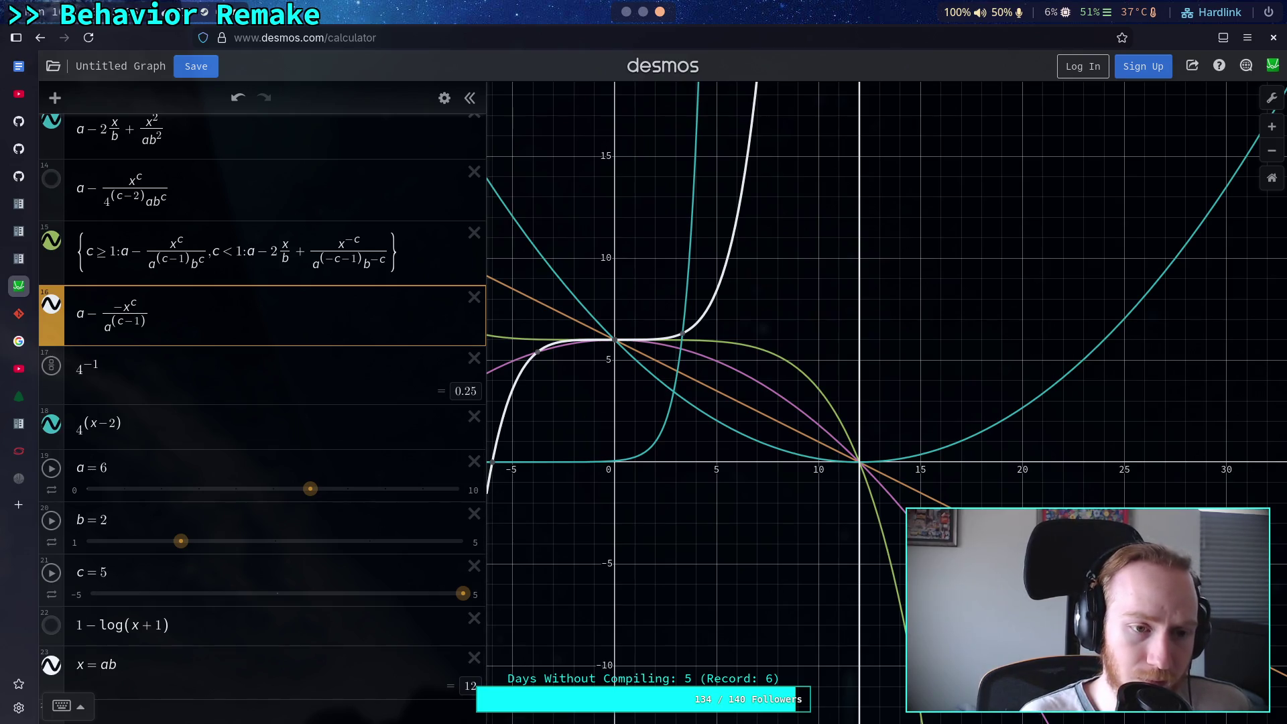
{"action": "type", "text": "b"}
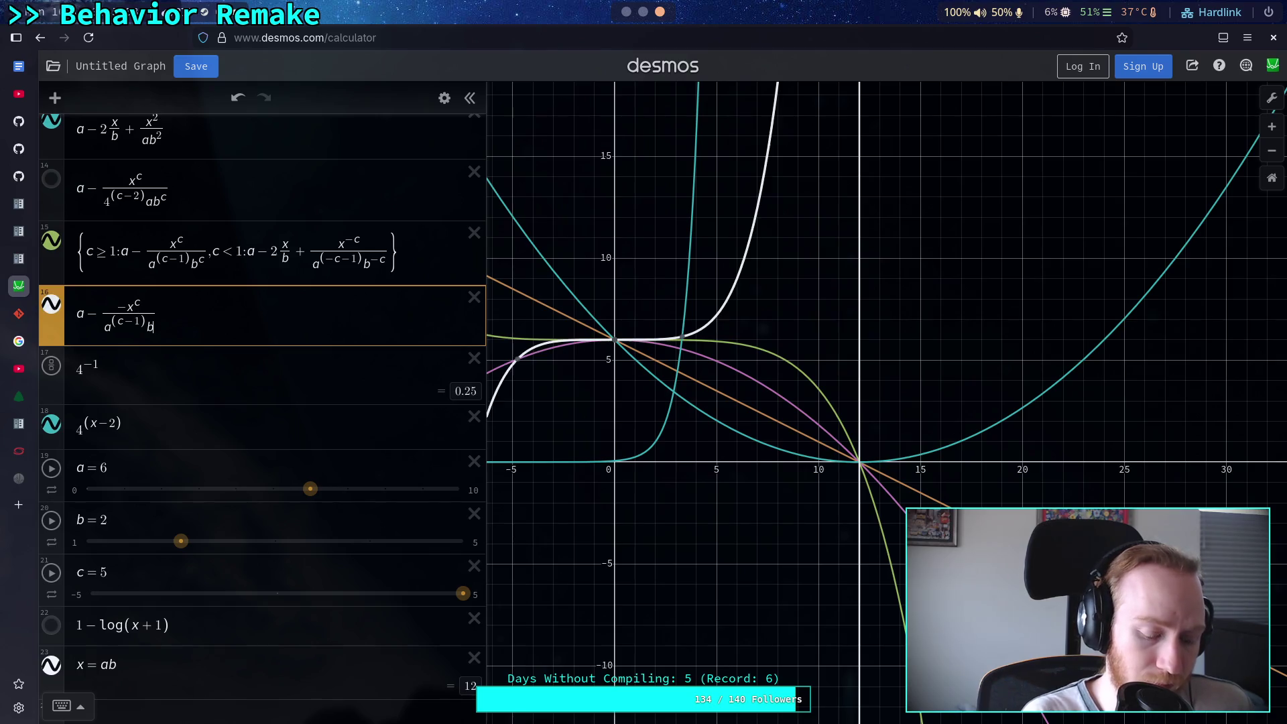
{"action": "type", "text": "^c"}
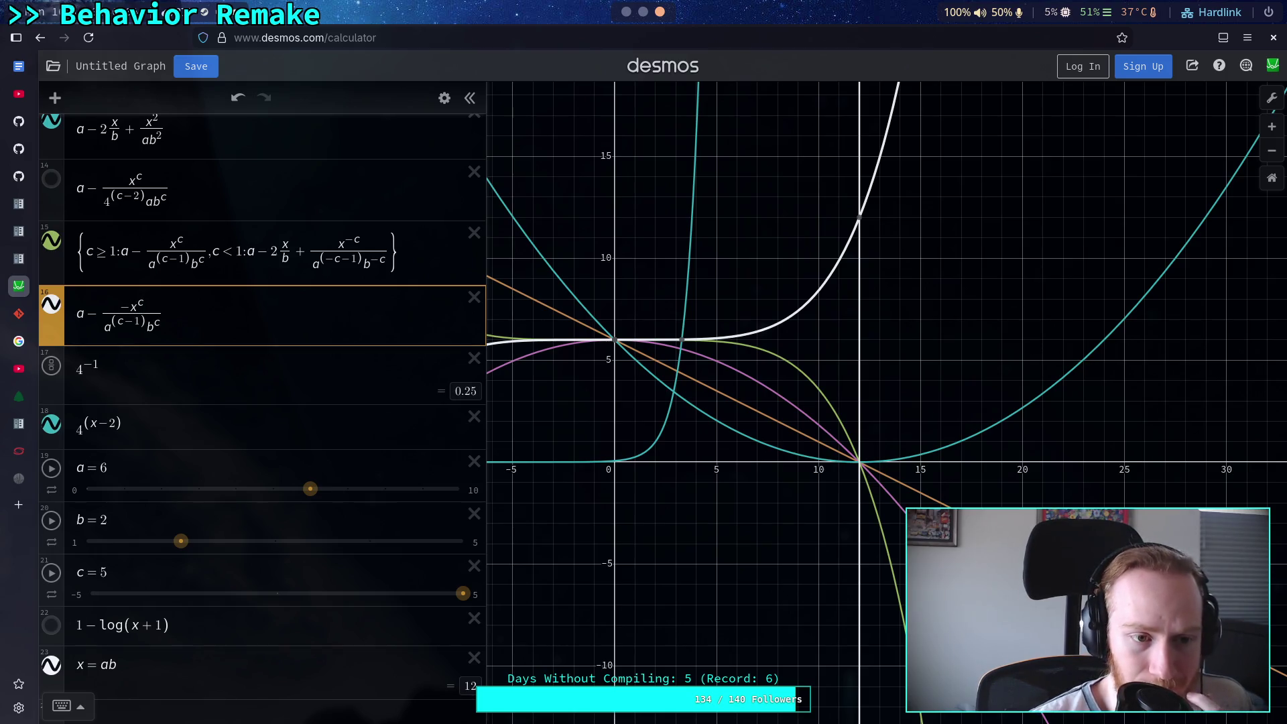
{"action": "key", "text": "BackSpace"}
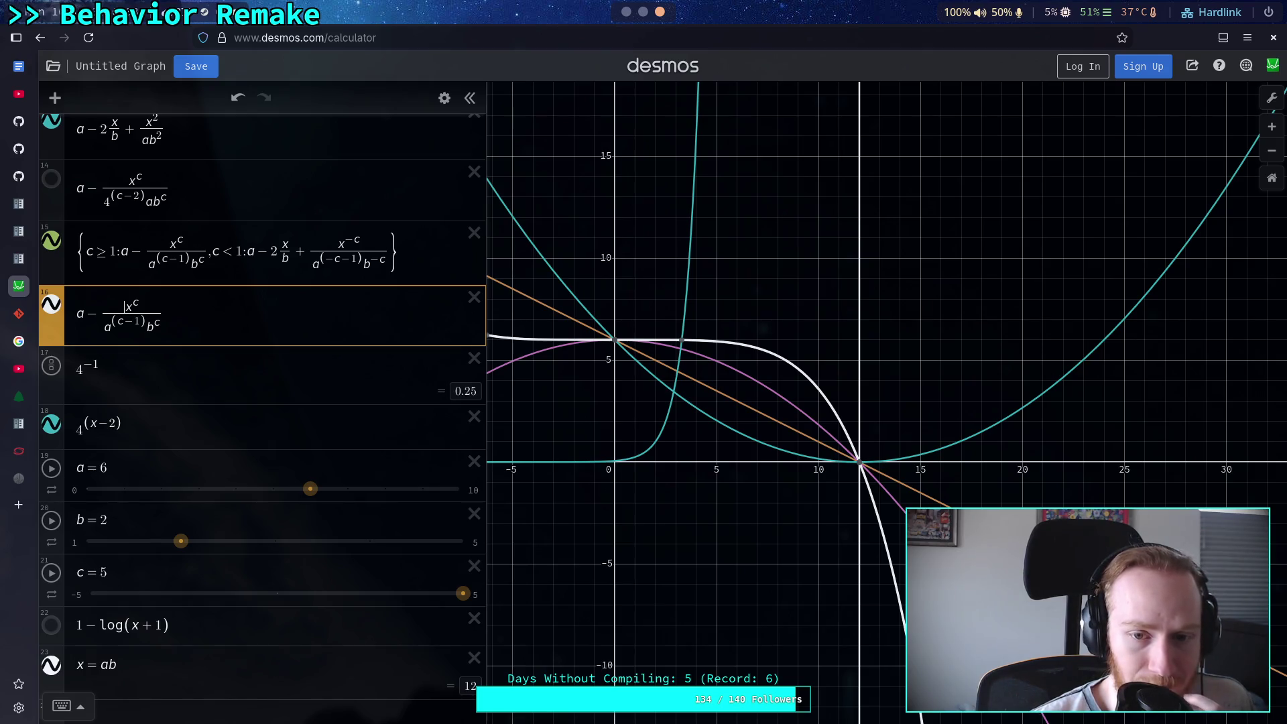
Test plus and minus after a, then drop the minus from the x^c numerator
{"action": "type", "text": "-"}
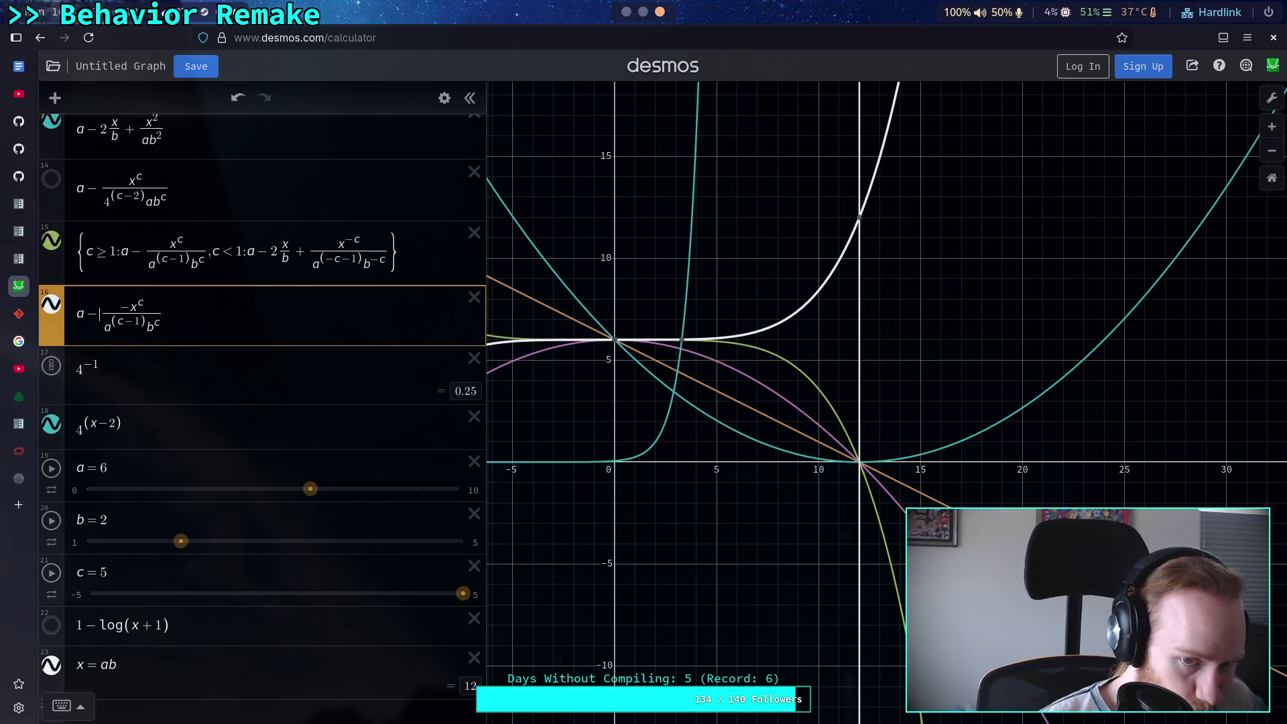
{"action": "key", "text": "BackSpace"}
{"action": "type", "text": "+"}
{"action": "key", "text": "BackSpace"}
{"action": "type", "text": "-"}
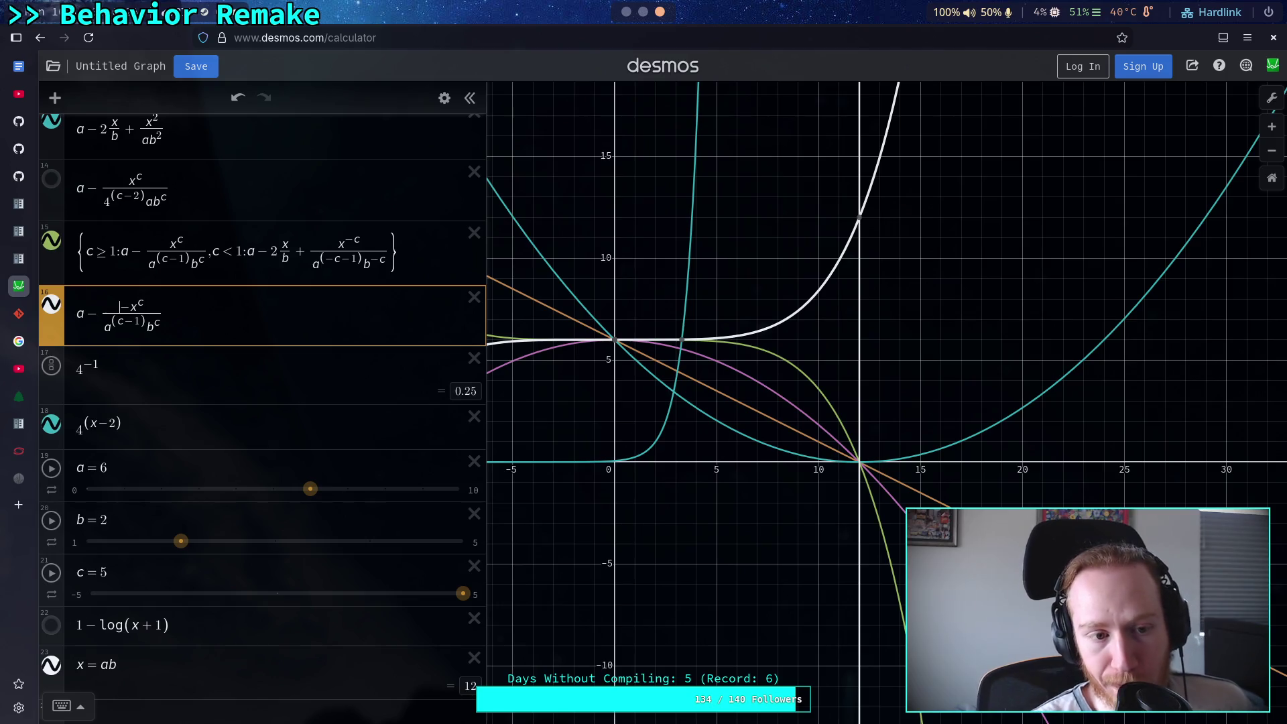
{"action": "key", "text": "Delete"}
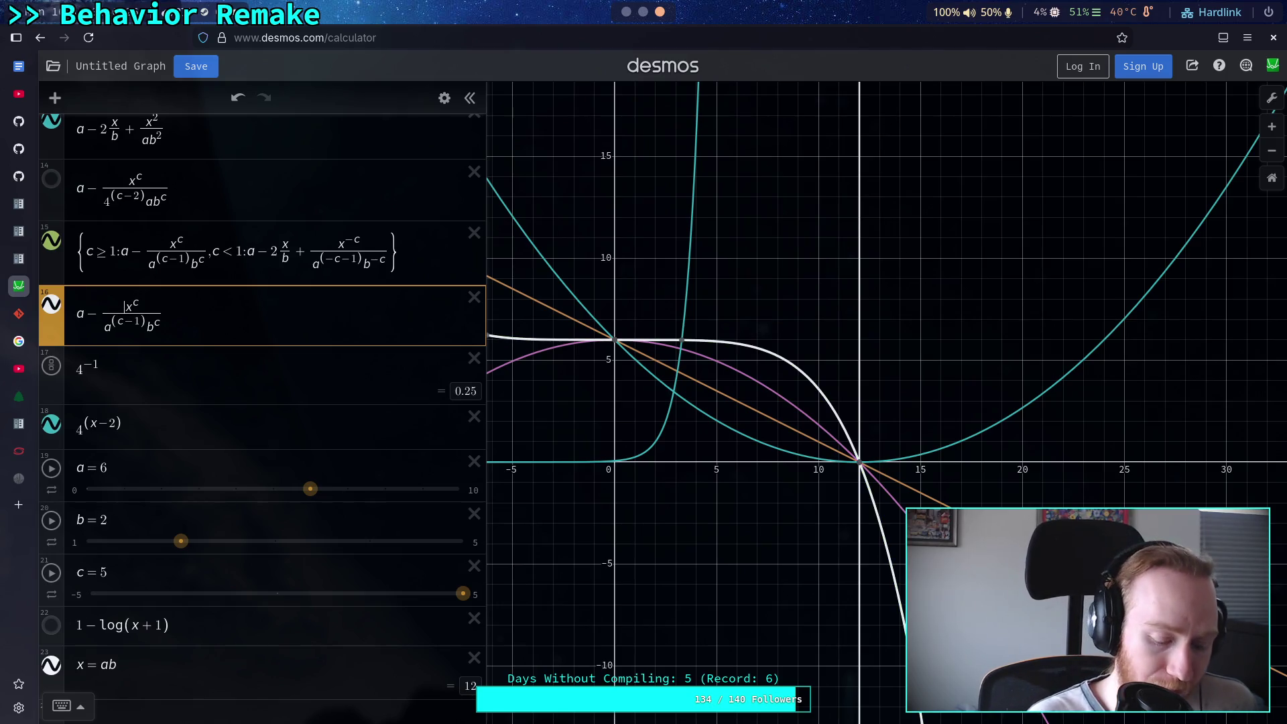
Try (a−x)^c, (3−x)^c and (4−x)^c numerators, ending with (x)^c
{"action": "type", "text": "("}
{"action": "type", "text": ")"}
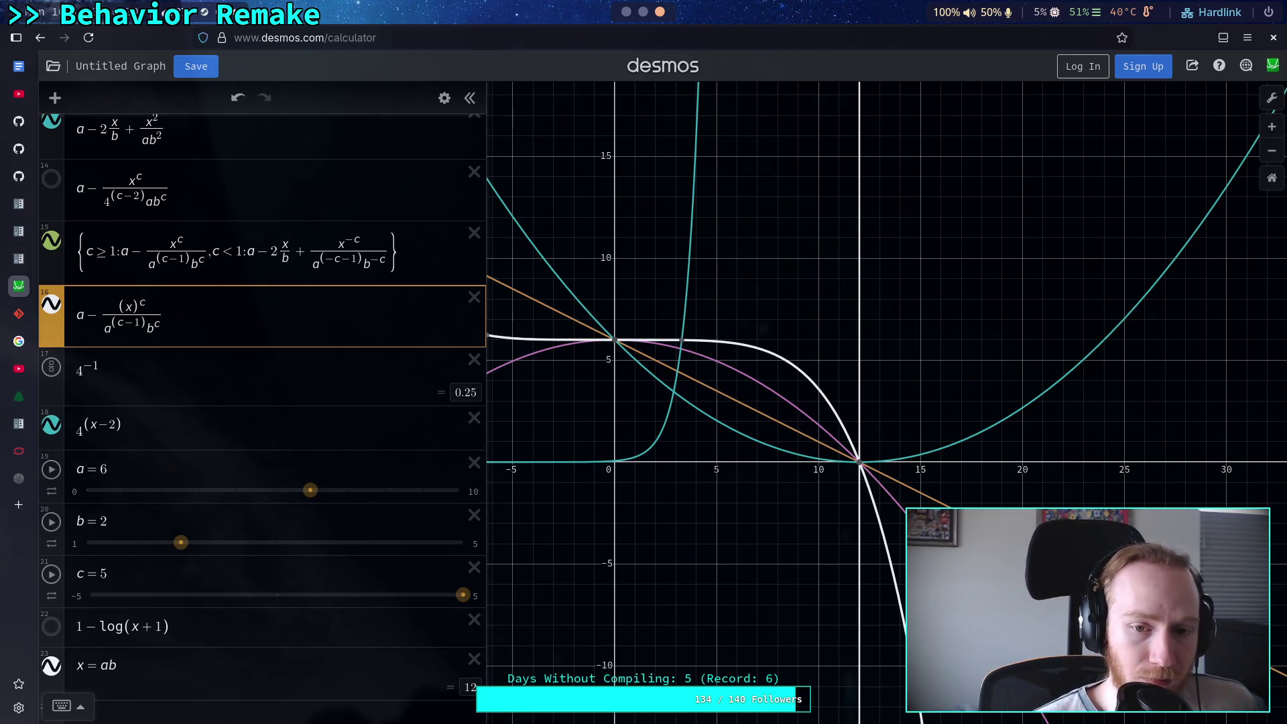
{"action": "type", "text": "a-"}
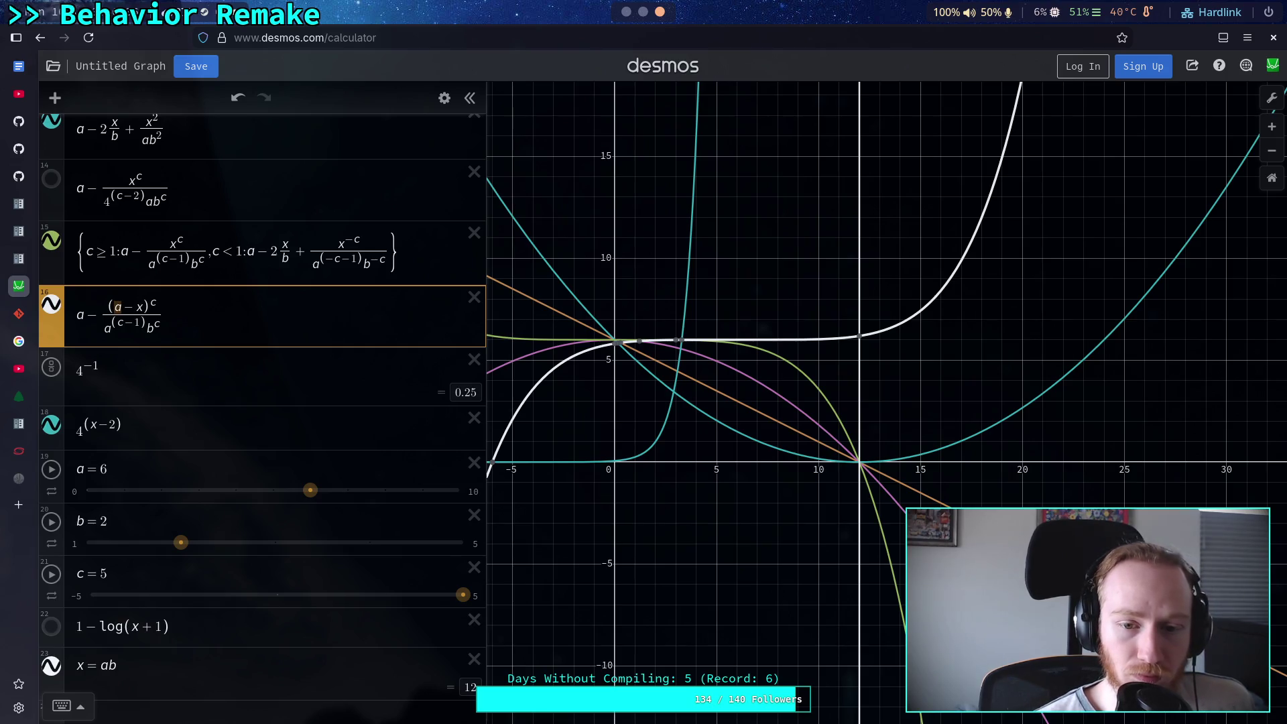
{"action": "key", "text": "BackSpace"}
{"action": "type", "text": "3"}
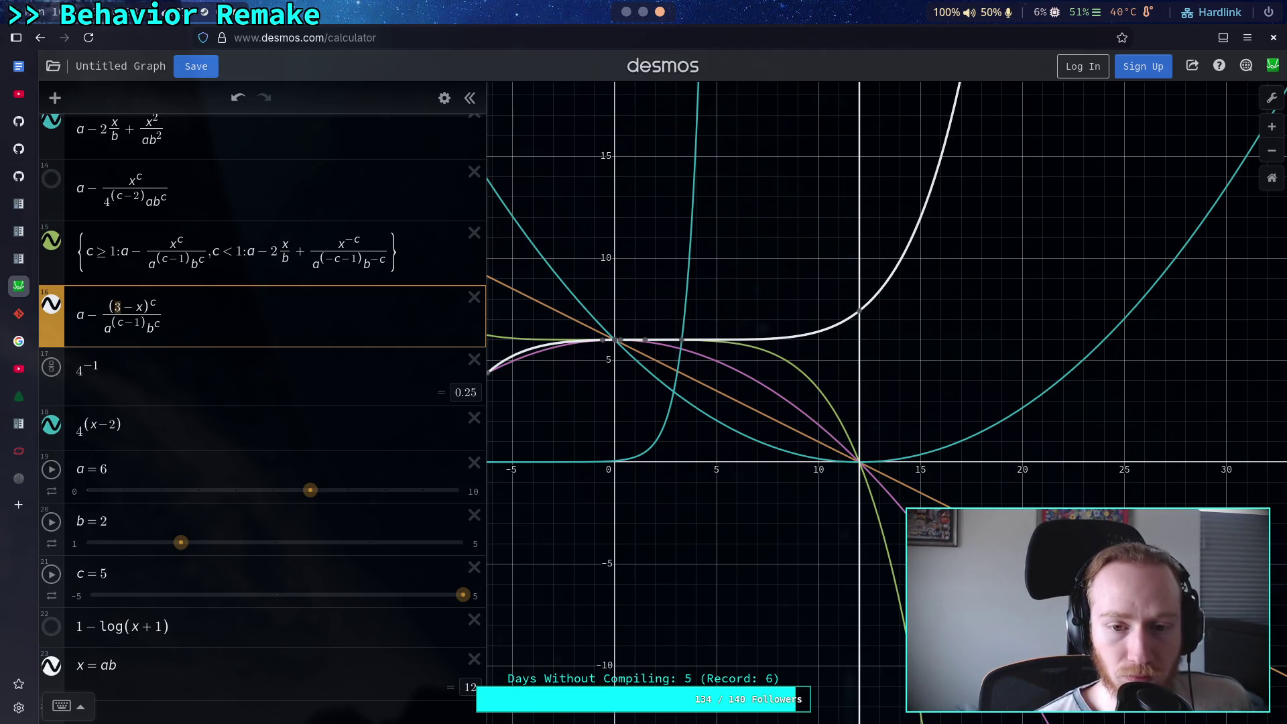
{"action": "type", "text": "4"}
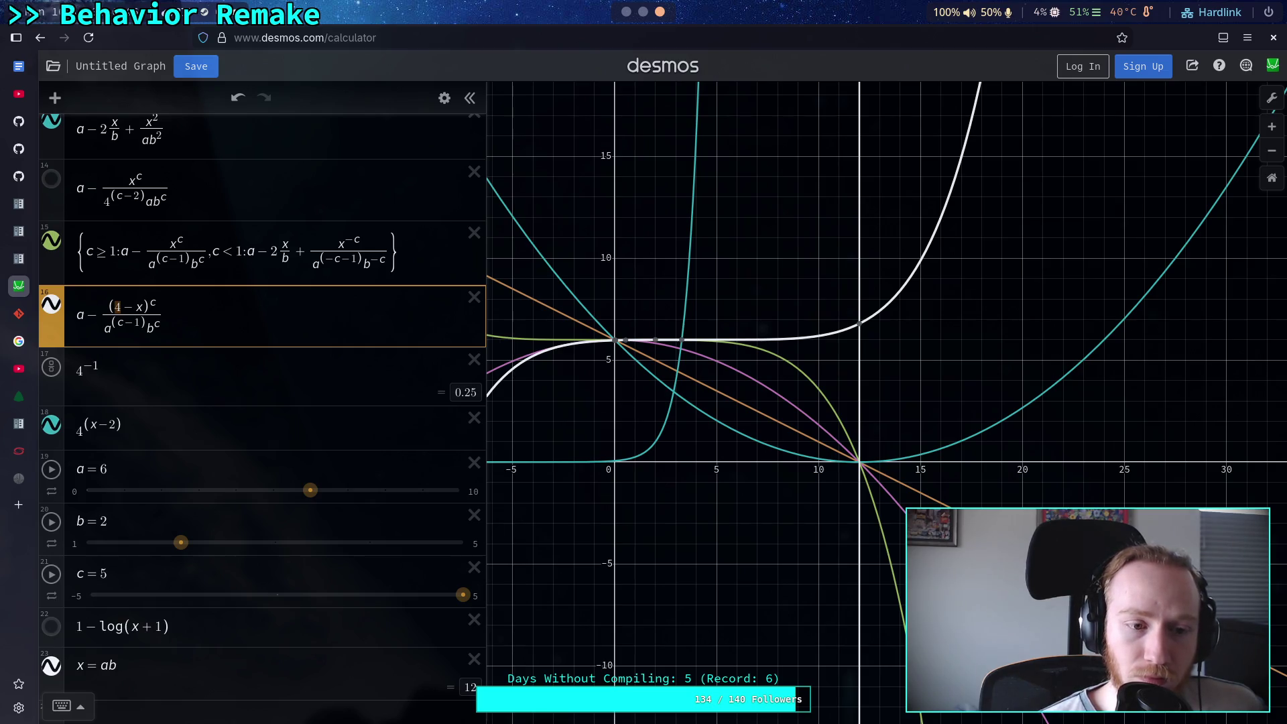
{"action": "key", "text": "BackSpace"}
{"action": "key", "text": "Delete"}
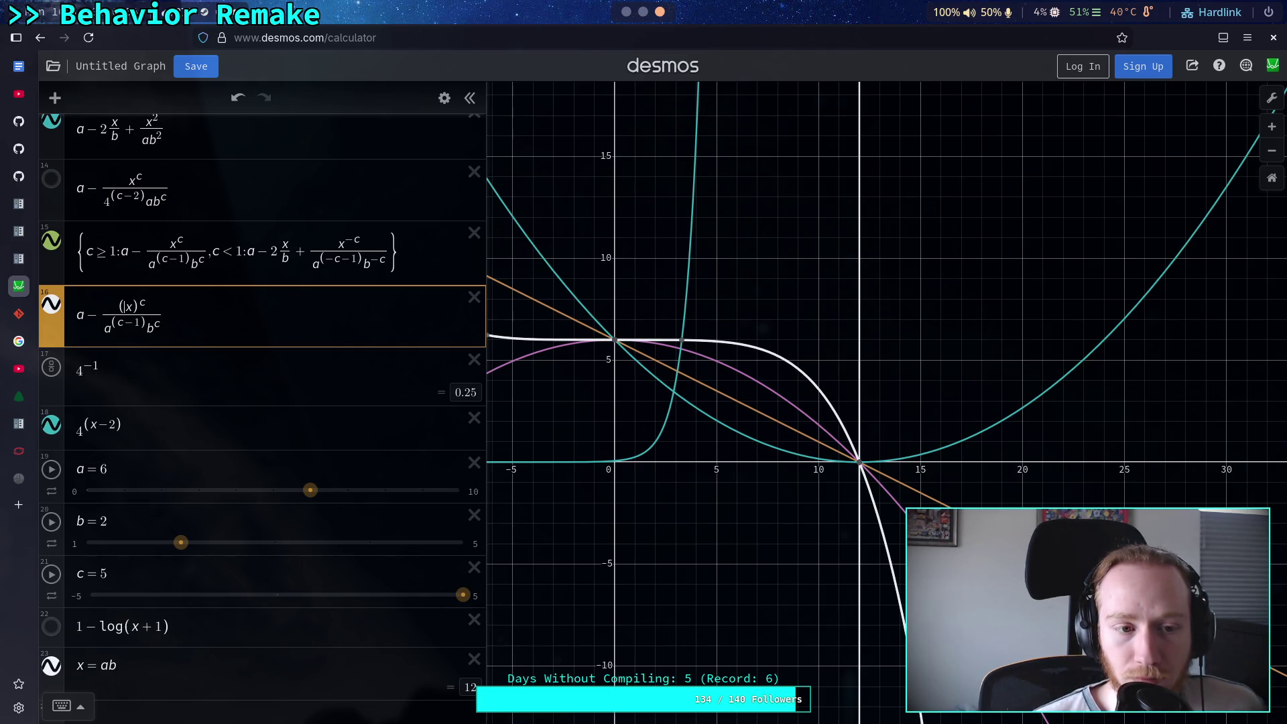
Try −x and |x| inside the numerator, settling back on (x)^c
{"action": "type", "text": "-"}
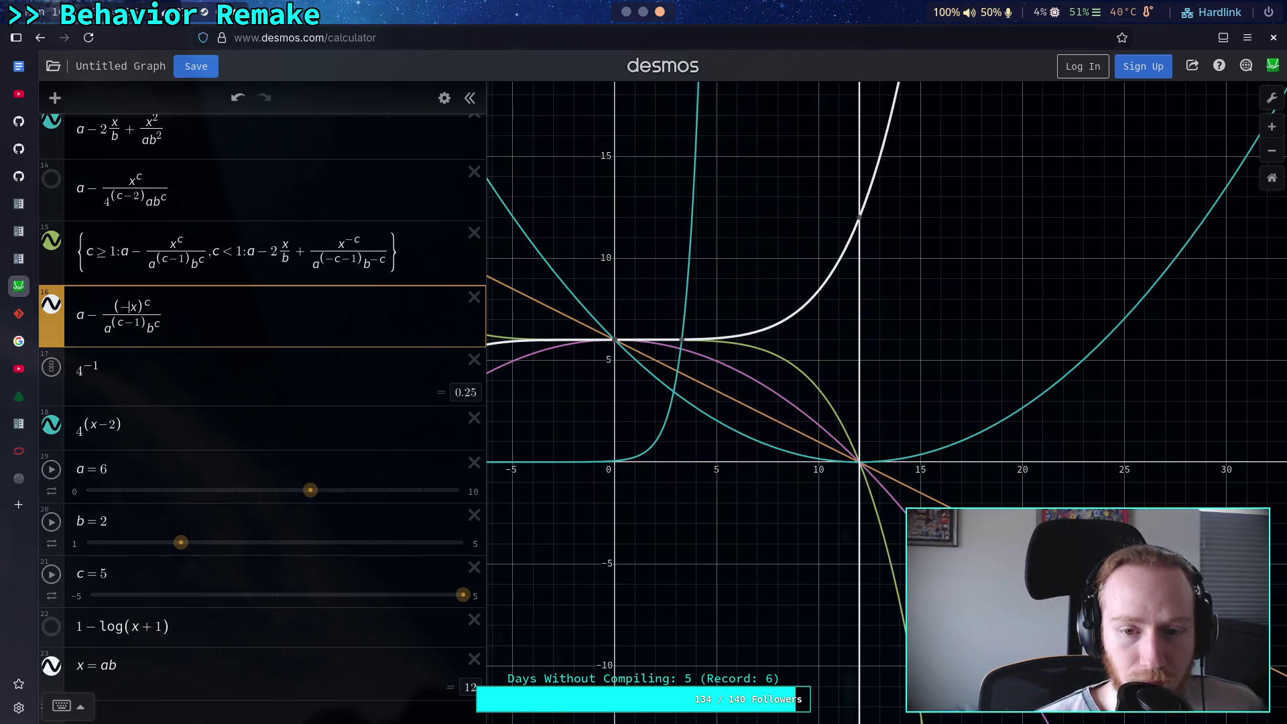
{"action": "key", "text": "BackSpace"}
{"action": "type", "text": "|"}
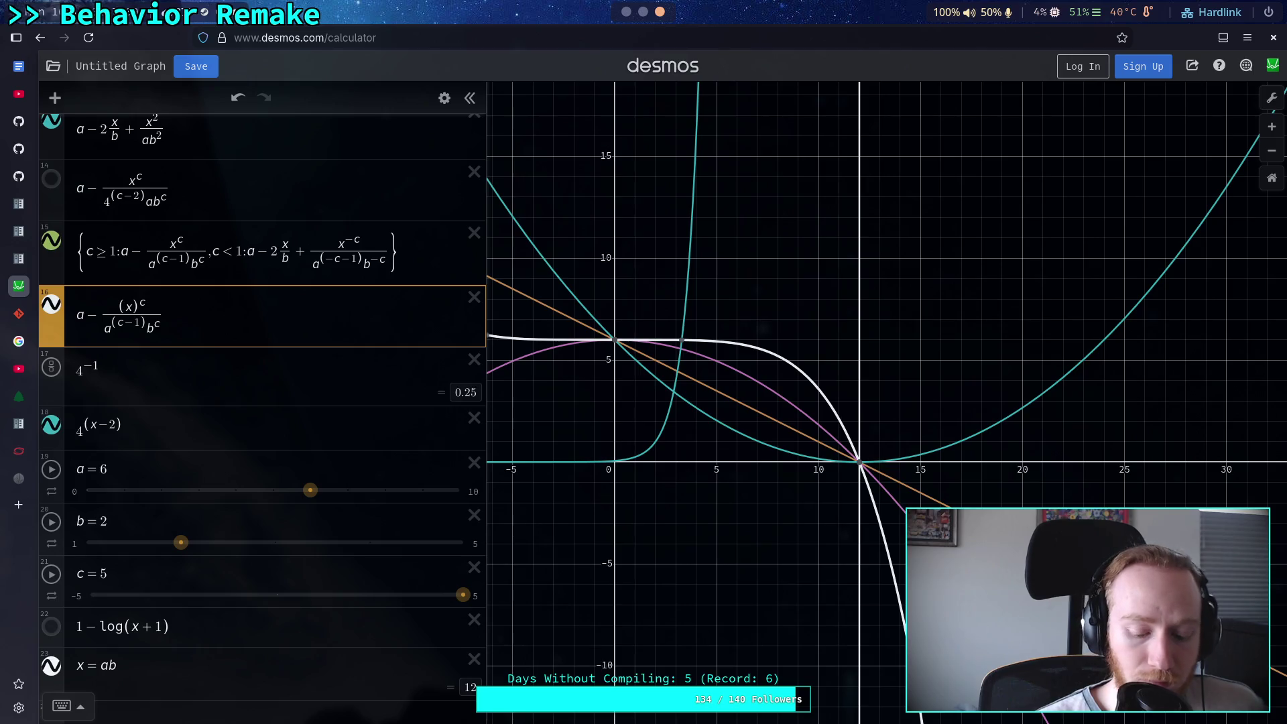
{"action": "key", "text": "BackSpace"}
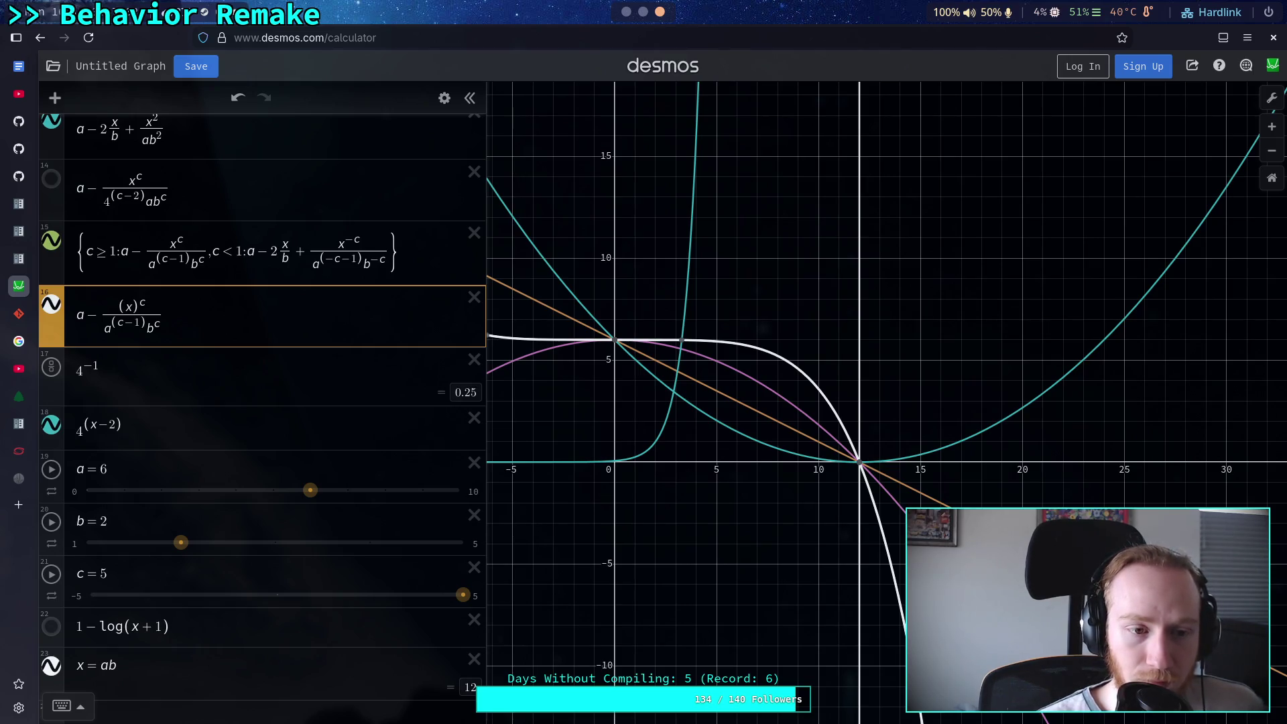
{"action": "type", "text": "|"}
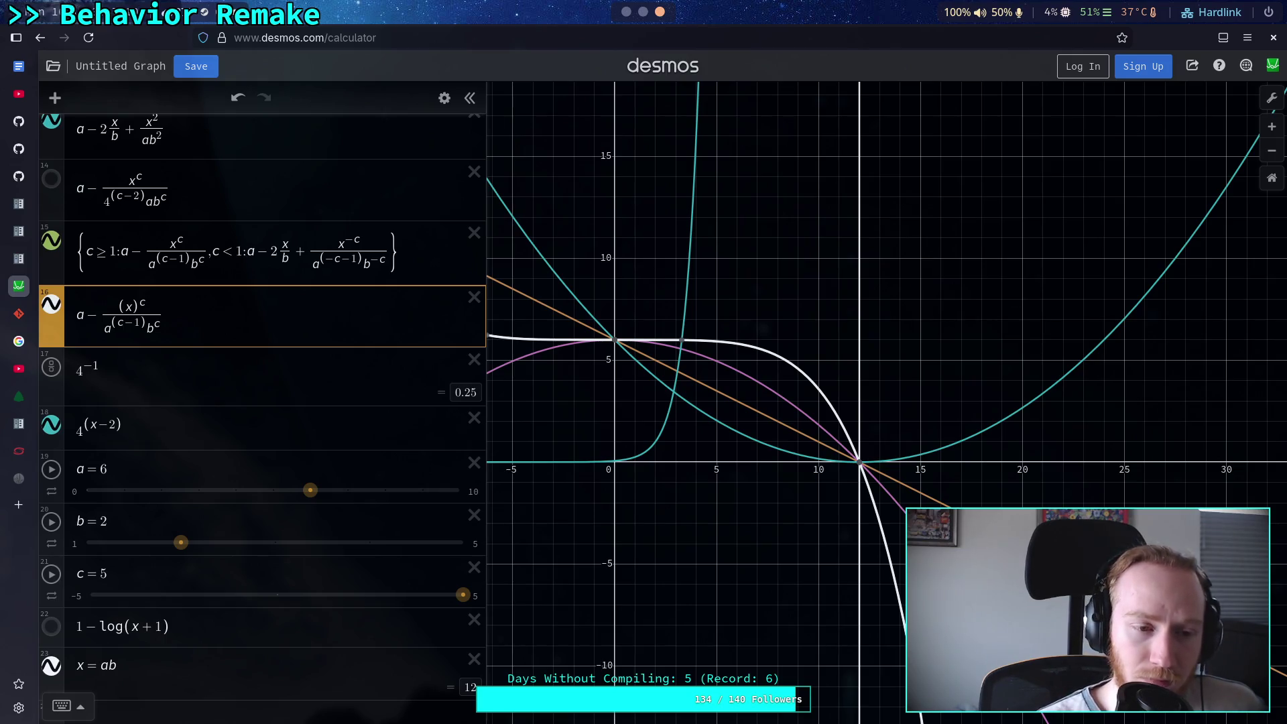
{"action": "type", "text": "-"}
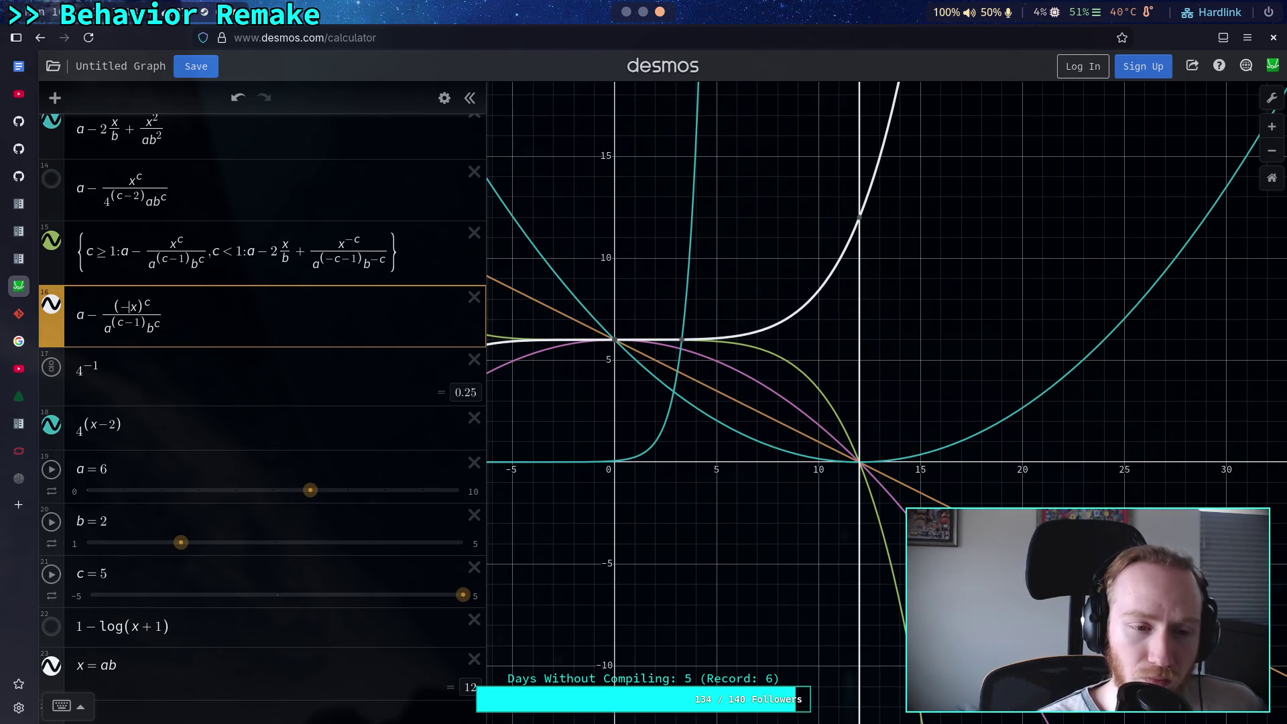
{"action": "key", "text": "BackSpace"}
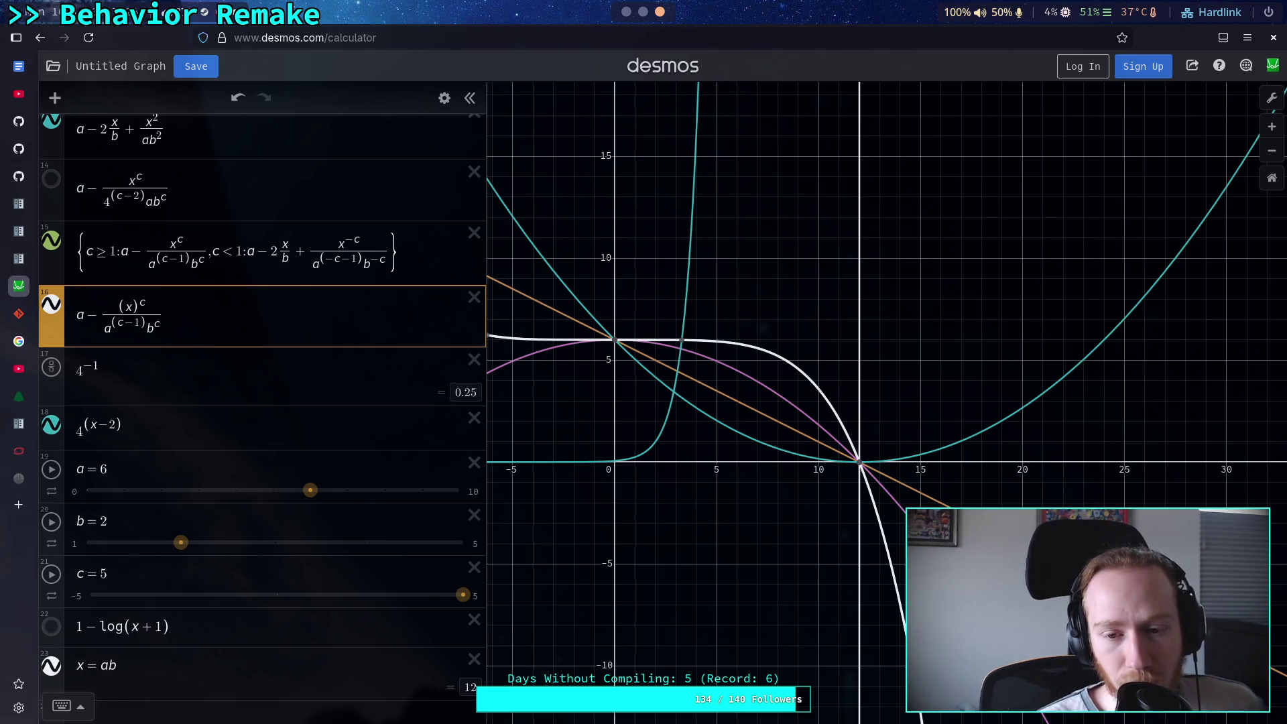
Edit expression 16's numerator from (x−1)^c to plain (x)^c, so its root sits at x=12
{"action": "left_click", "coordinate": [129, 306]}
{"action": "type", "text": "-1"}
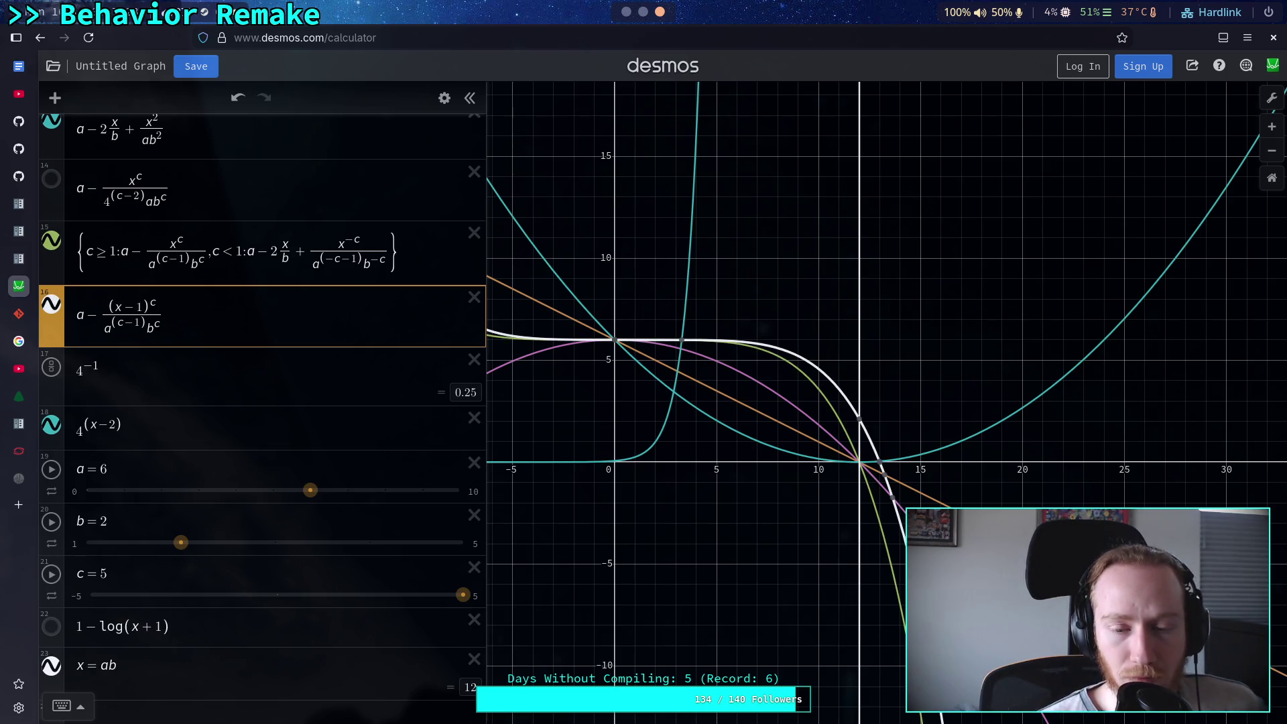
{"action": "key", "text": "shift+Left"}
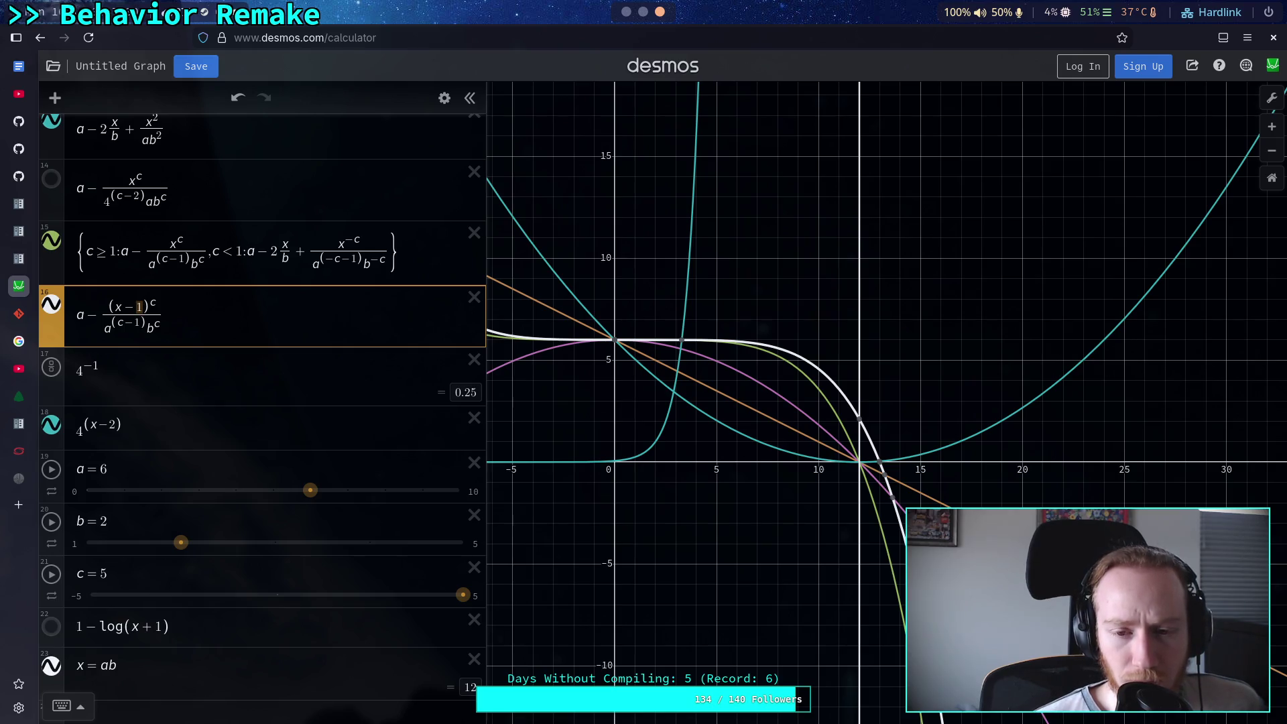
{"action": "type", "text": "3"}
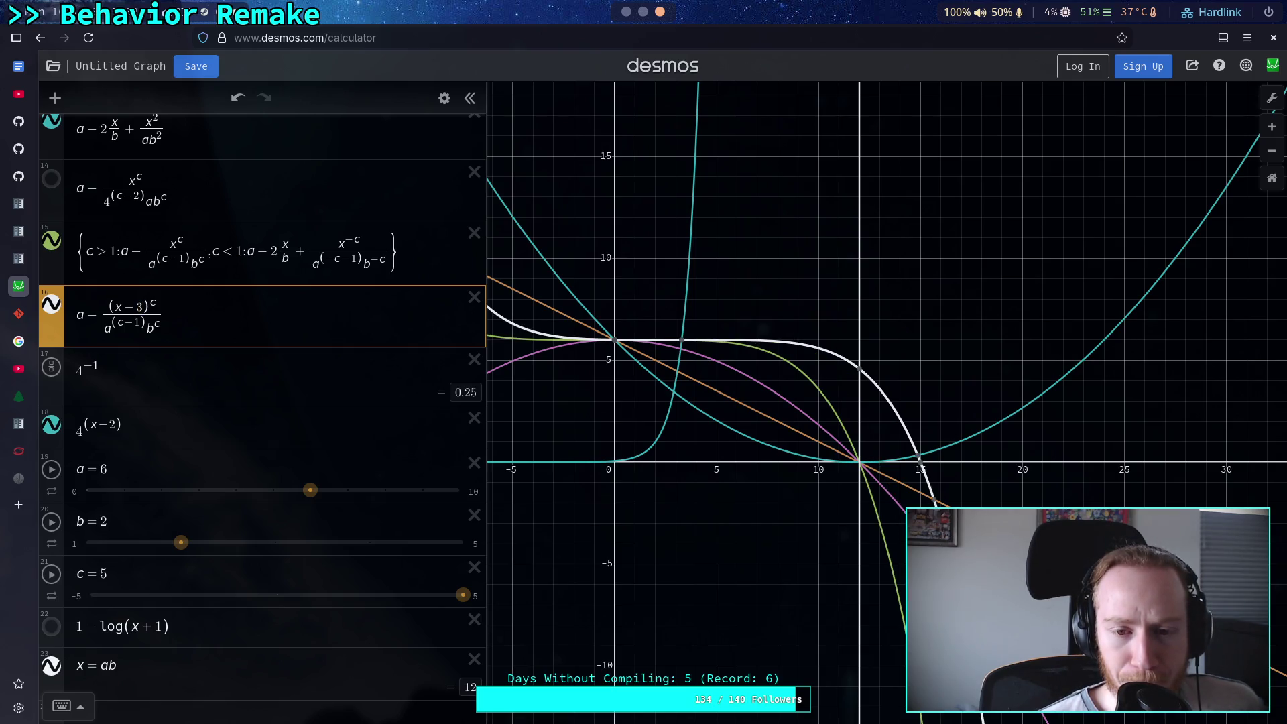
{"action": "key", "text": "BackSpace"}
{"action": "key", "text": "BackSpace"}
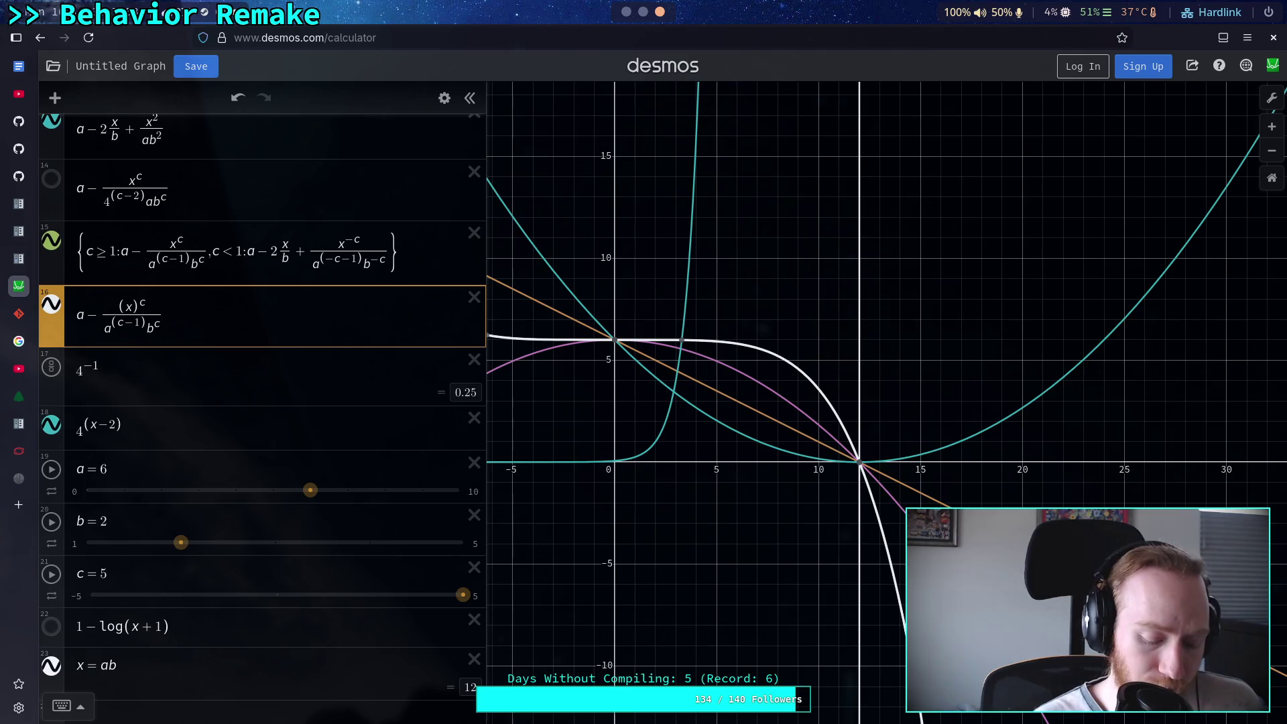
{"action": "type", "text": "1-|"}
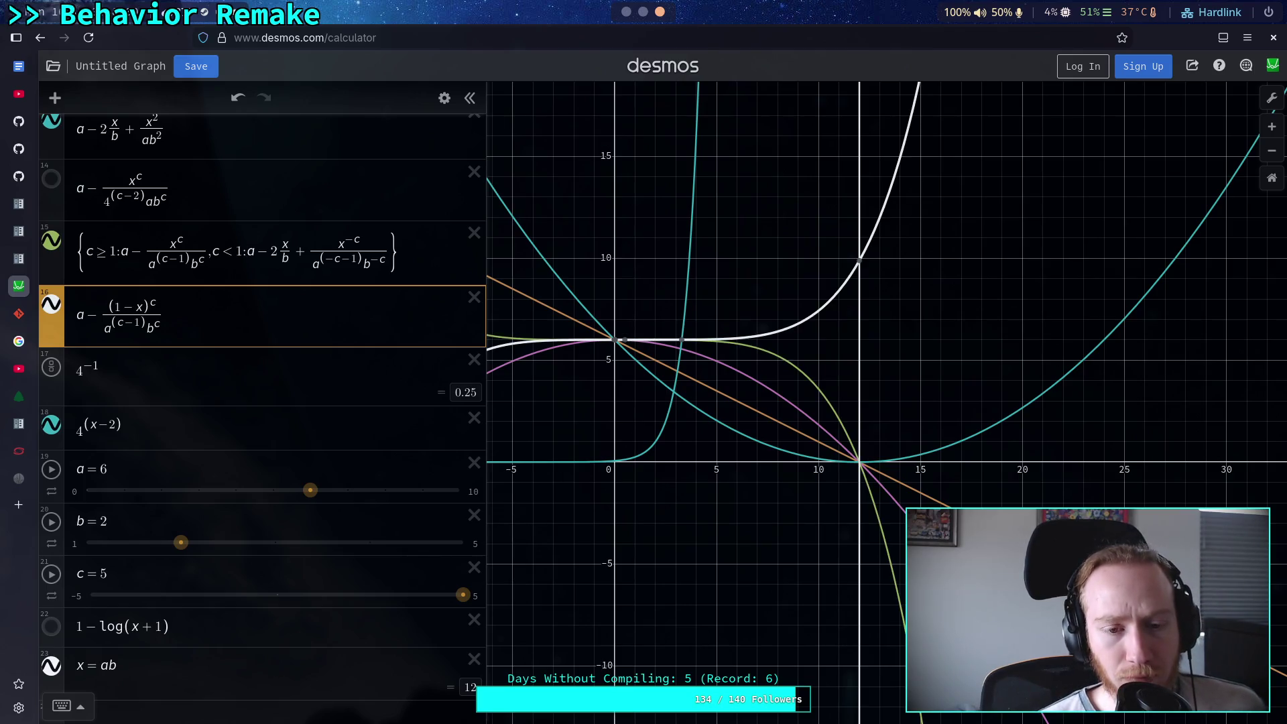
{"action": "key", "text": "Left"}
{"action": "key", "text": "BackSpace"}
{"action": "type", "text": "2"}
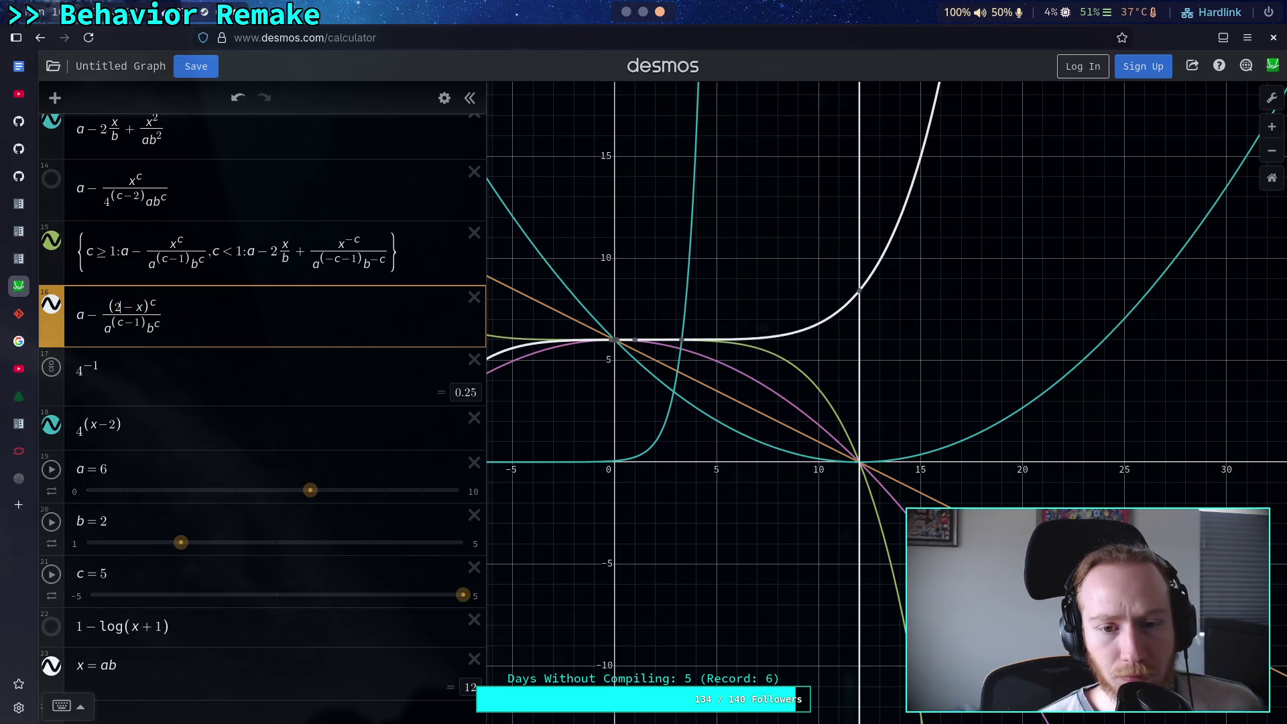
{"action": "key", "text": "BackSpace"}
{"action": "type", "text": "4"}
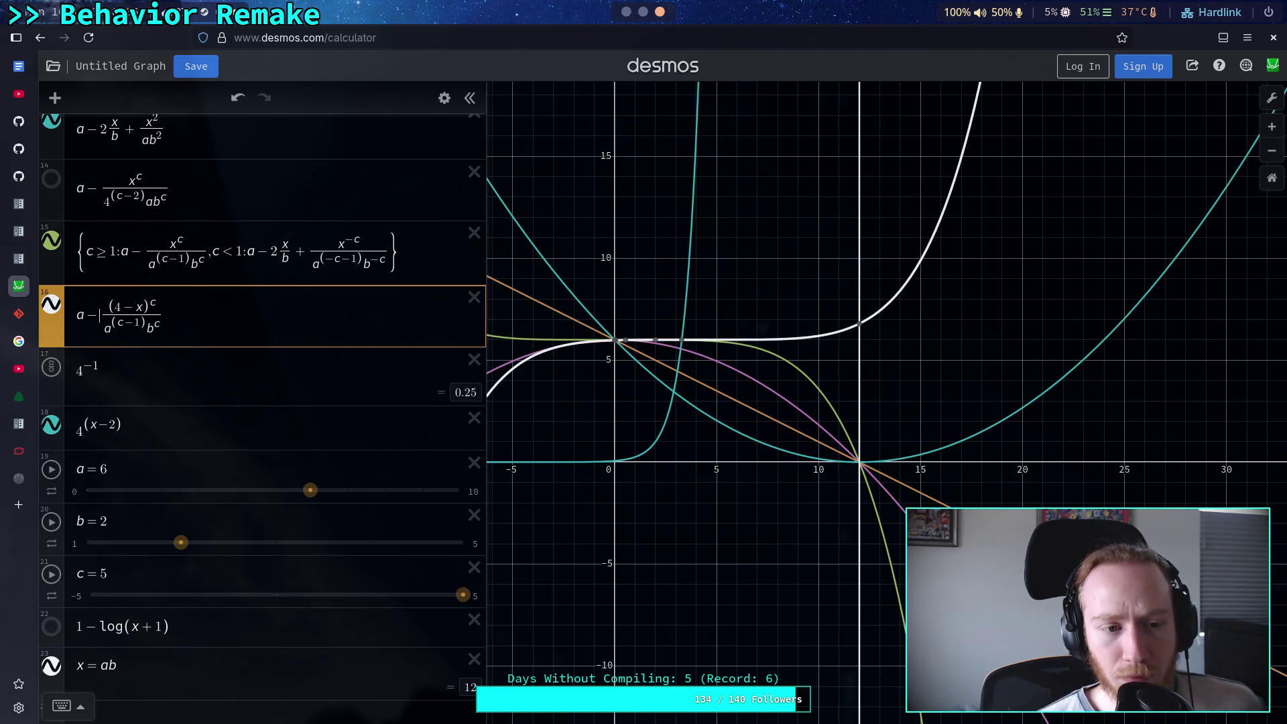
{"action": "key", "text": "BackSpace"}
{"action": "type", "text": "+"}
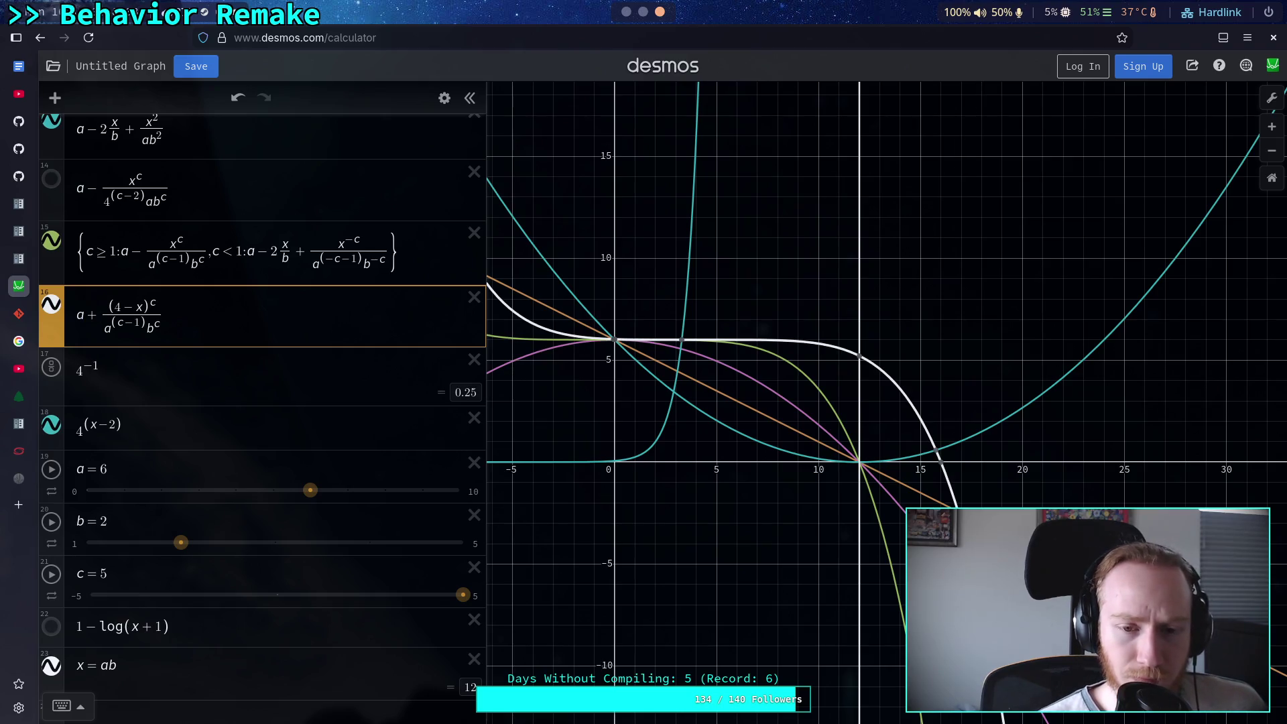
{"action": "key", "text": "BackSpace"}
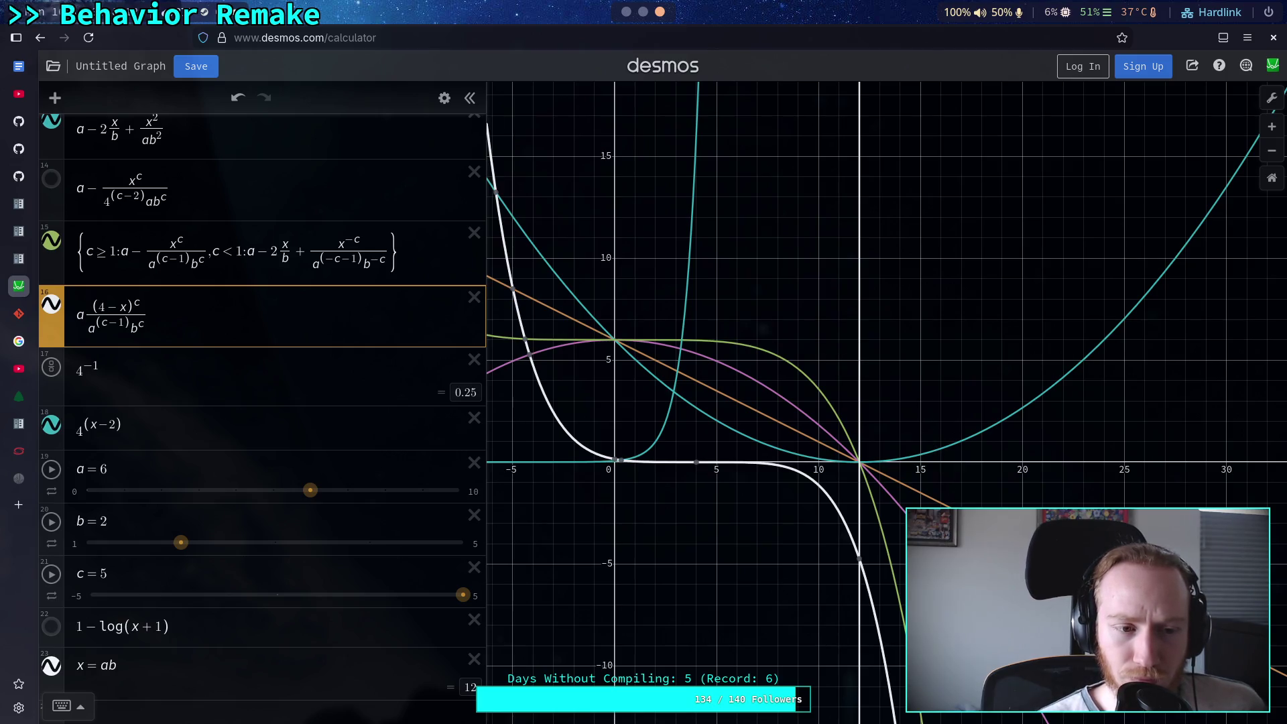
{"action": "type", "text": "-"}
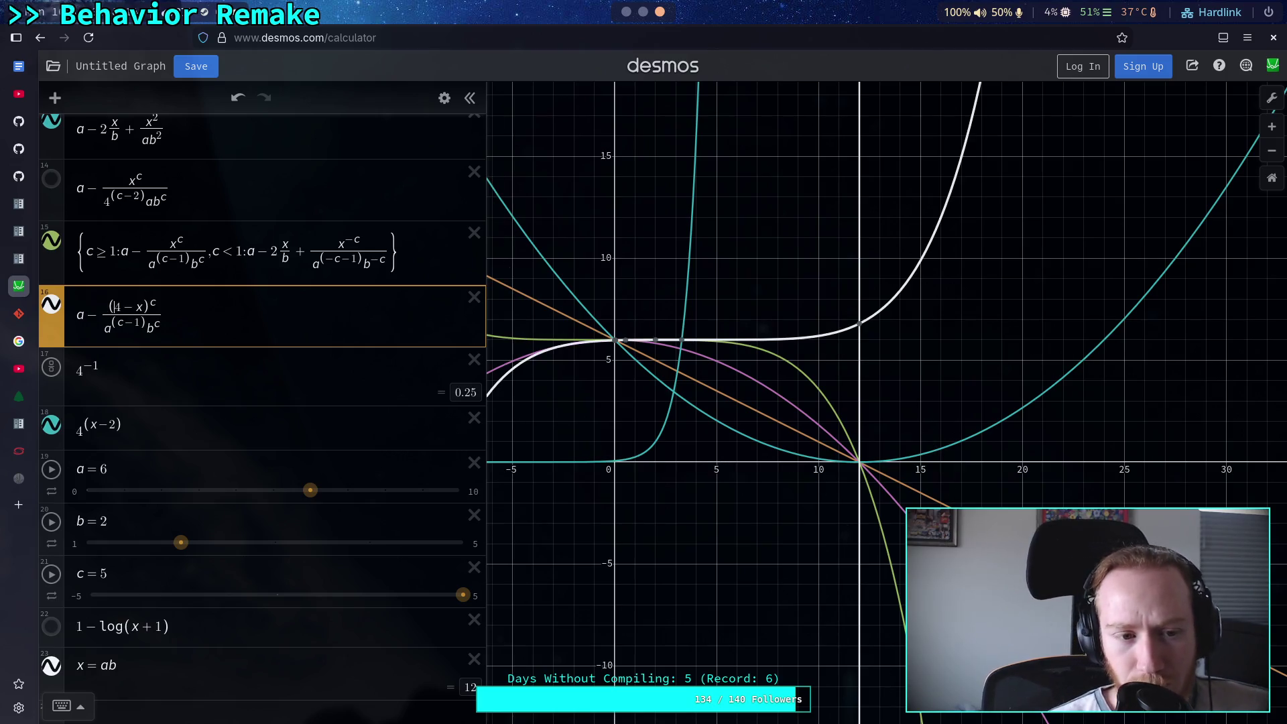
{"action": "key", "text": "Right"}
{"action": "key", "text": "Delete"}
{"action": "key", "text": "Delete"}
{"action": "type", "text": "|"}
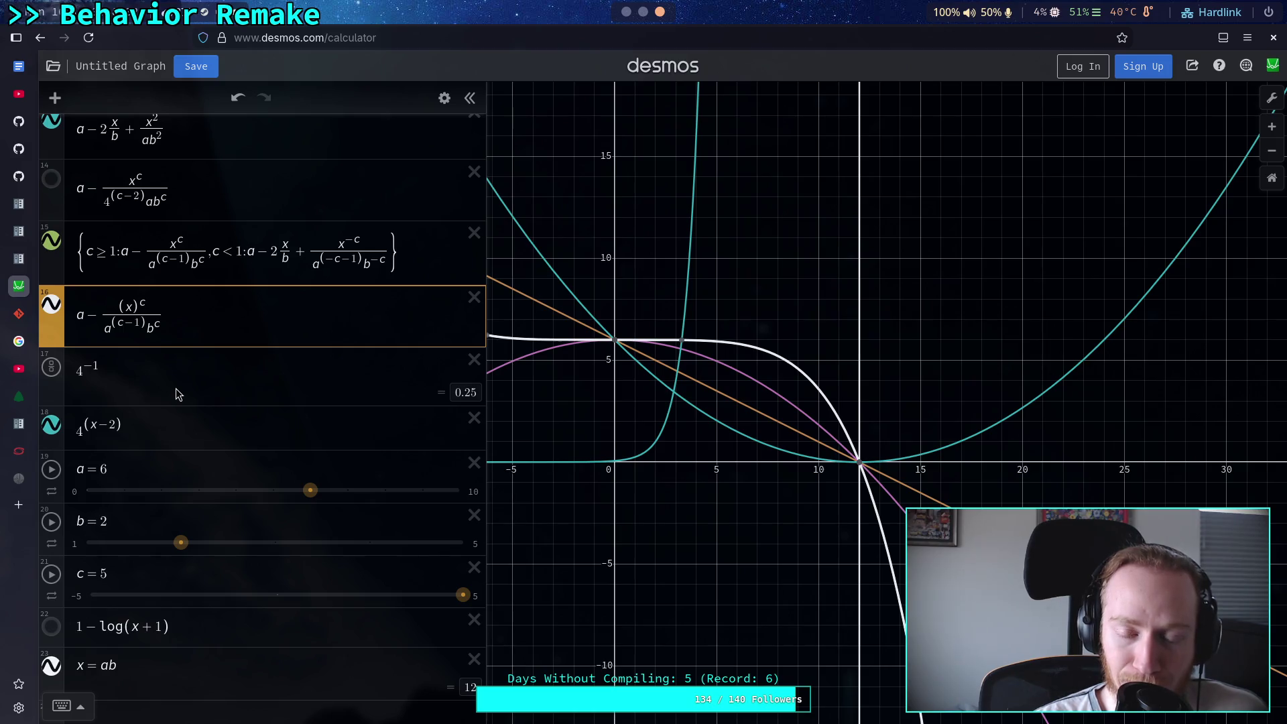
{"action": "key", "text": "BackSpace"}
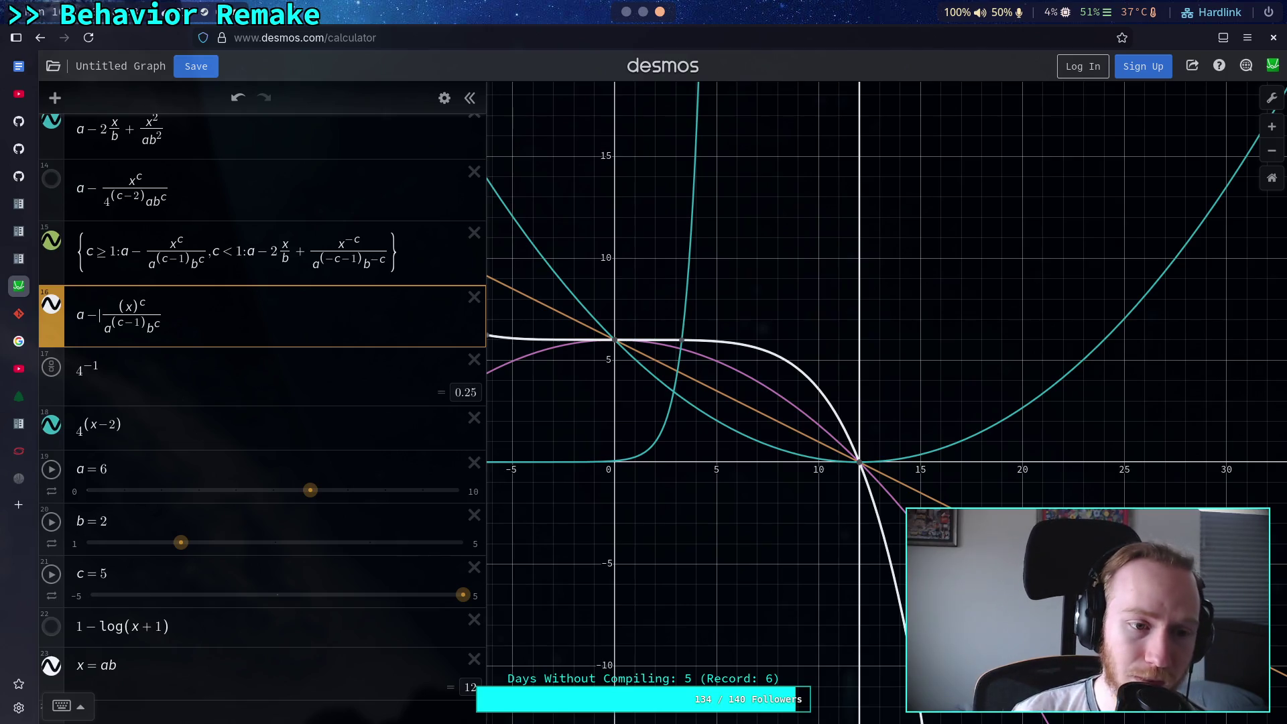
{"action": "key", "text": "BackSpace"}
{"action": "key", "text": "BackSpace"}
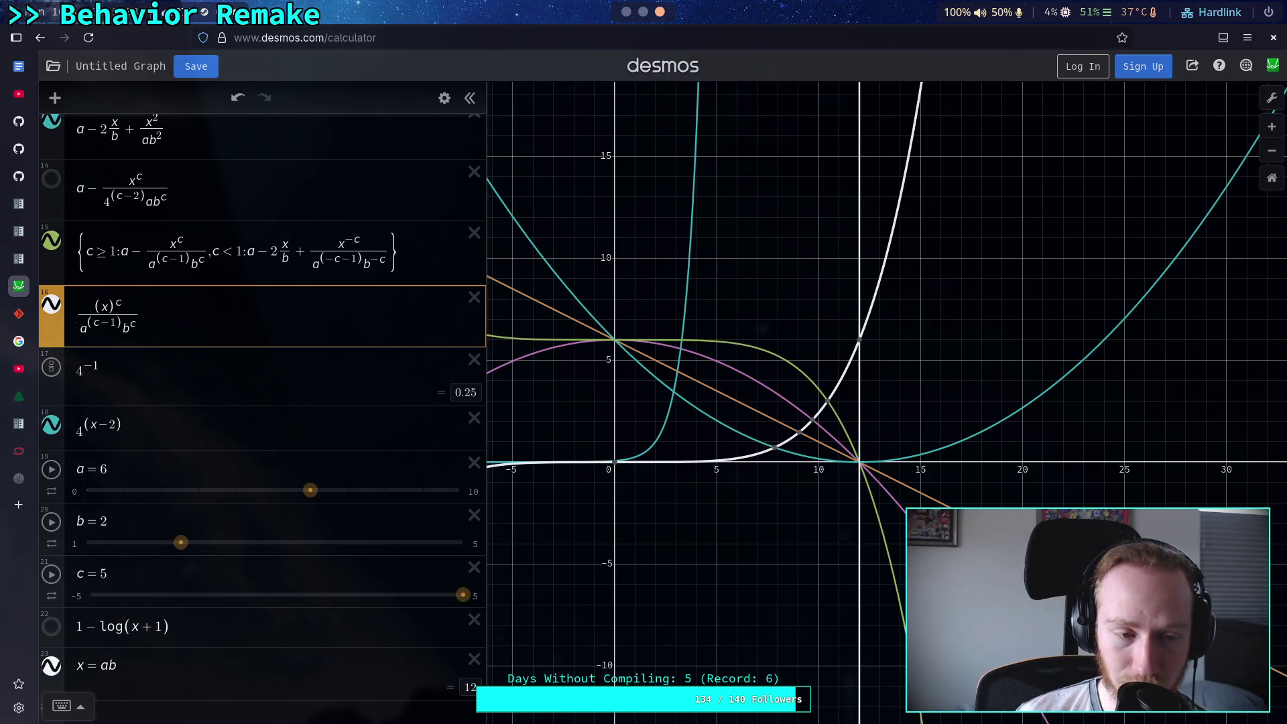
{"action": "type", "text": "-"}
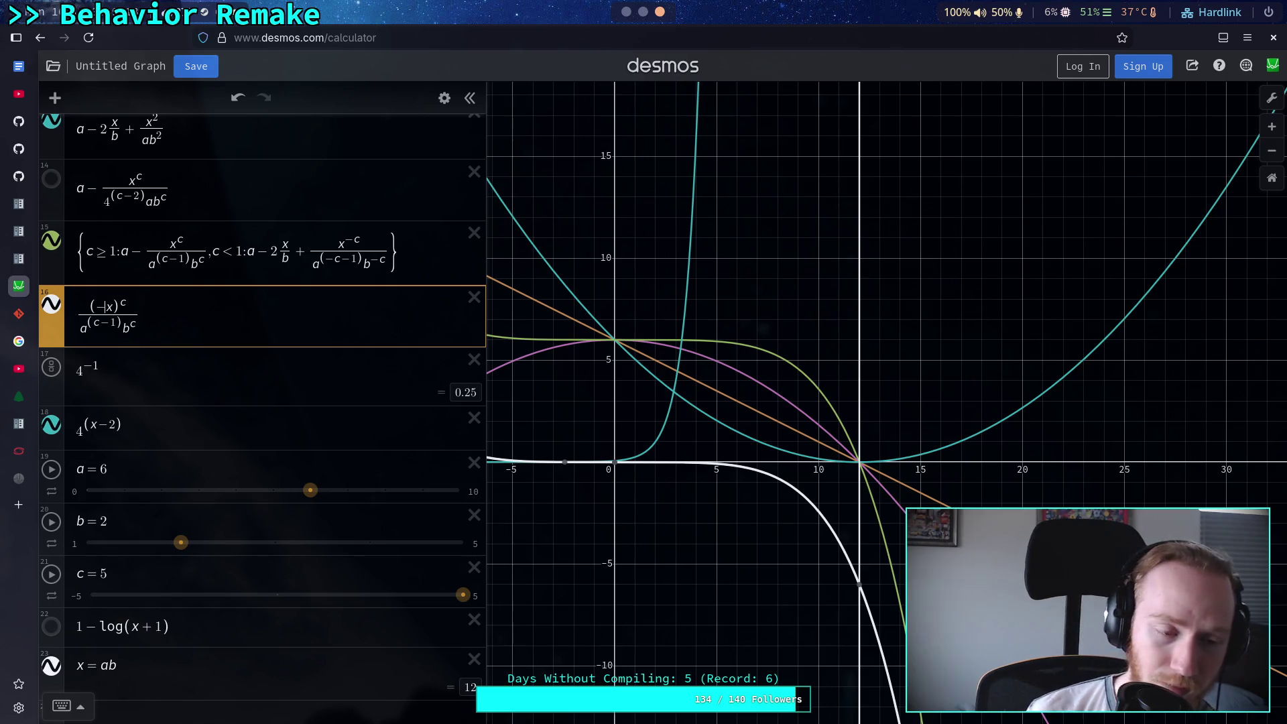
{"action": "key", "text": "BackSpace"}
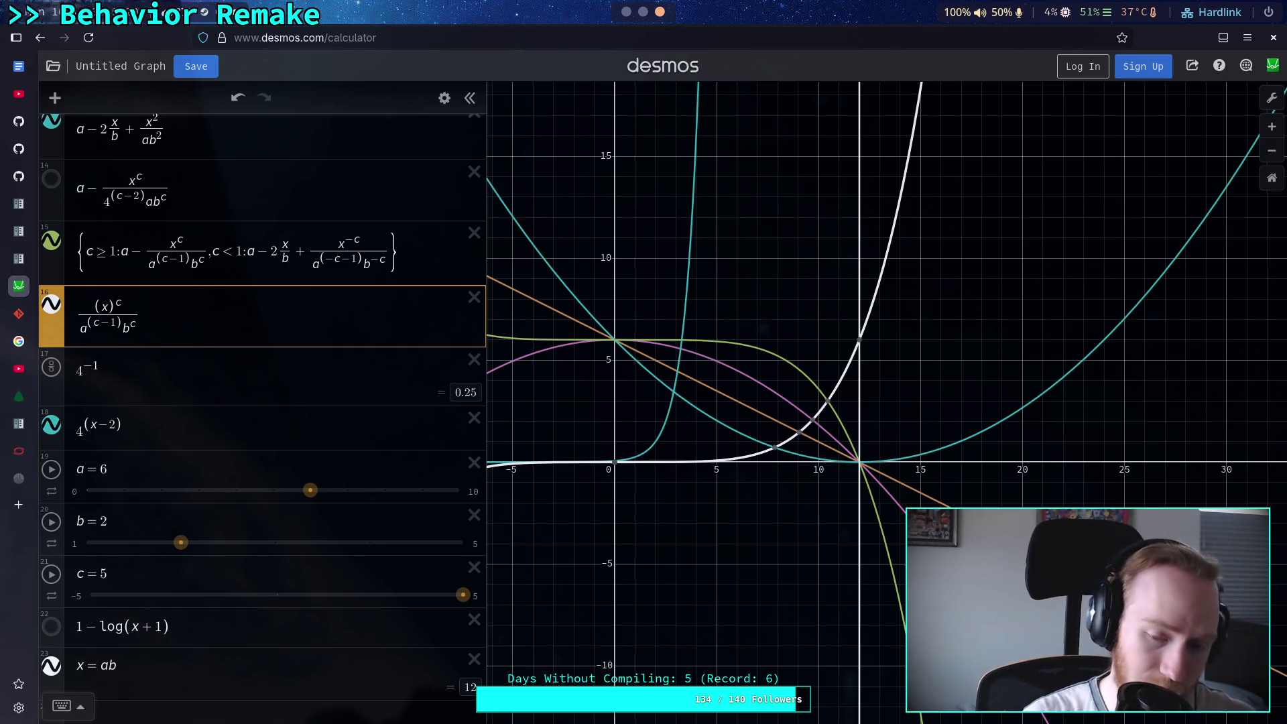
{"action": "type", "text": "a-"}
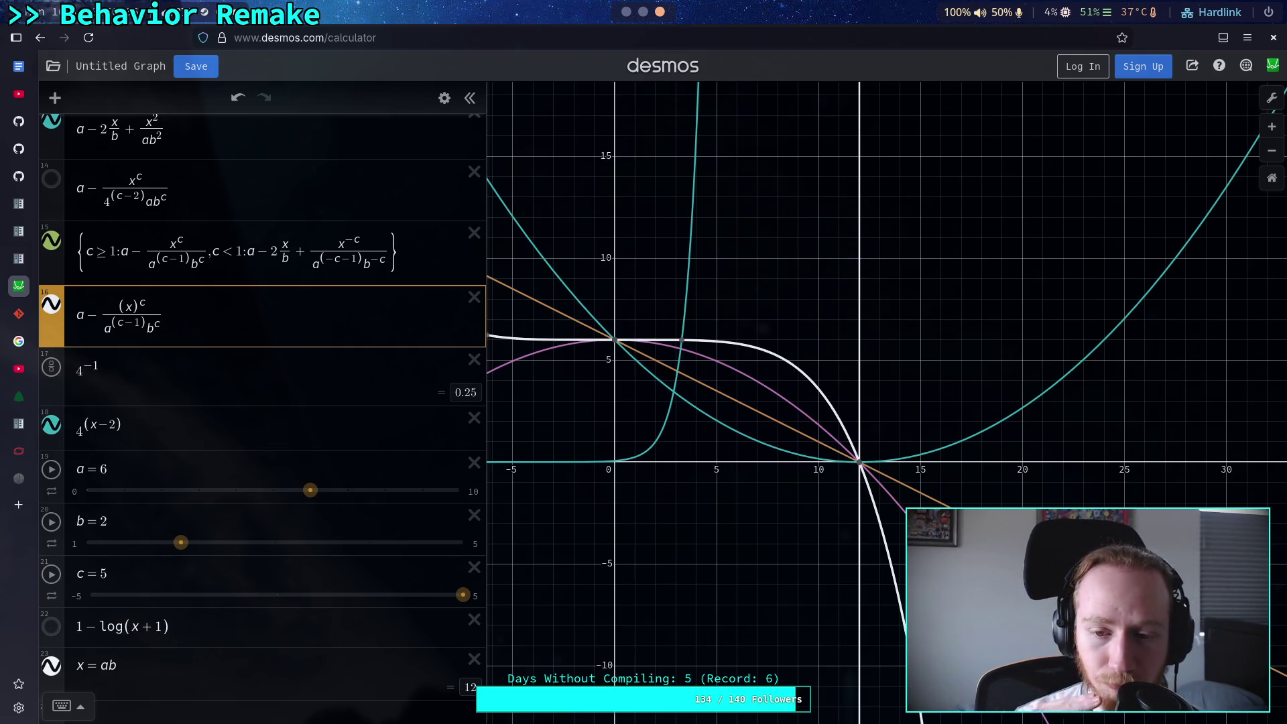
{"action": "mouse_move", "coordinate": [860, 464]}
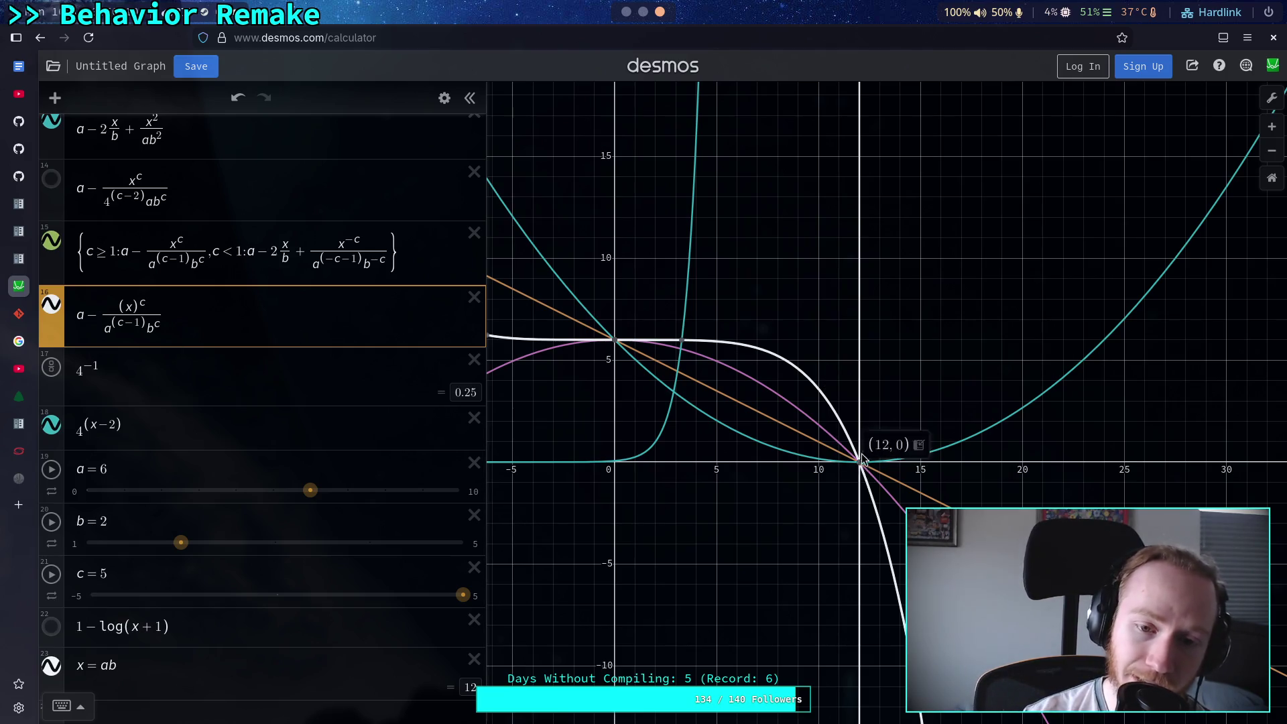
{"action": "mouse_move", "coordinate": [862, 466]}
{"action": "left_mouse_down"}
{"action": "mouse_move", "coordinate": [835, 411]}
{"action": "mouse_move", "coordinate": [616, 339]}
{"action": "left_mouse_up"}
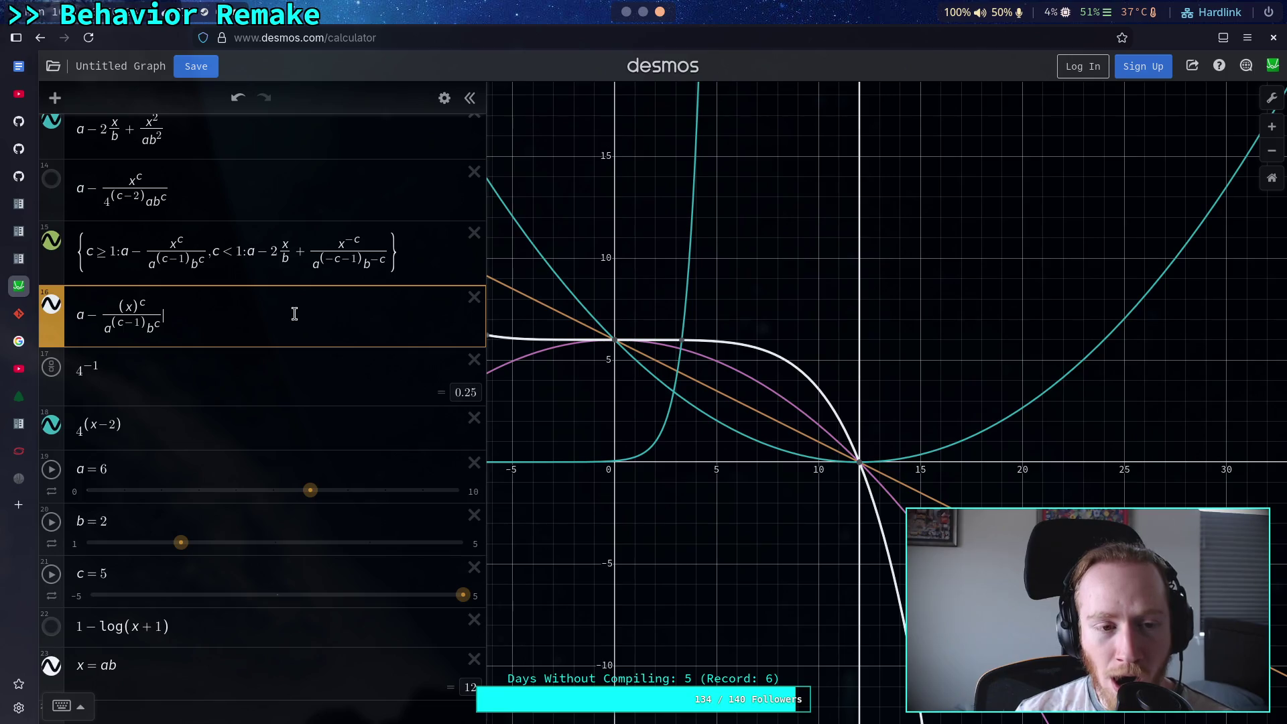
Remove the parentheses around x in expression 16, briefly trying exponent d before restoring c
{"action": "left_click", "coordinate": [134, 308]}
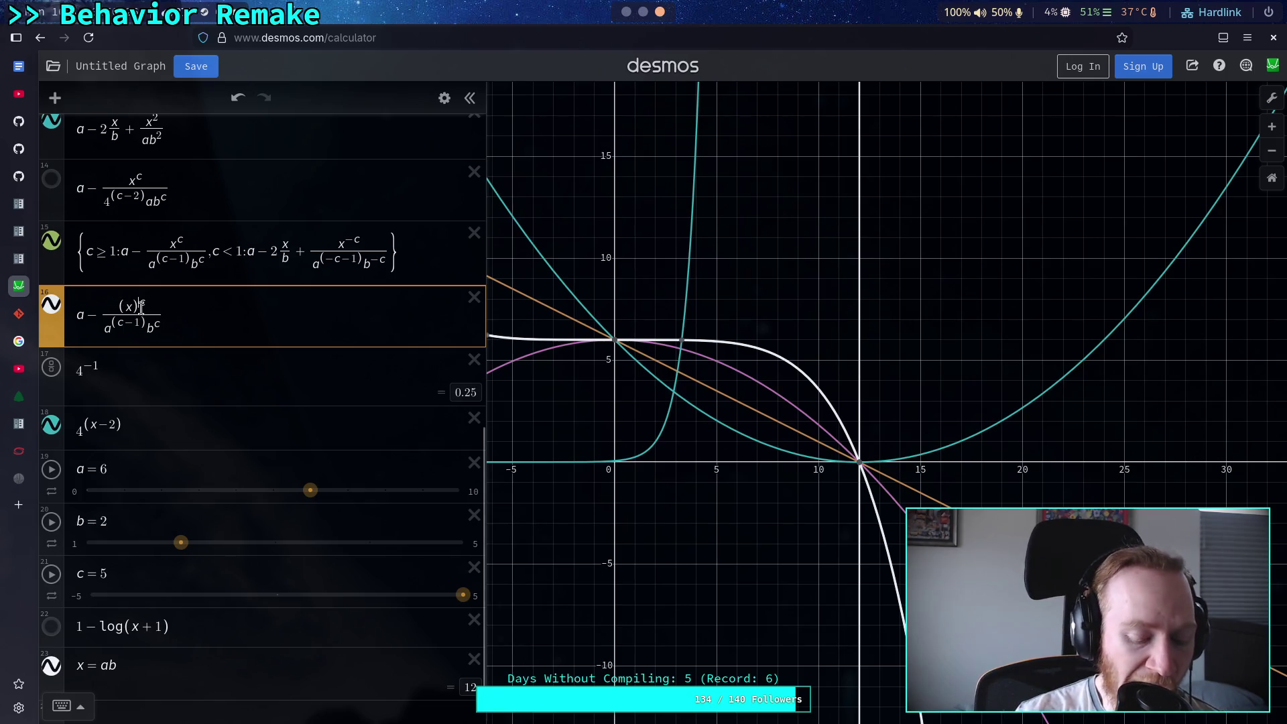
{"action": "key", "text": "BackSpace"}
{"action": "key", "text": "BackSpace"}
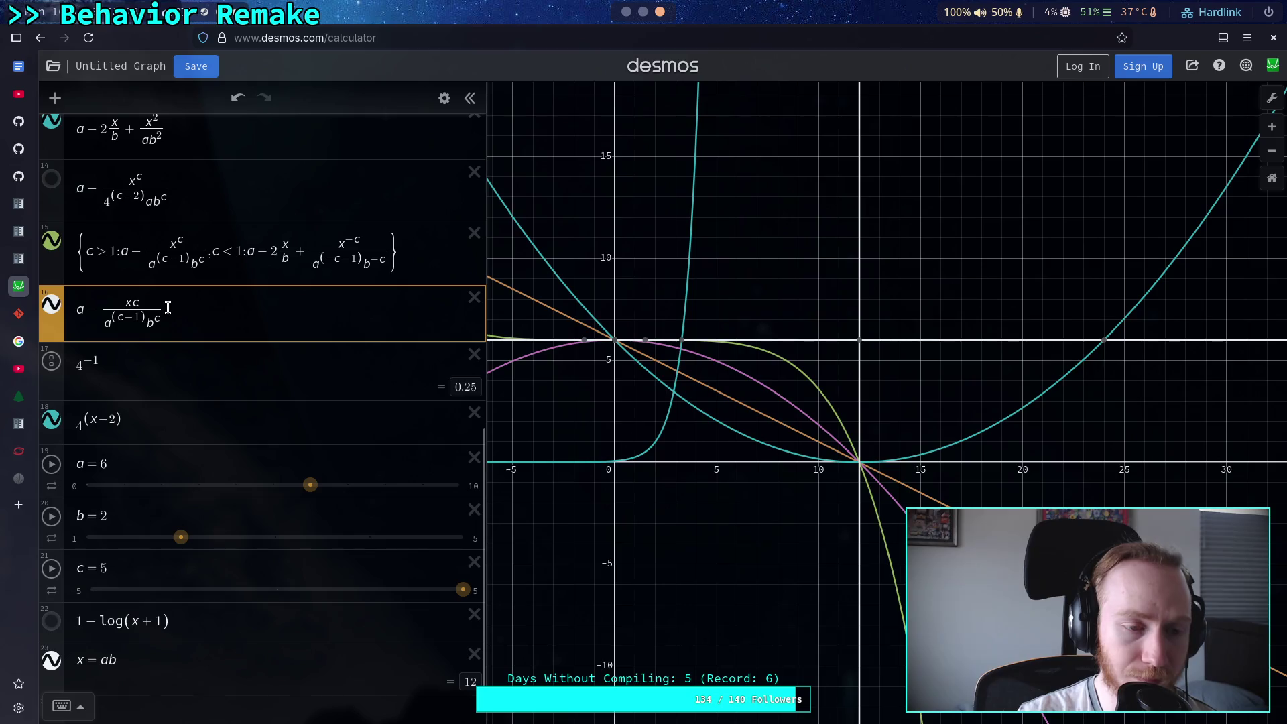
{"action": "key", "text": "BackSpace"}
{"action": "type", "text": "^"}
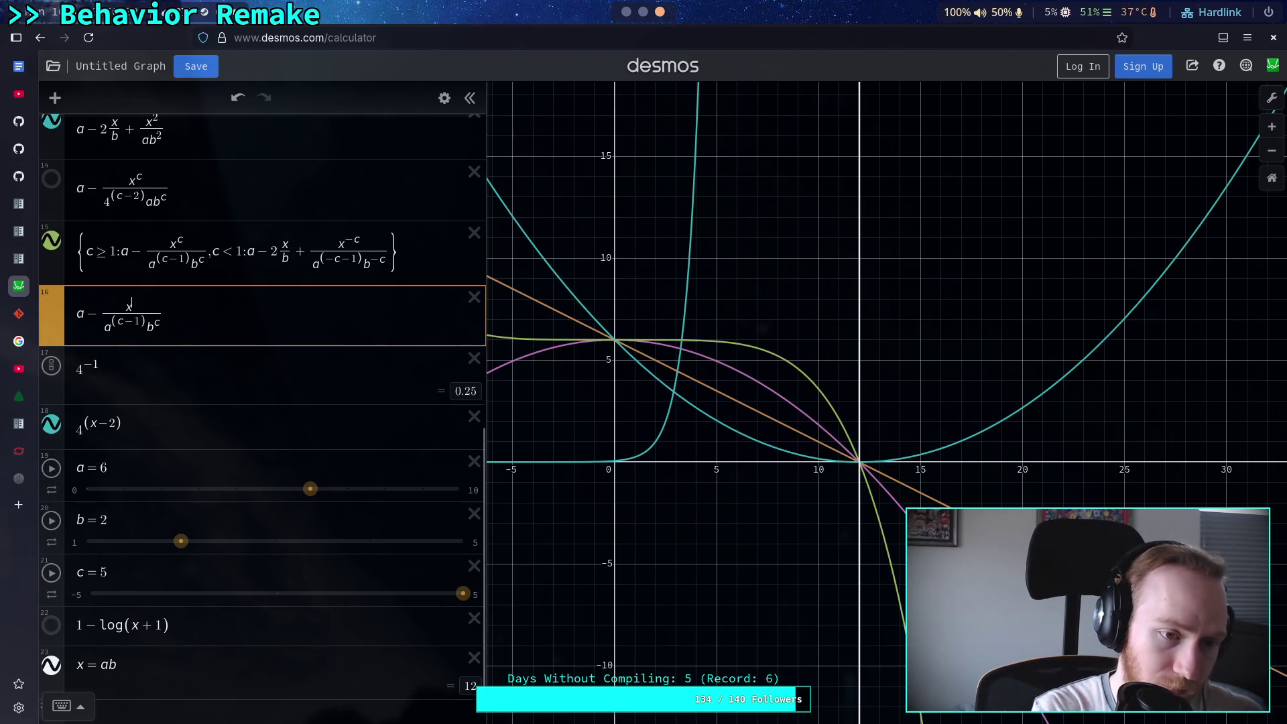
{"action": "type", "text": "d"}
{"action": "key", "text": "BackSpace"}
{"action": "type", "text": "c"}
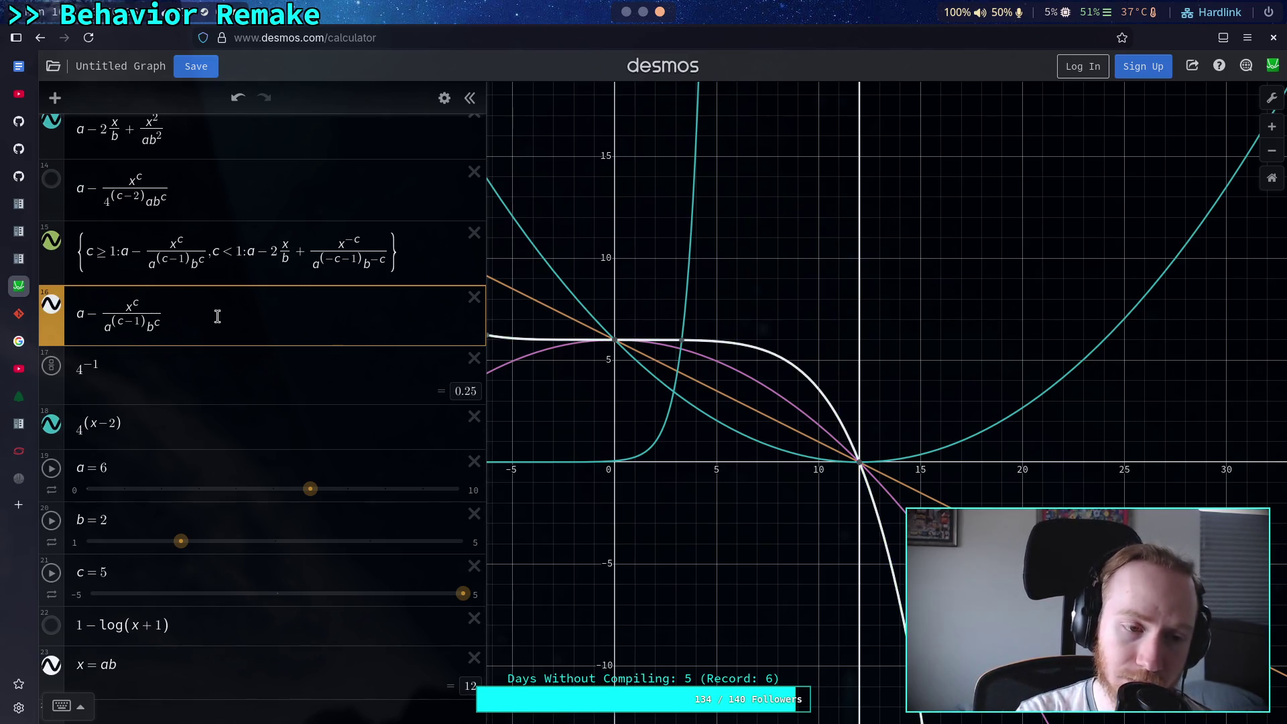
Trial-replace the numerator x with f, then with y
{"action": "left_click", "coordinate": [147, 310]}
{"action": "key", "text": "BackSpace"}
{"action": "type", "text": "f"}
{"action": "key", "text": "BackSpace"}
{"action": "type", "text": "y"}
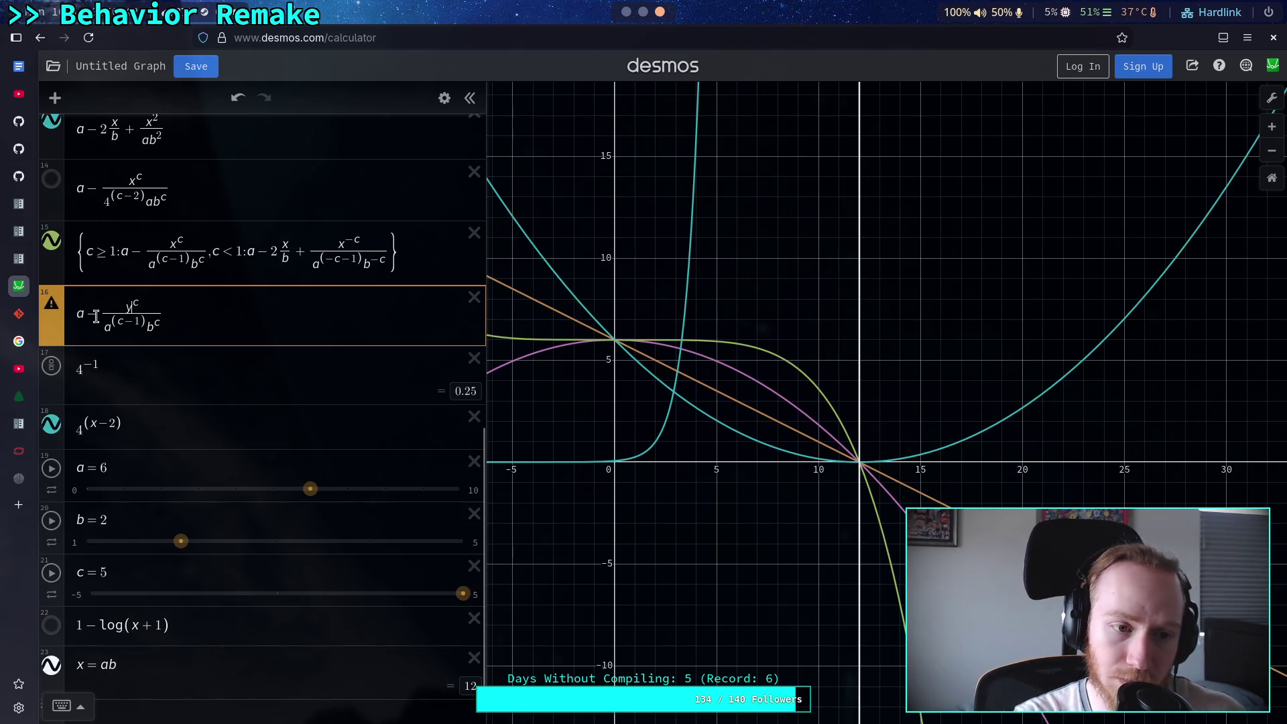
Test an x= prefix, then remove it and restore the numerator to x^c
{"action": "left_click", "coordinate": [77, 315]}
{"action": "type", "text": "x="}
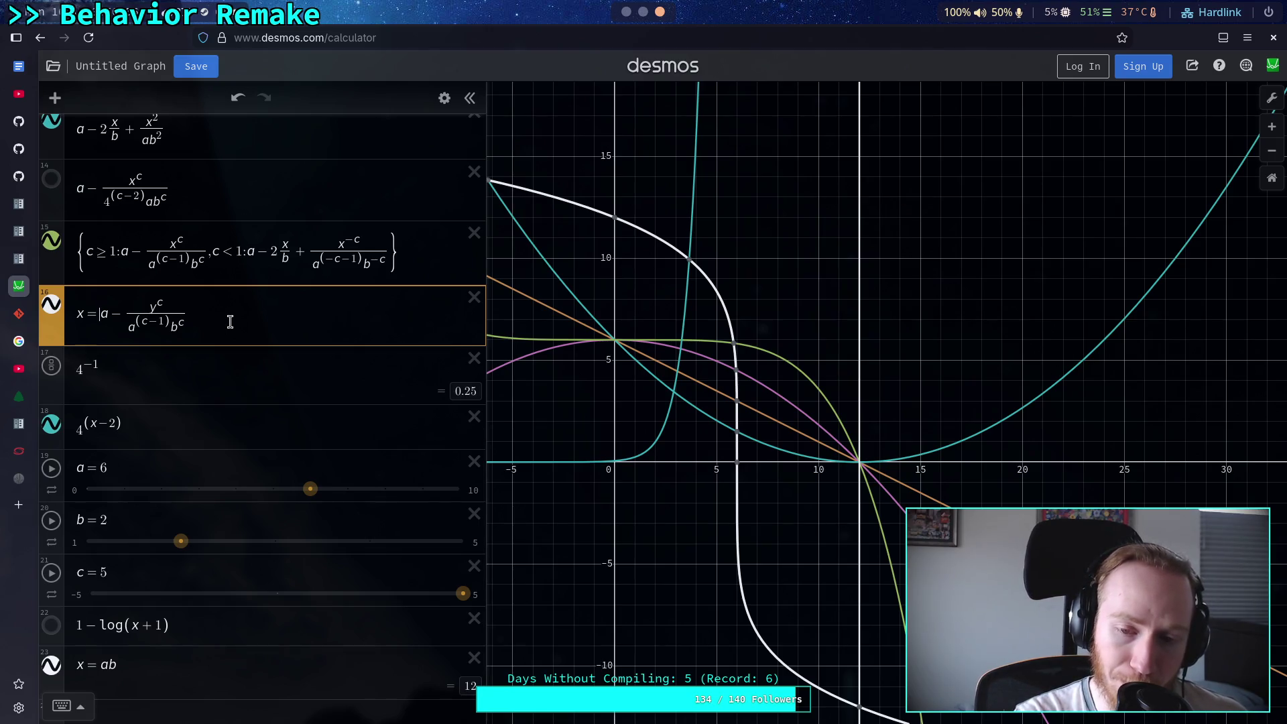
{"action": "key", "text": "BackSpace"}
{"action": "key", "text": "BackSpace"}
{"action": "double_click", "coordinate": [129, 307]}
{"action": "type", "text": "x"}
{"action": "key", "text": "BackSpace"}
{"action": "type", "text": "k"}
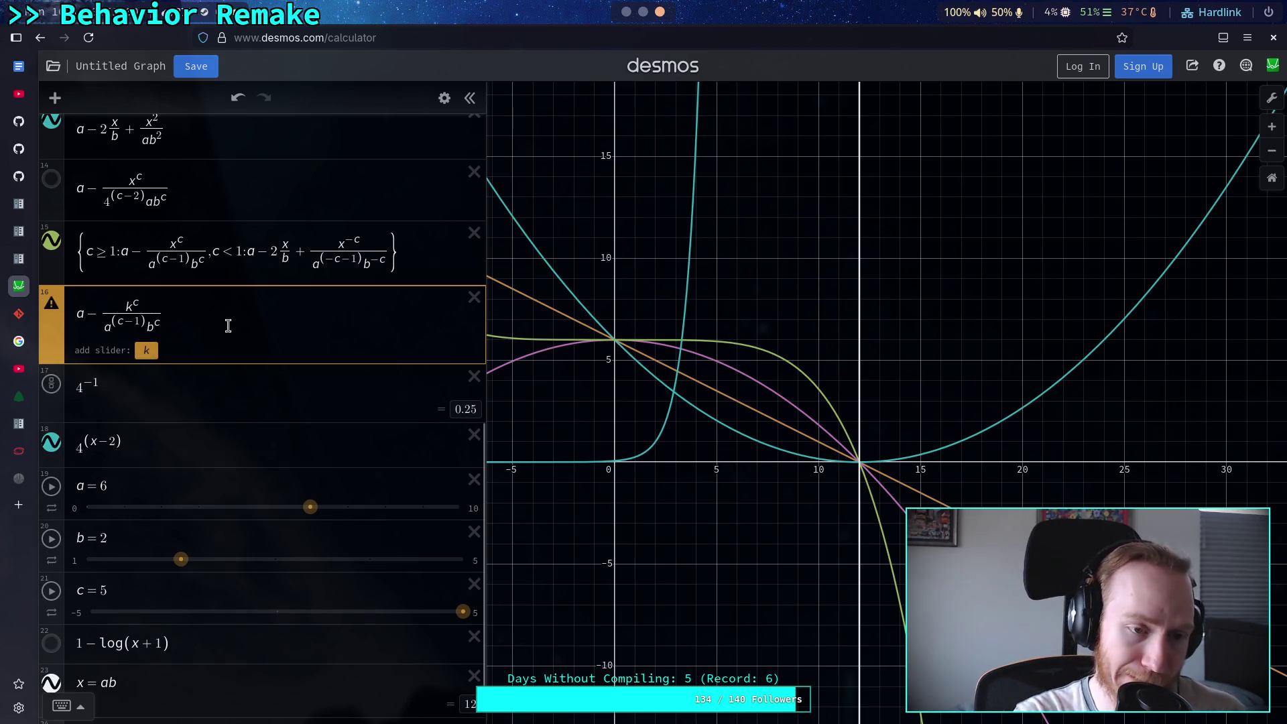
{"action": "key", "text": "BackSpace"}
{"action": "type", "text": "x"}
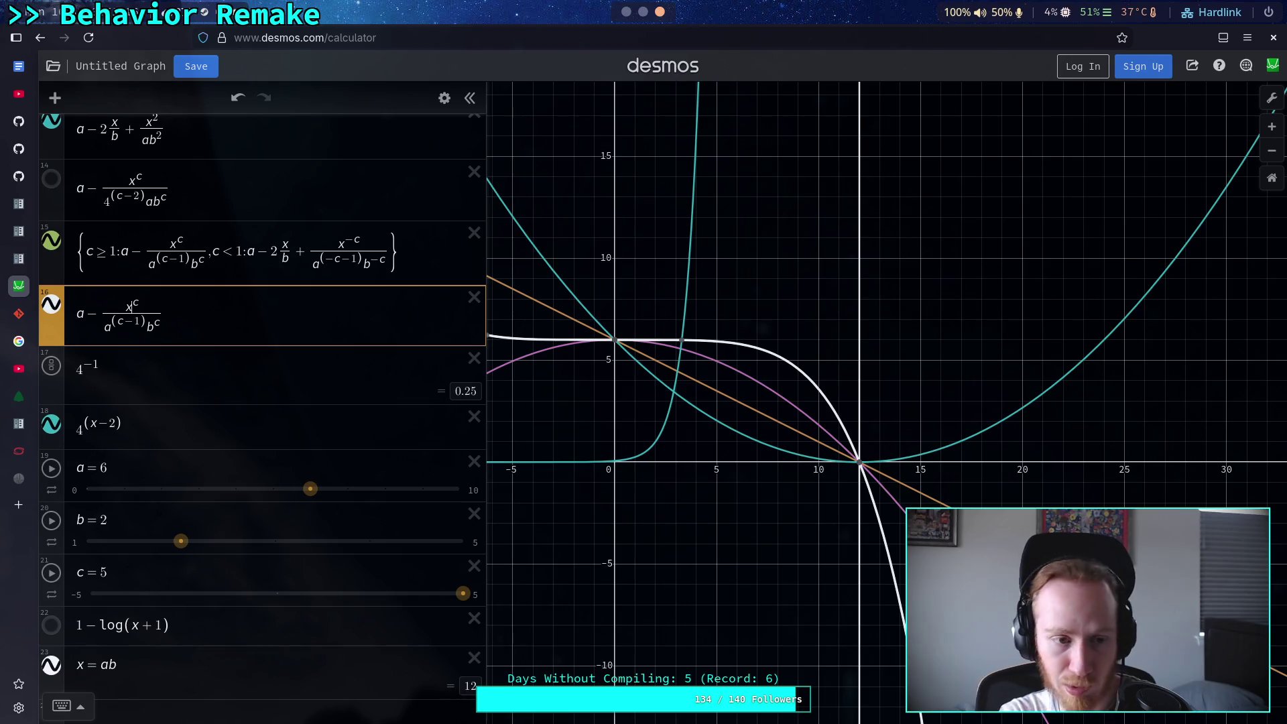
Trial-insert an extra a − term and +− signs before the fraction in expression 16
{"action": "left_click", "coordinate": [80, 313]}
{"action": "type", "text": "a-"}
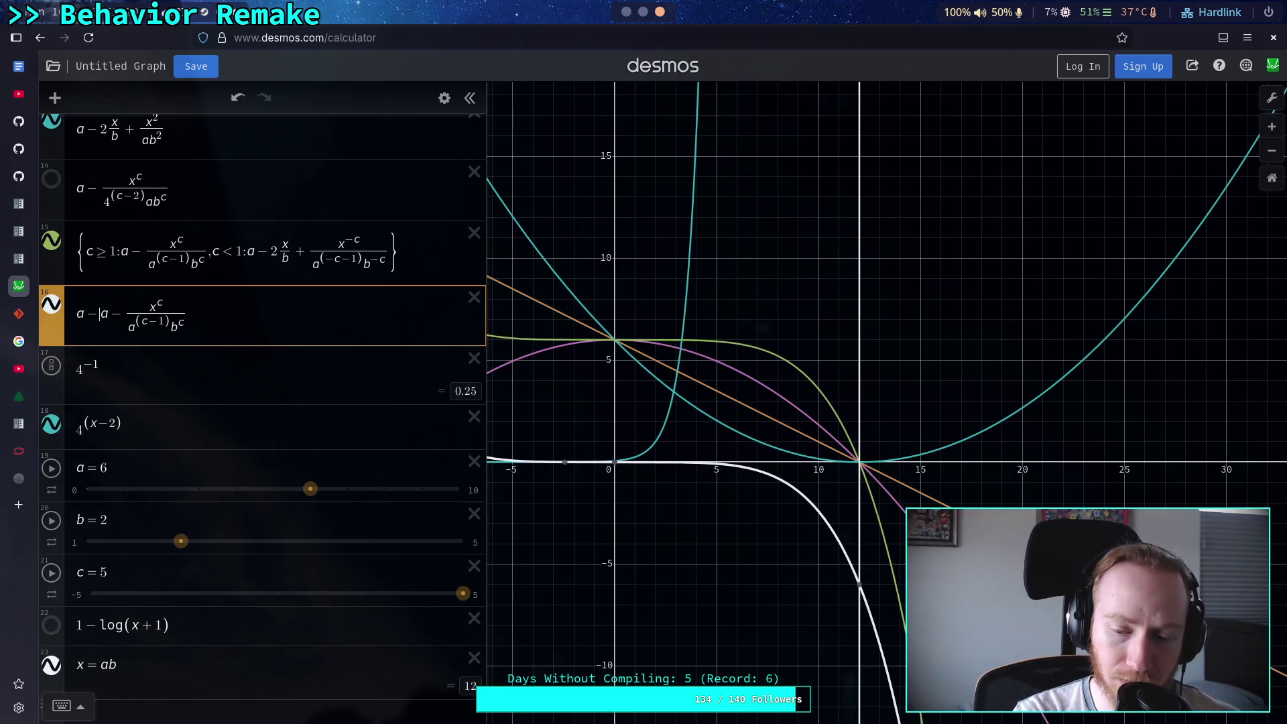
{"action": "key", "text": "Delete"}
{"action": "type", "text": "+"}
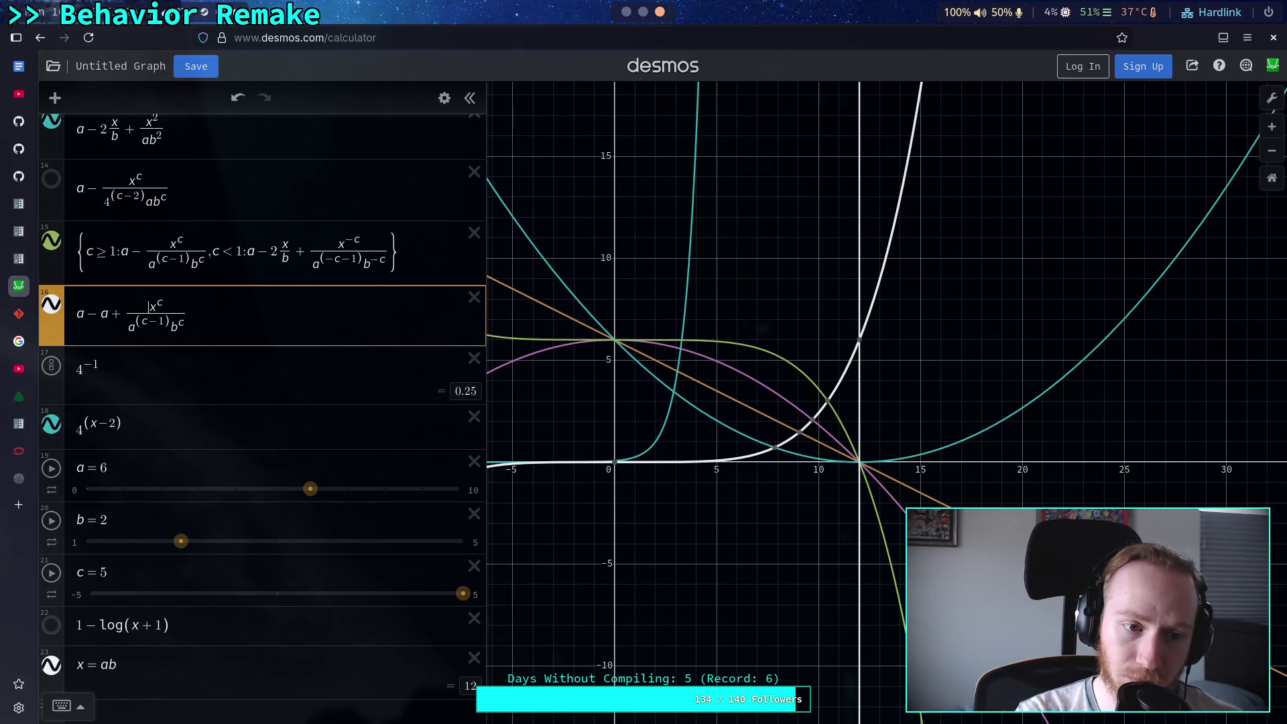
{"action": "type", "text": "-"}
{"action": "key", "text": "BackSpace"}
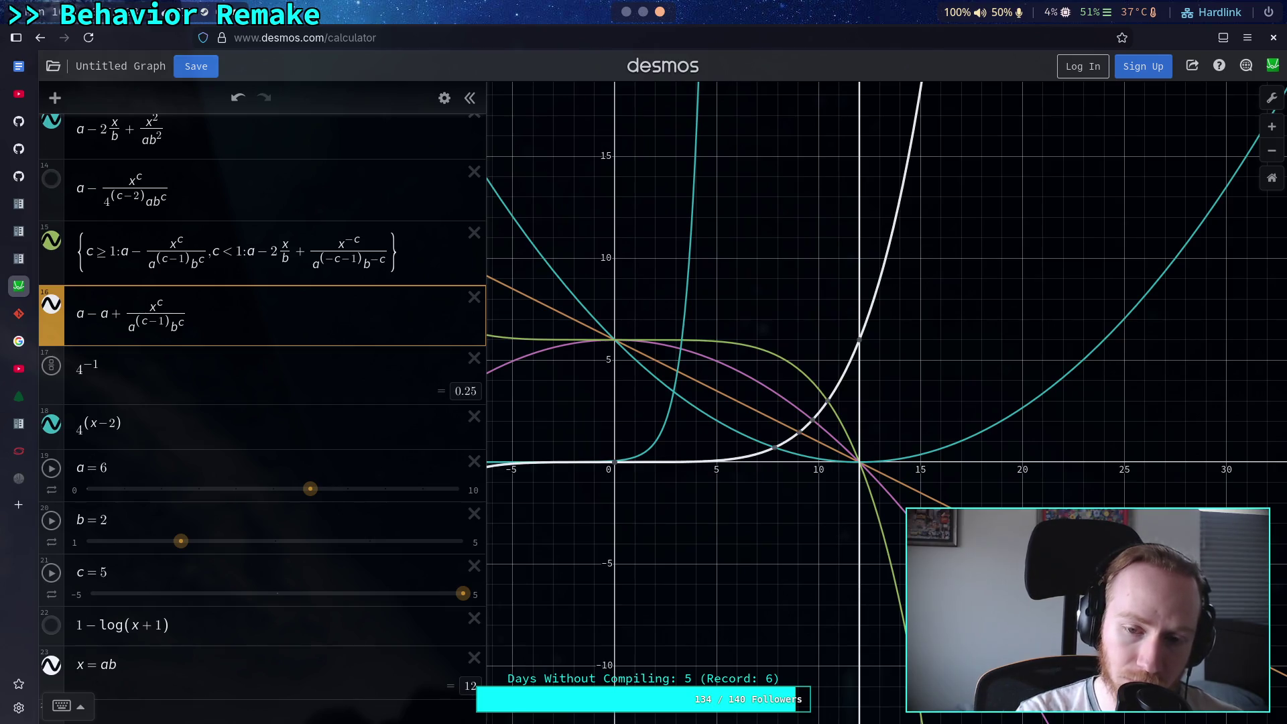
Revert to a single minus before the fraction and start typing g(x)= at the front
{"action": "key", "text": "BackSpace"}
{"action": "key", "text": "BackSpace"}
{"action": "key", "text": "shift+Left"}
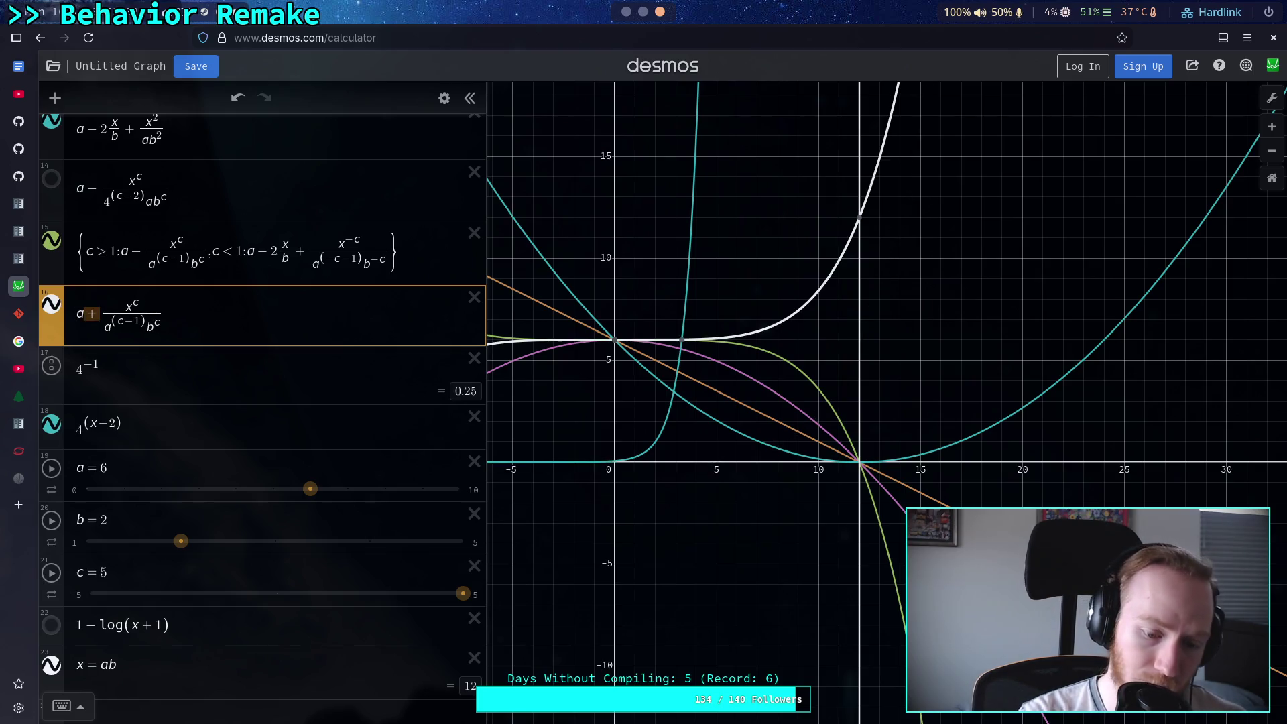
{"action": "type", "text": "-"}
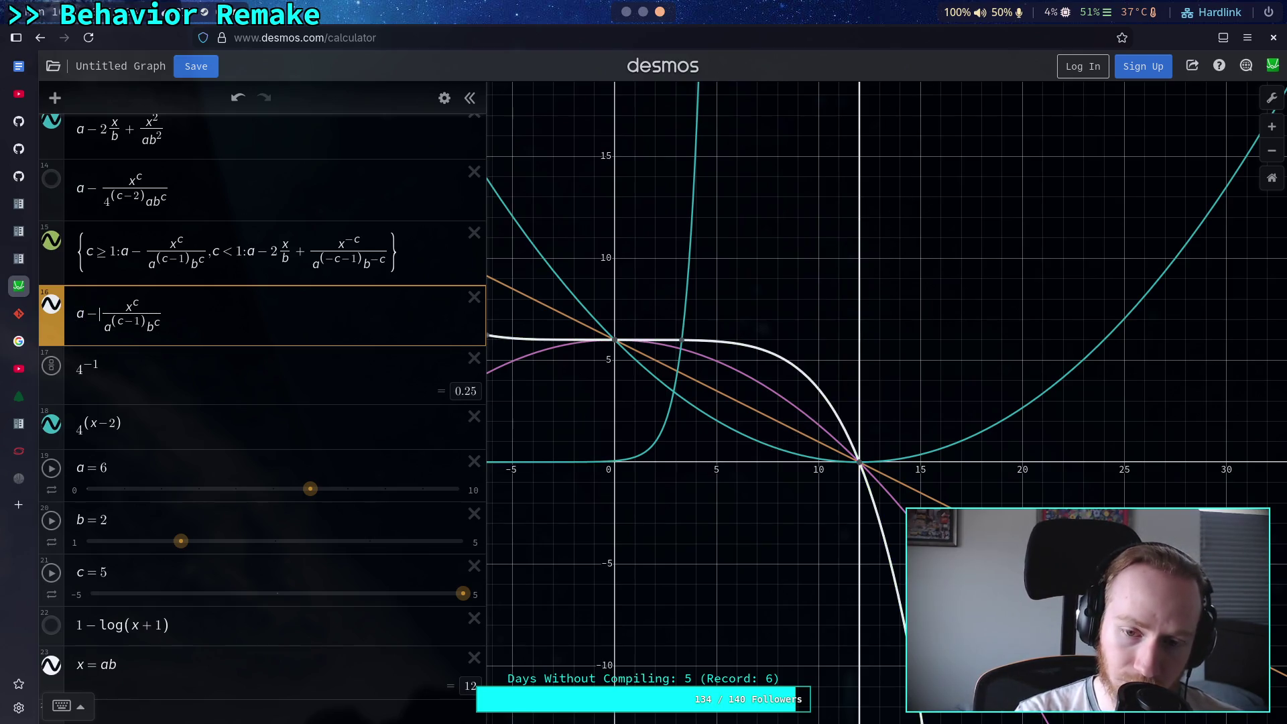
{"action": "left_click", "coordinate": [163, 315]}
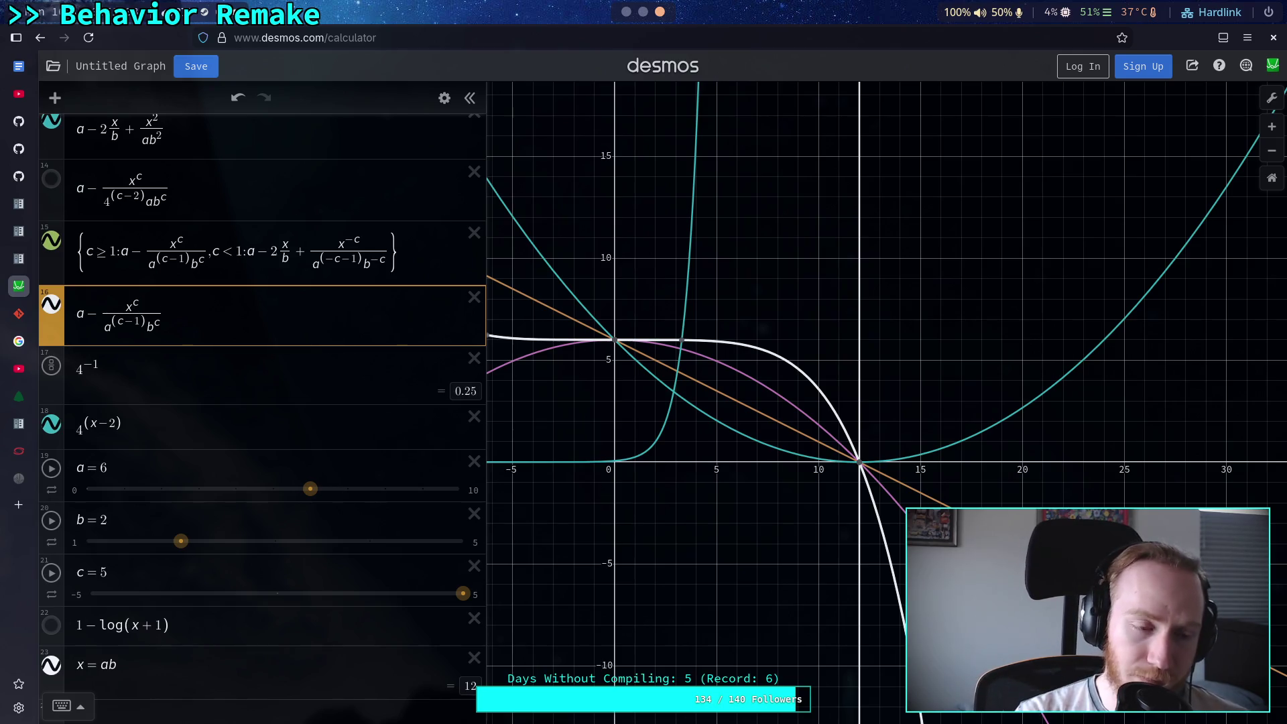
{"action": "left_click", "coordinate": [76, 314]}
{"action": "type", "text": "g"}
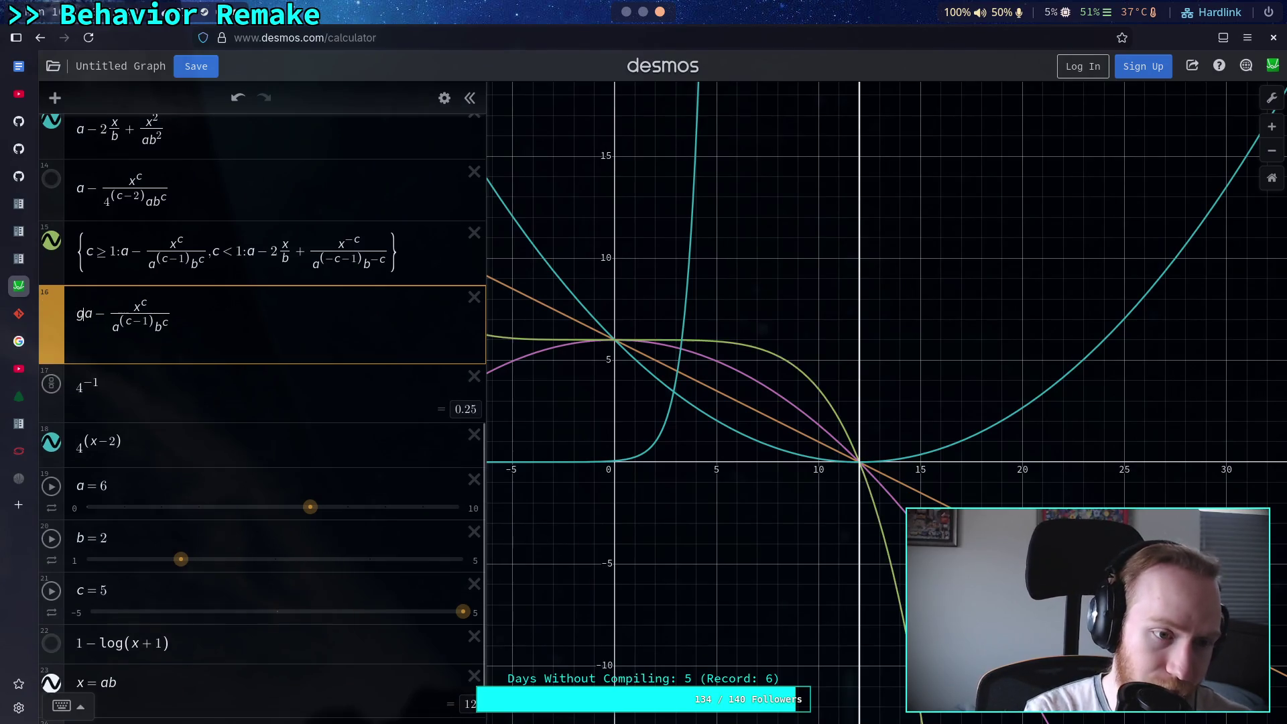
{"action": "type", "text": "(x)"}
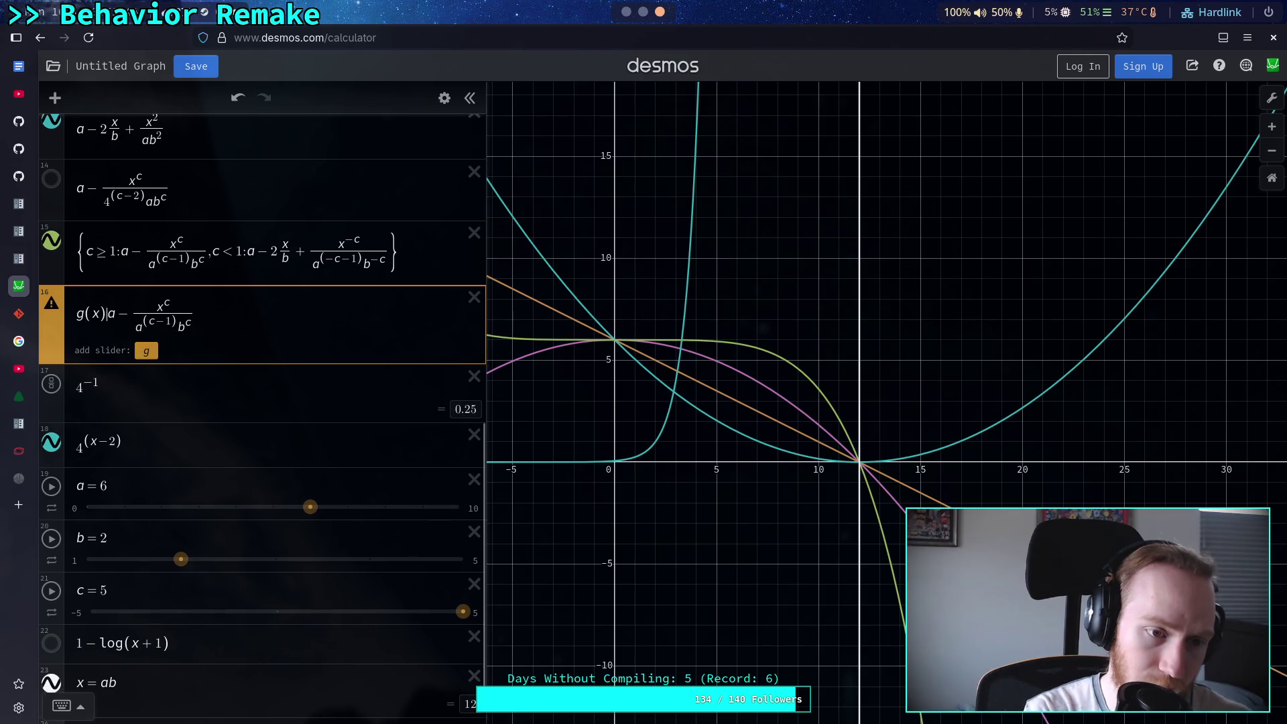
{"action": "type", "text": "="}
Delete the 4^−1 and 4^(x−2) rows and add a blank expression below g(x)
{"action": "left_click", "coordinate": [474, 358]}
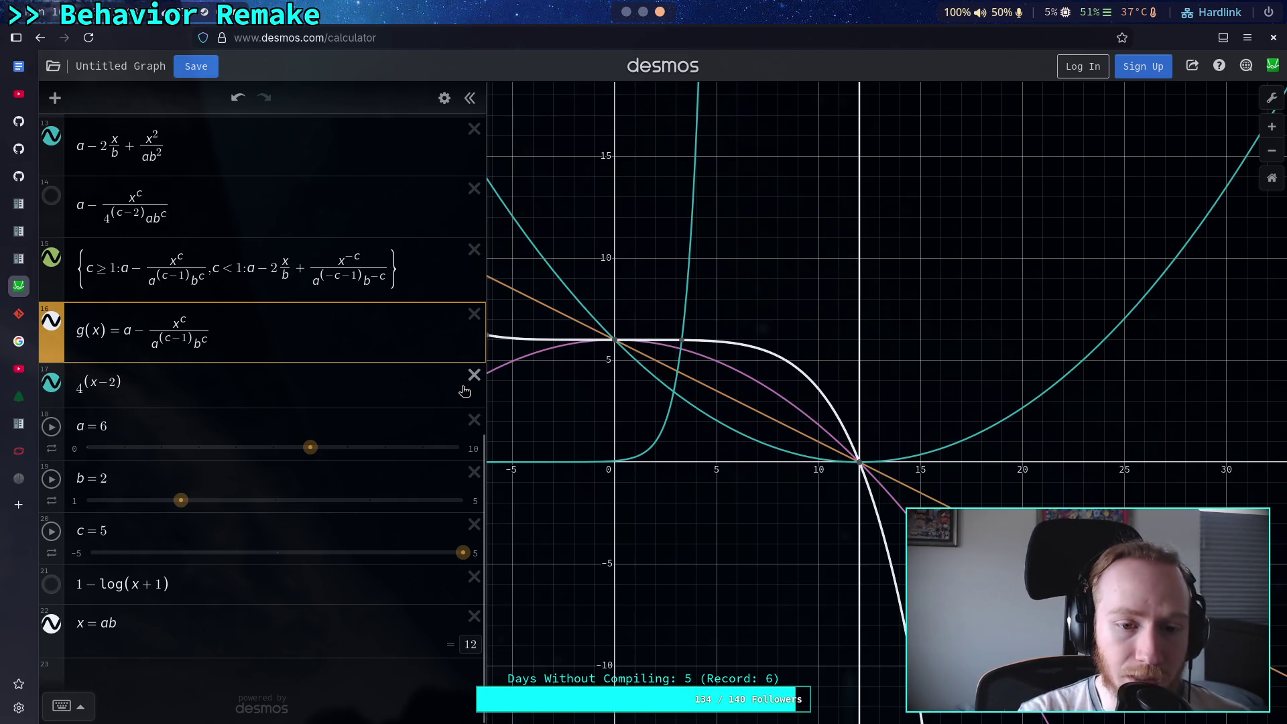
{"action": "left_click", "coordinate": [369, 341]}
{"action": "key", "text": "Return"}
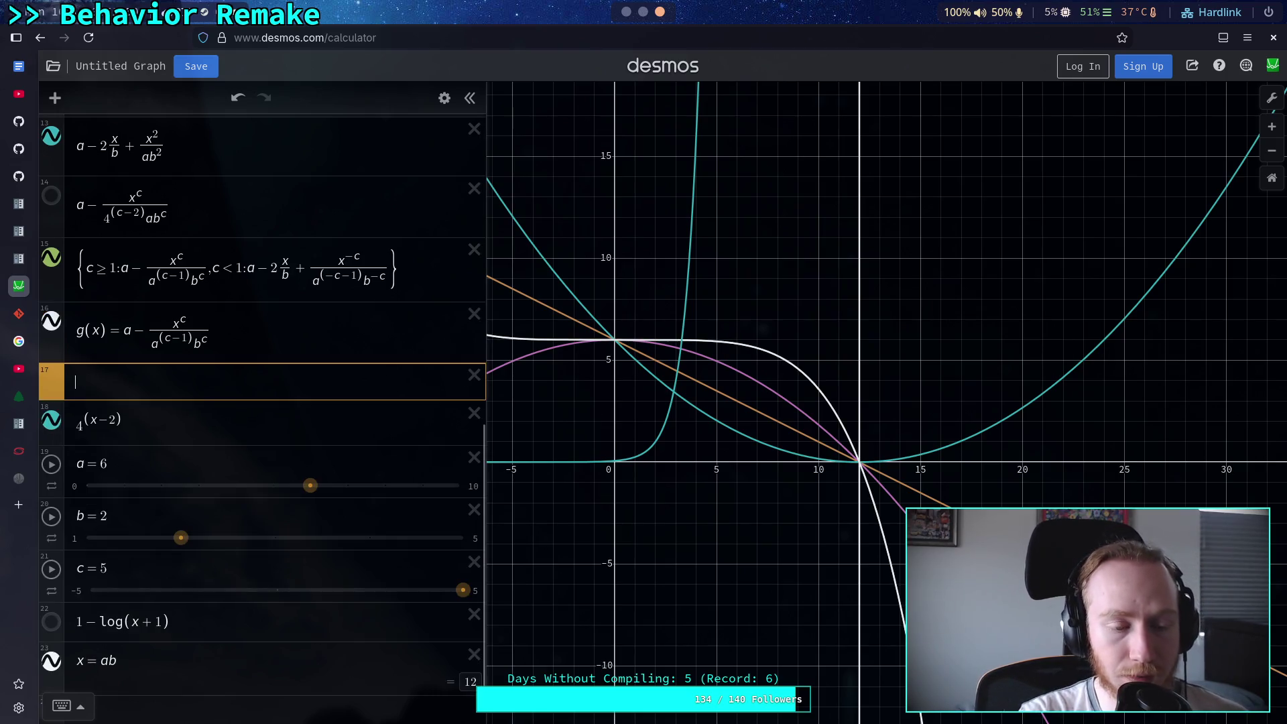
{"action": "left_click", "coordinate": [474, 413]}
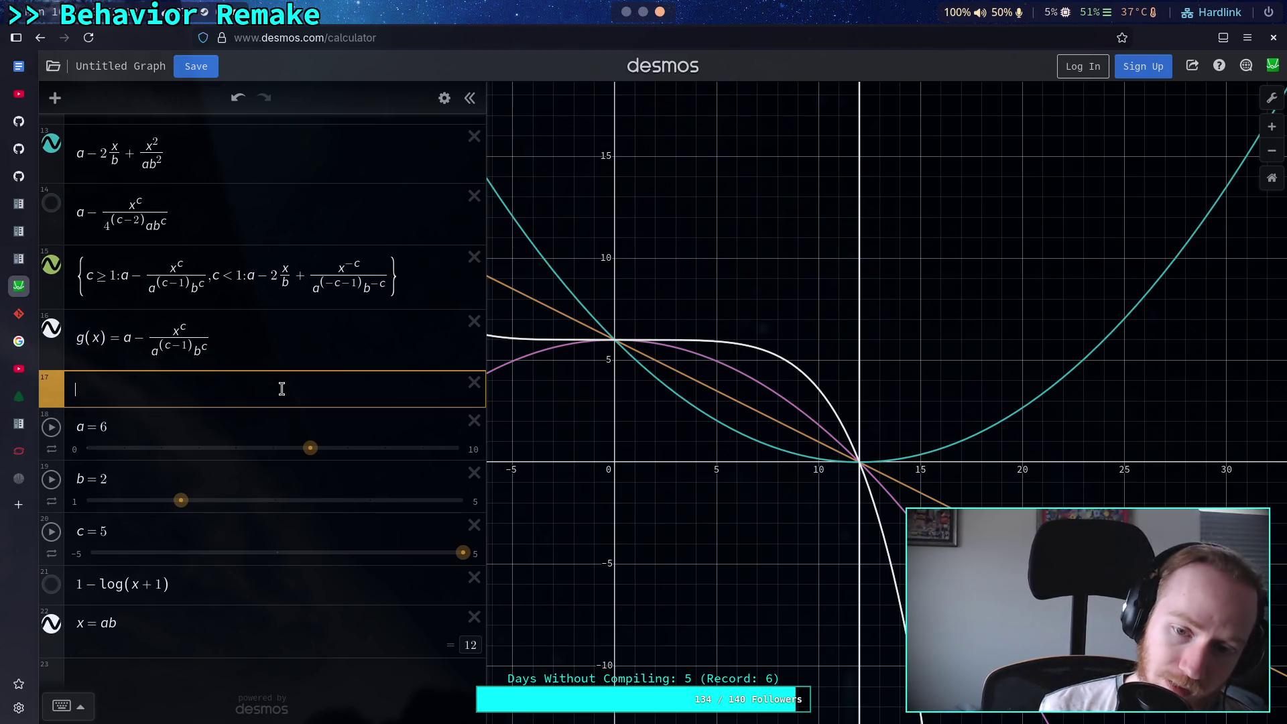
Enter a − g(ab) in the new row, tracing the x = ab line for values along the way
{"action": "type", "text": "a-"}
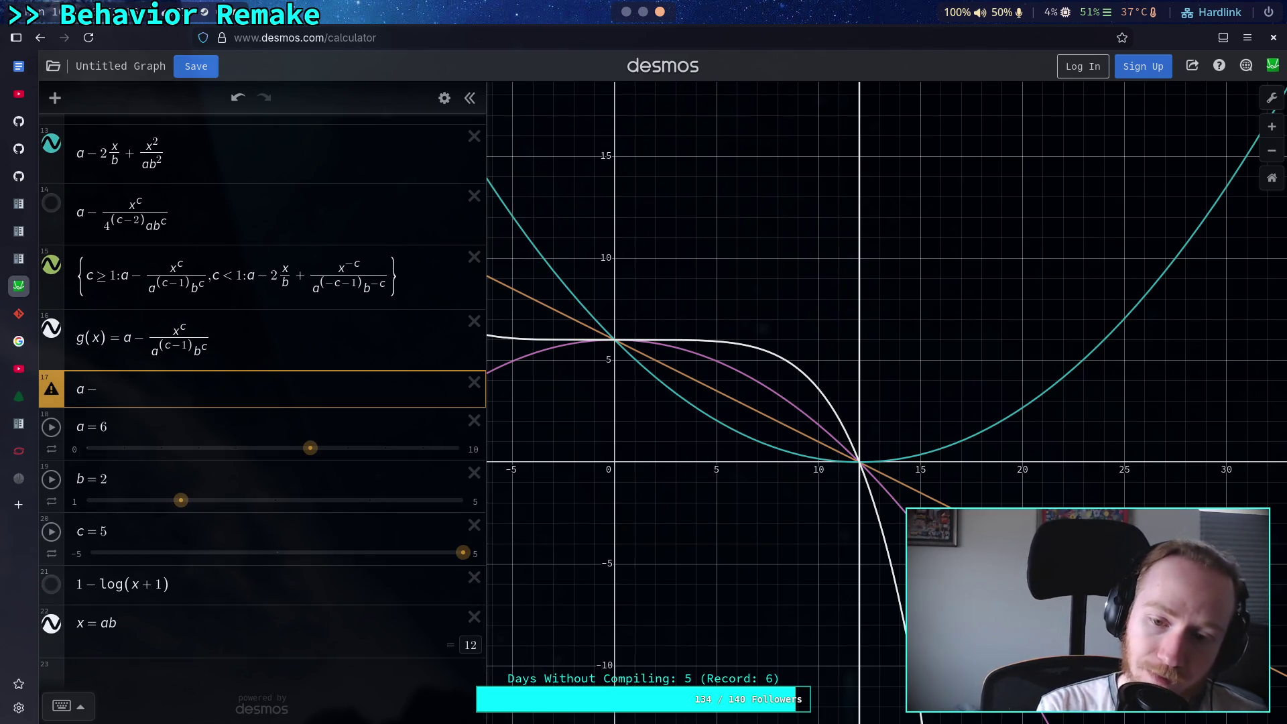
{"action": "left_click", "coordinate": [859, 462]}
{"action": "left_click_drag", "start_coordinate": [861, 469], "coordinate": [859, 461]}
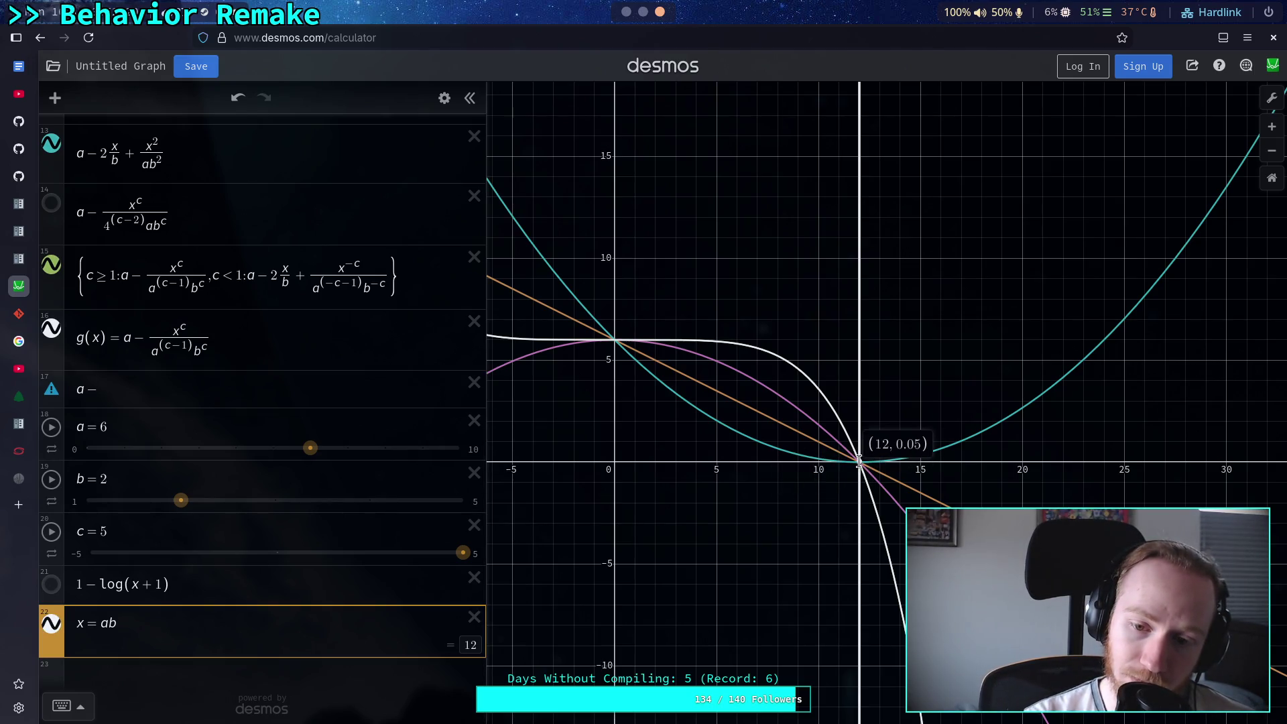
{"action": "left_click", "coordinate": [317, 386]}
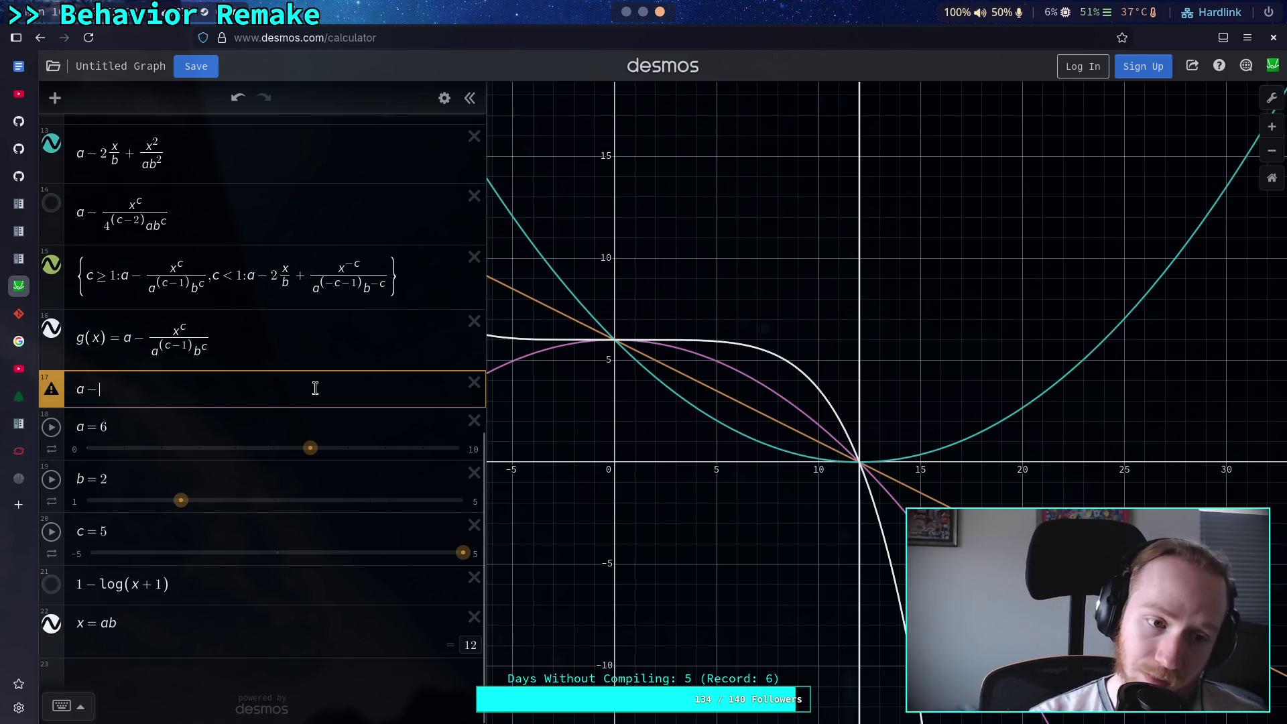
{"action": "type", "text": "g("}
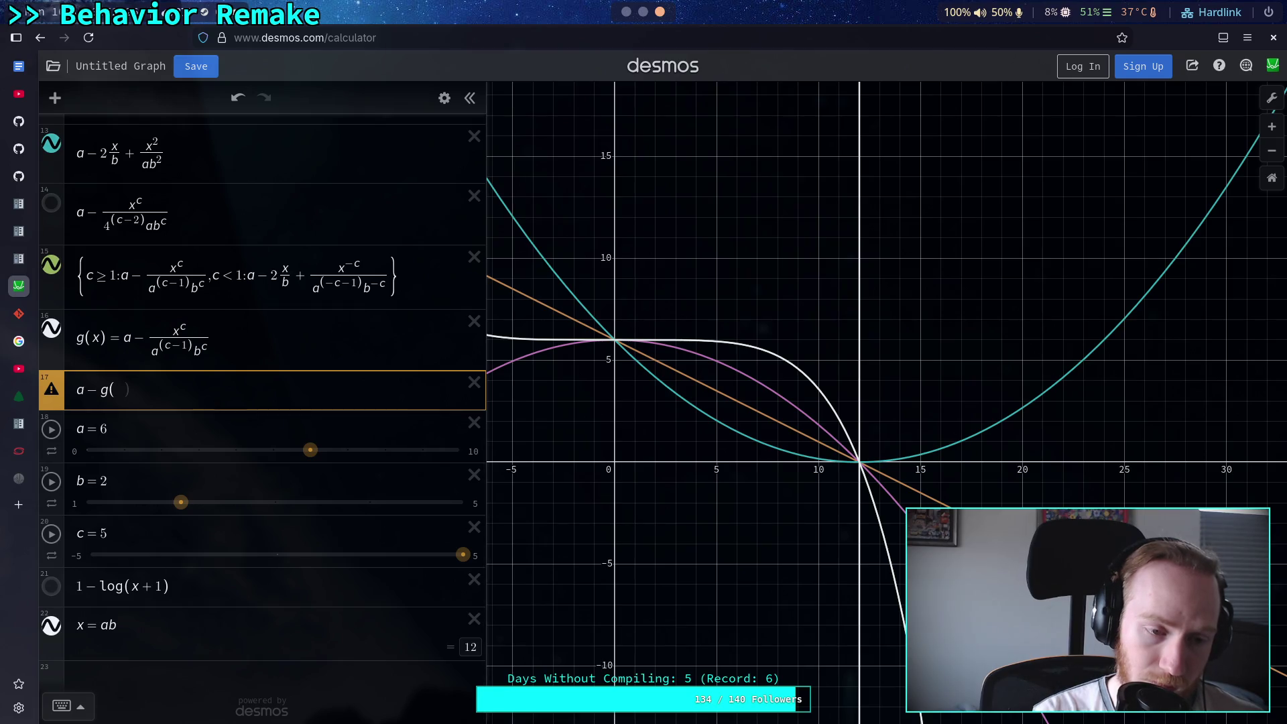
{"action": "type", "text": "ab"}
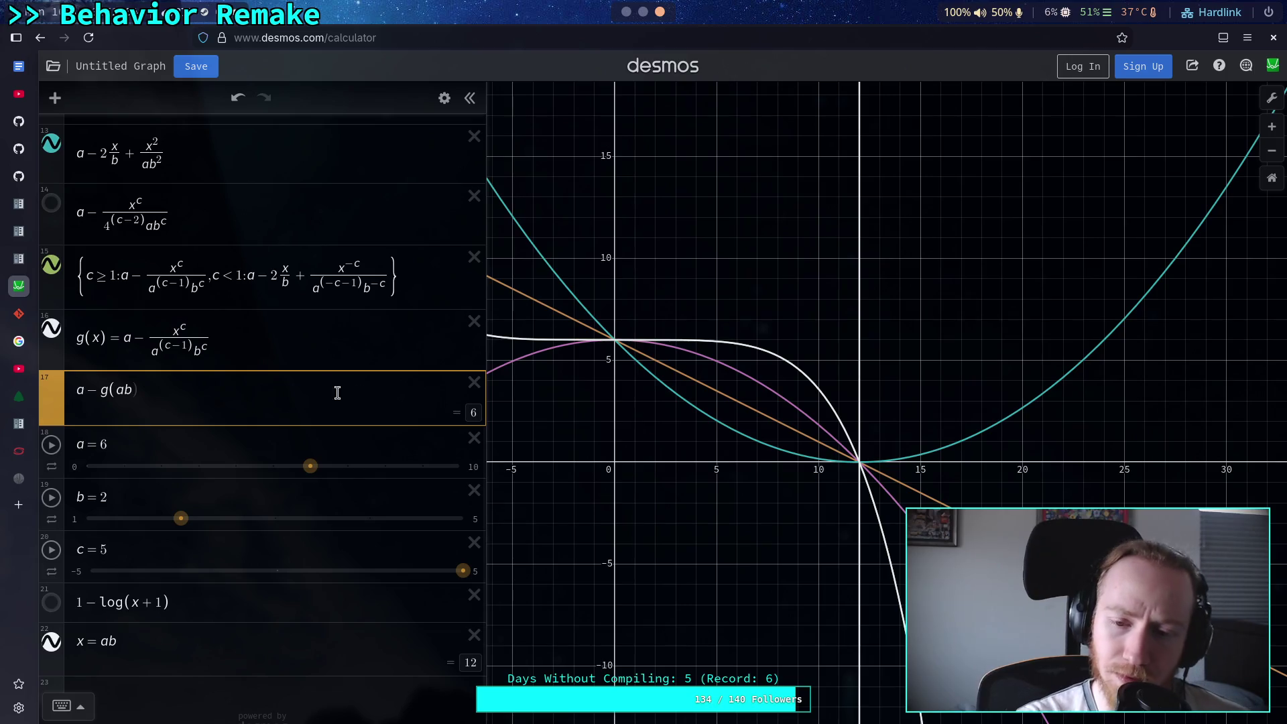
{"action": "left_click", "coordinate": [860, 461]}
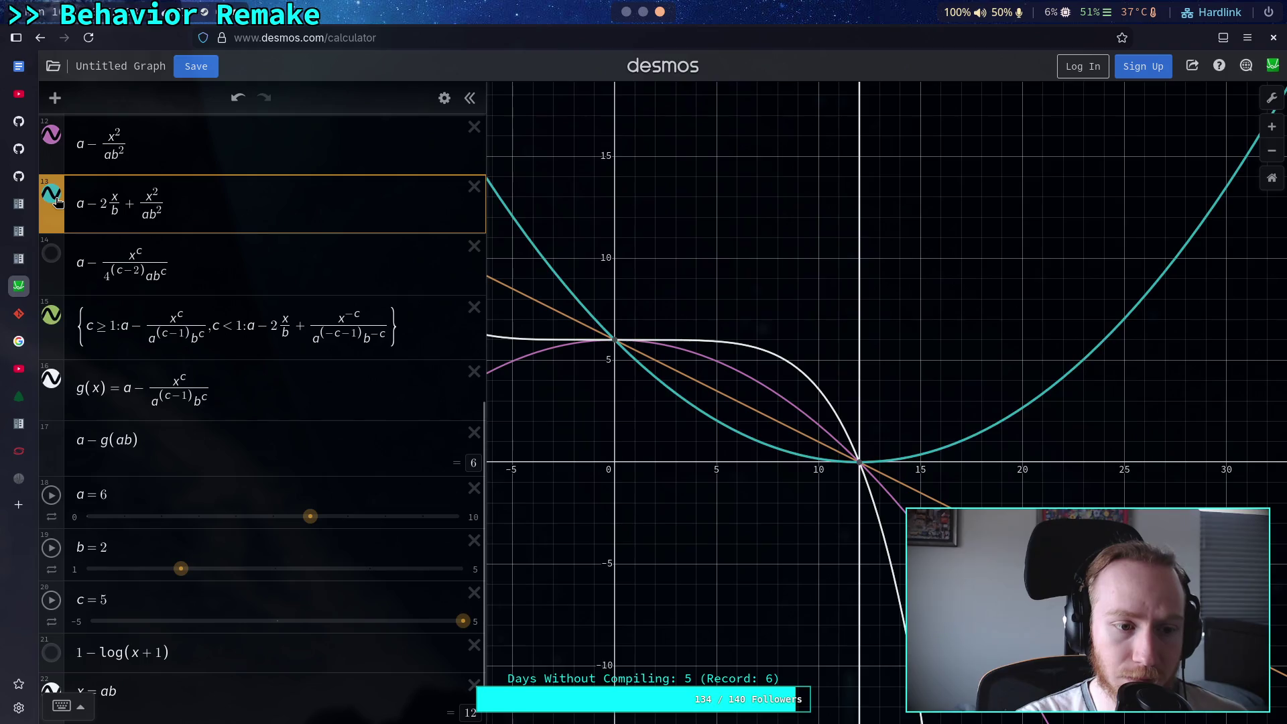
Hide the teal, purple, orange line and green piecewise graphs, then select the a − in row 17
{"action": "left_click", "coordinate": [51, 194]}
{"action": "left_click", "coordinate": [51, 135]}
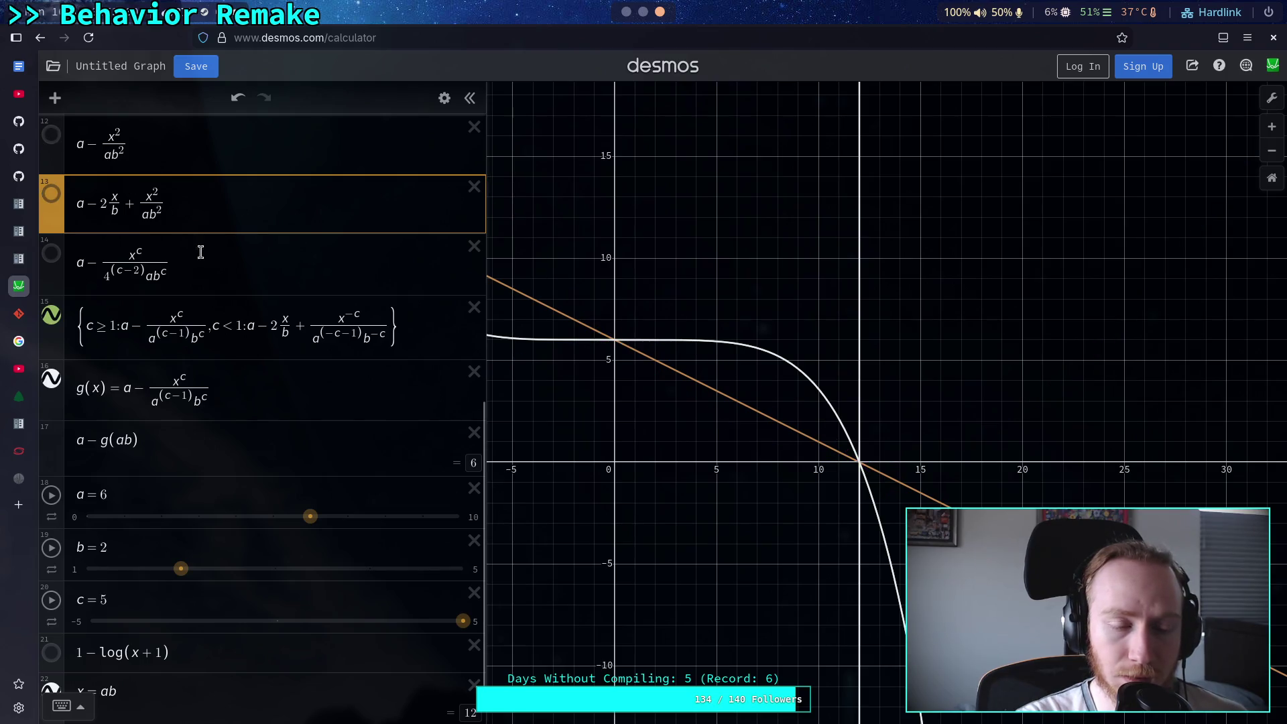
{"action": "scroll", "coordinate": [201, 308], "scroll_direction": "up", "scroll_amount": 4}
{"action": "scroll", "coordinate": [73, 339], "scroll_direction": "down", "scroll_amount": 2}
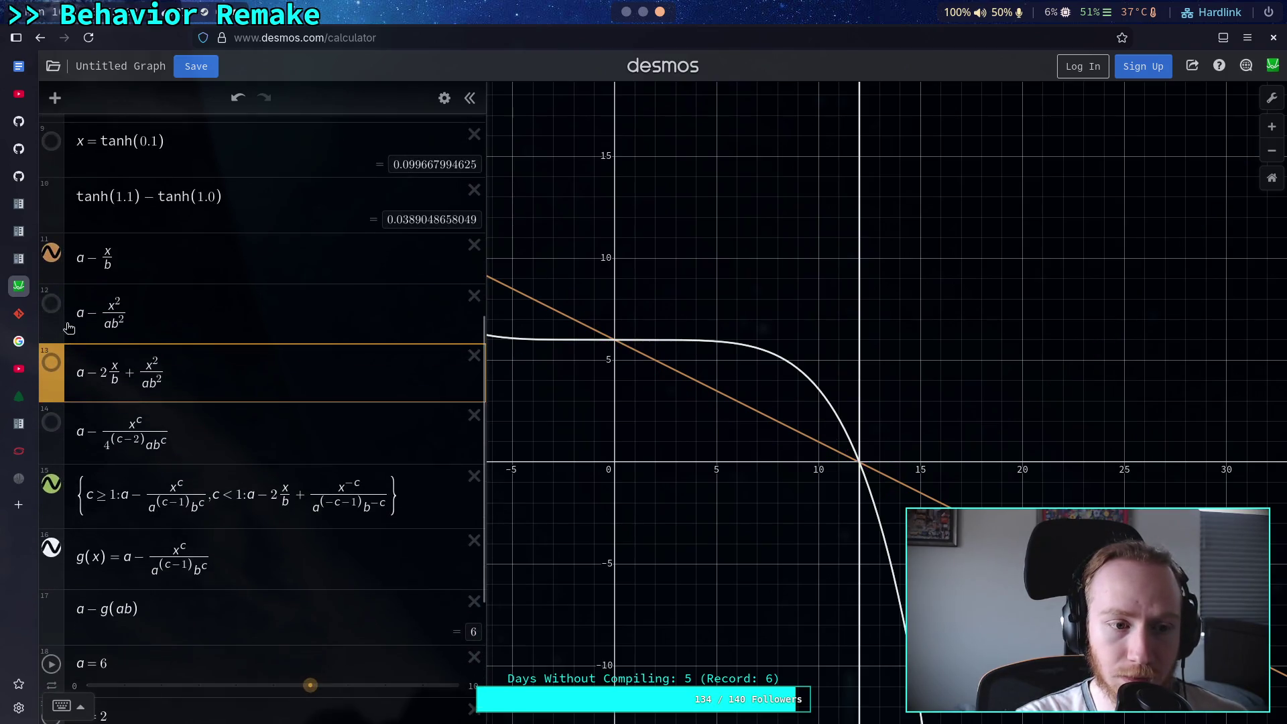
{"action": "left_click", "coordinate": [63, 256]}
{"action": "scroll", "coordinate": [63, 257], "scroll_direction": "down", "scroll_amount": 3}
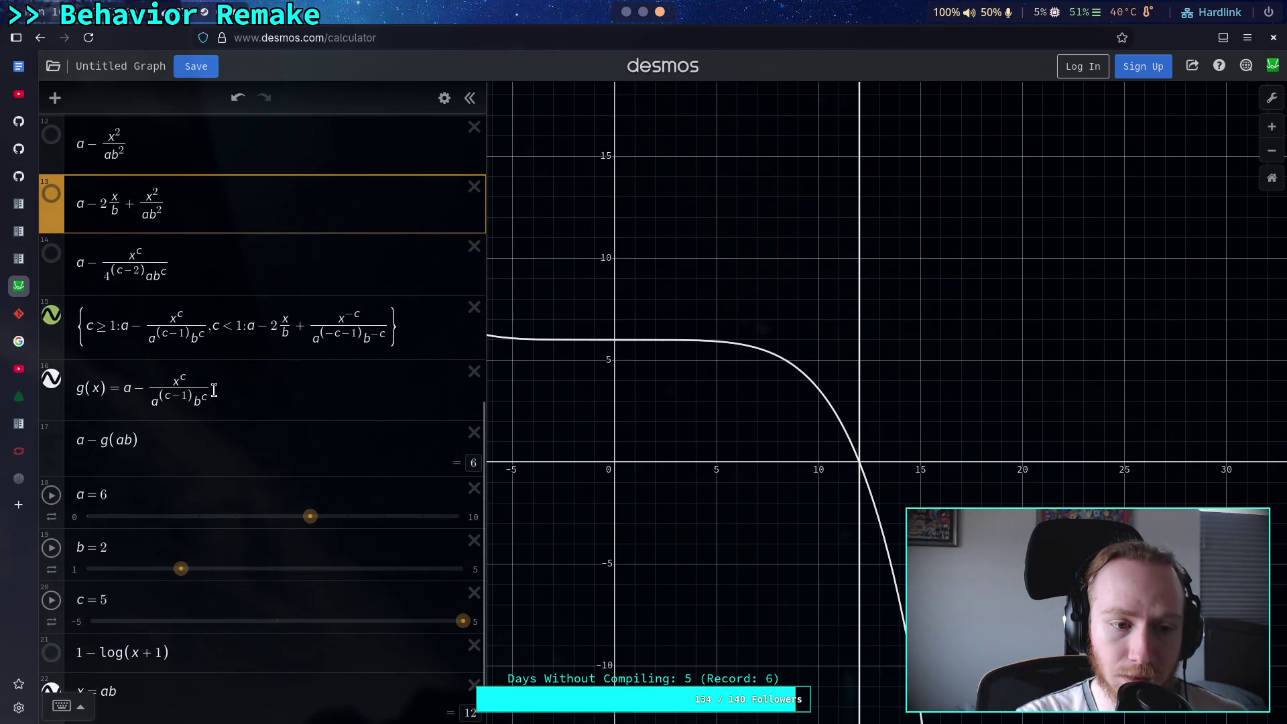
{"action": "left_click", "coordinate": [53, 320]}
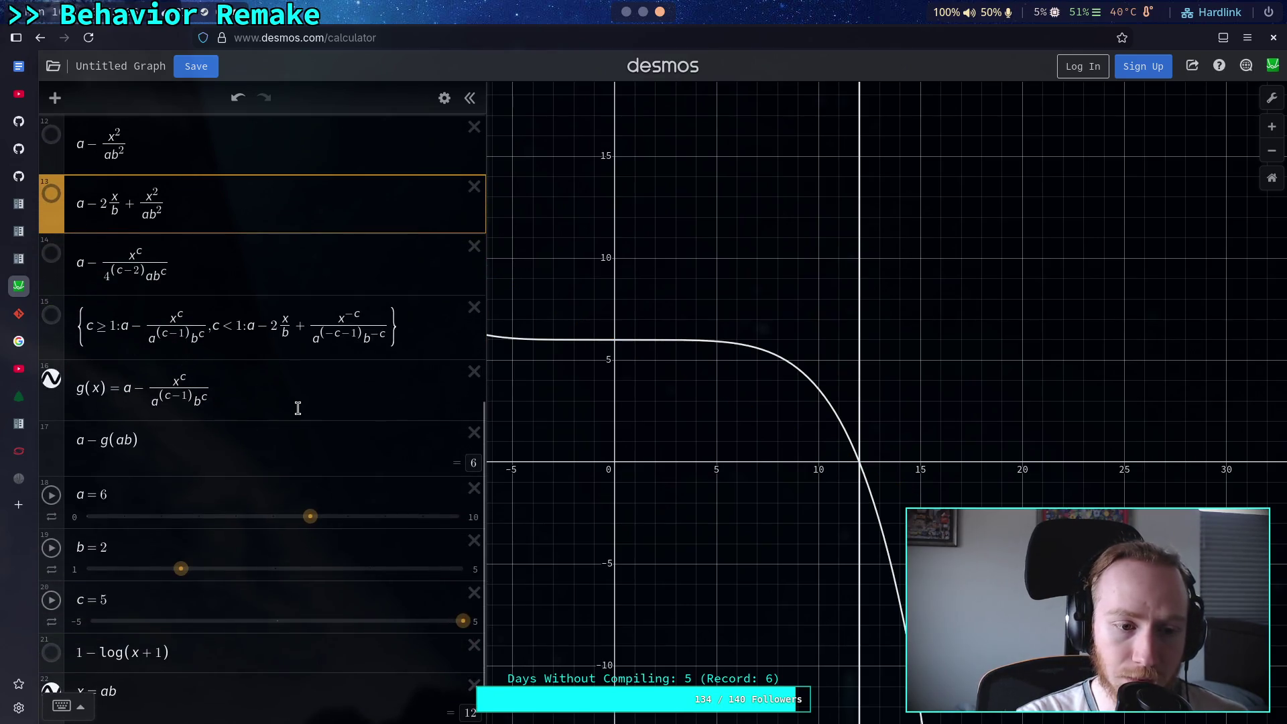
{"action": "left_click", "coordinate": [105, 440]}
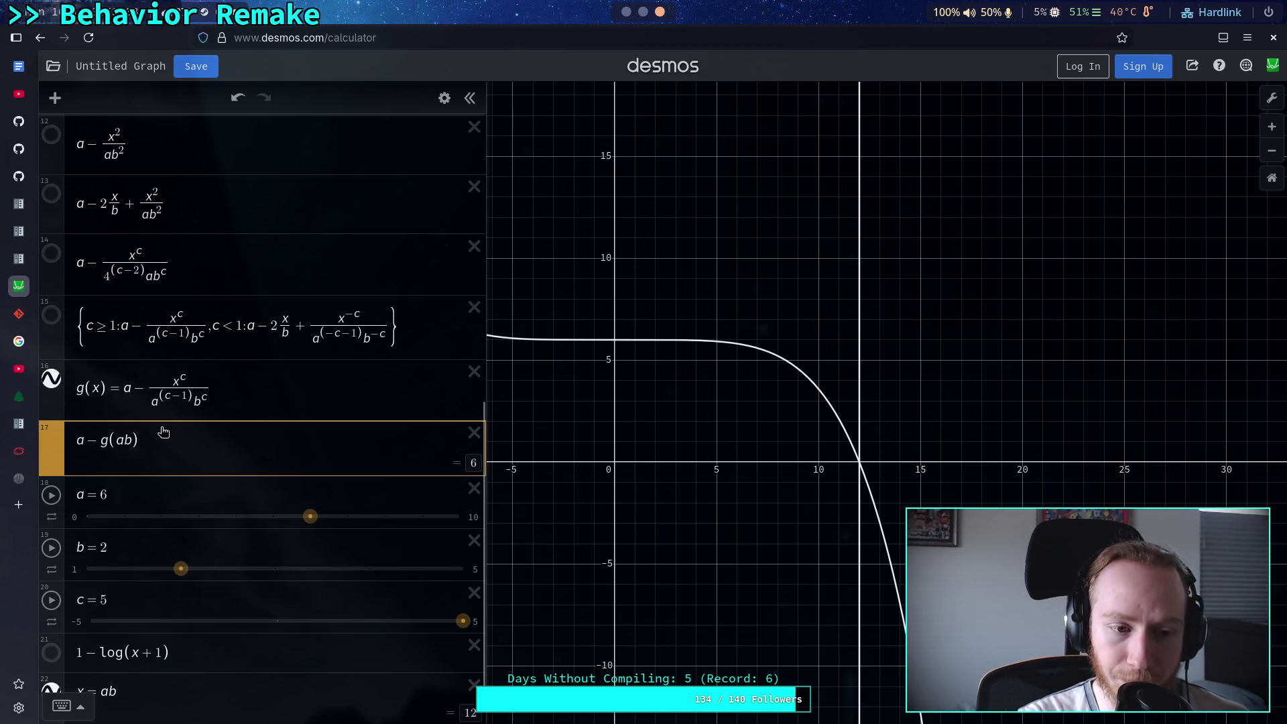
{"action": "left_click_drag", "start_coordinate": [98, 440], "coordinate": [73, 439]}
Confirm g(ab) equals 0, restore a − g(ab), and lower slider a from 6 to 5
{"action": "key", "text": "BackSpace"}
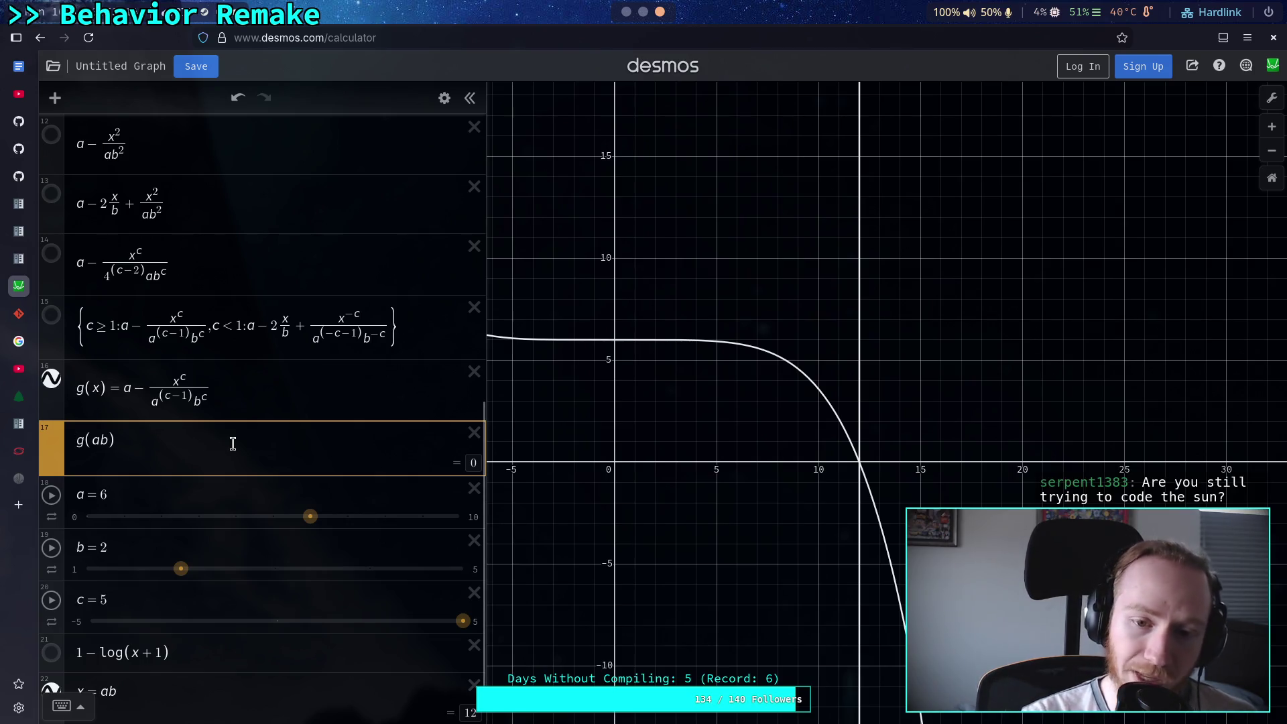
{"action": "type", "text": "a-"}
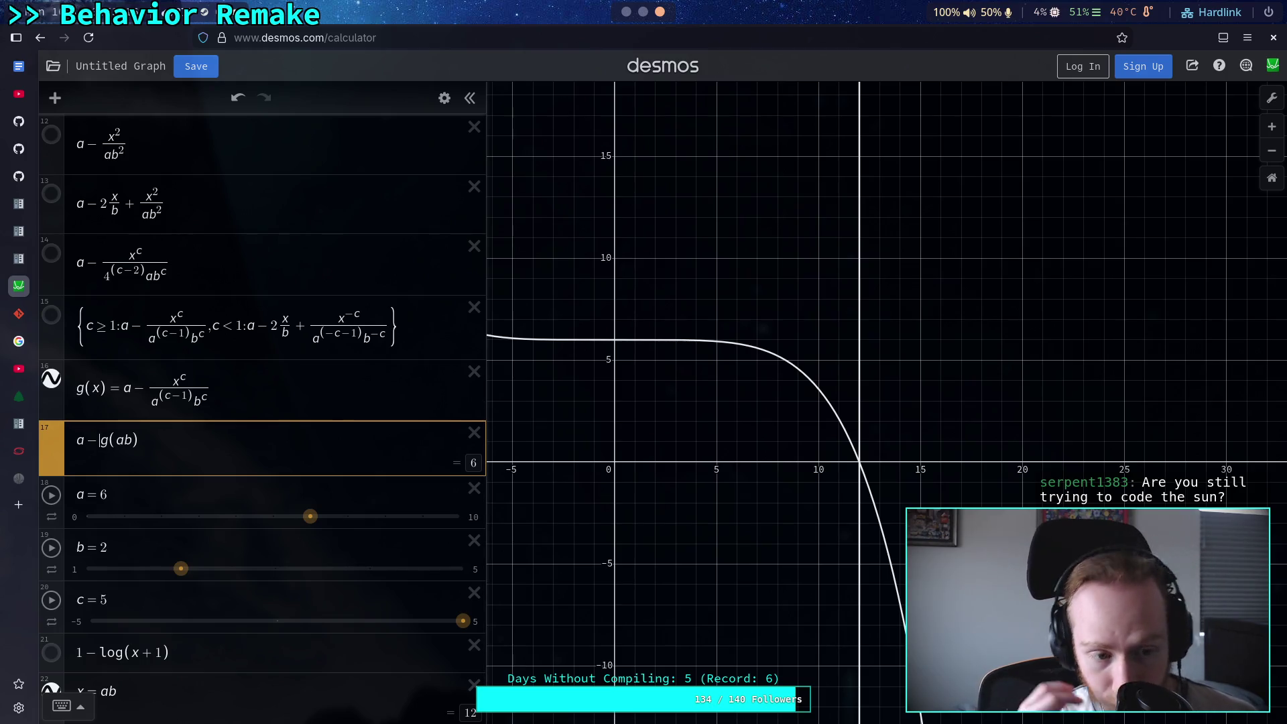
{"action": "left_click_drag", "start_coordinate": [309, 517], "coordinate": [273, 516]}
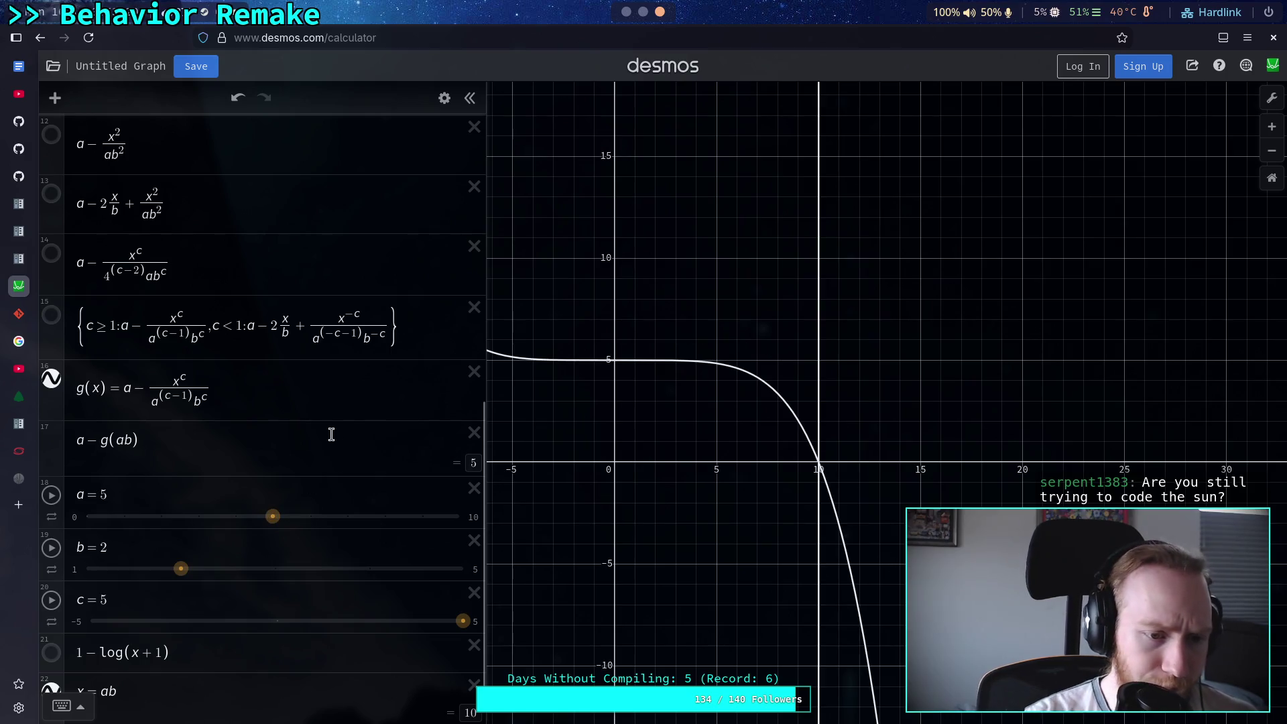
{"action": "left_click", "coordinate": [247, 437]}
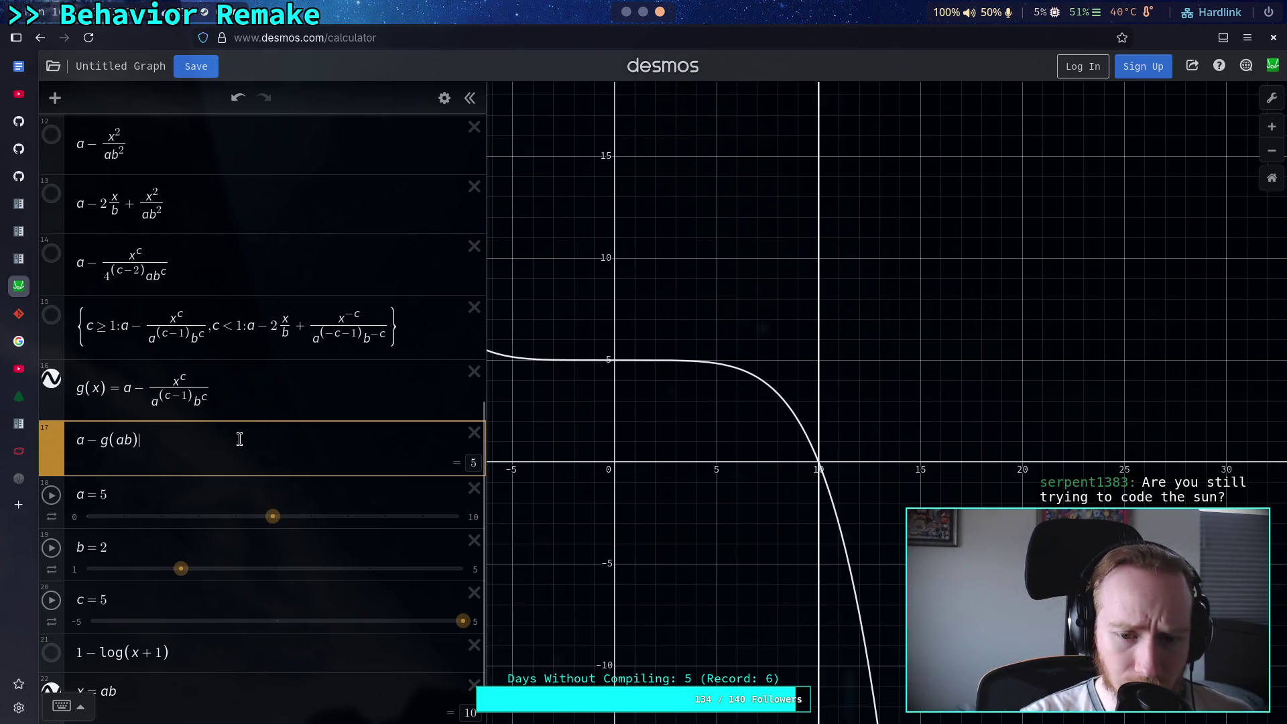
{"action": "left_click", "coordinate": [134, 443]}
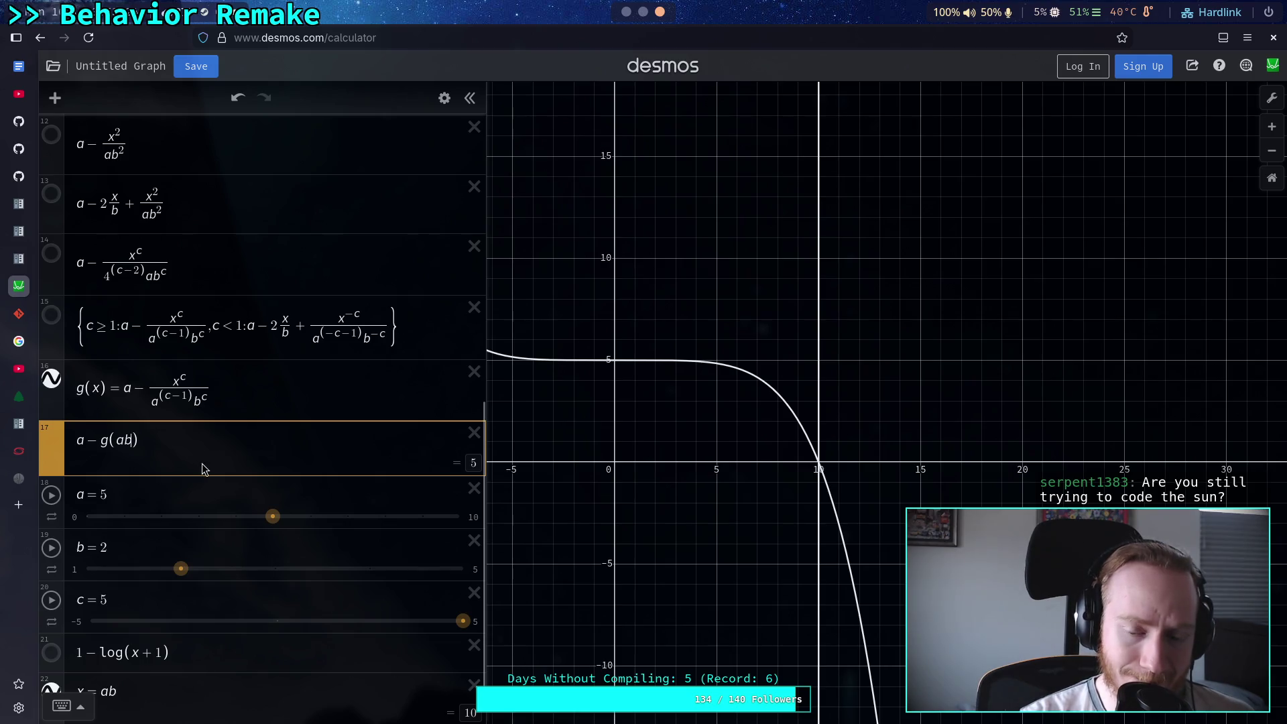